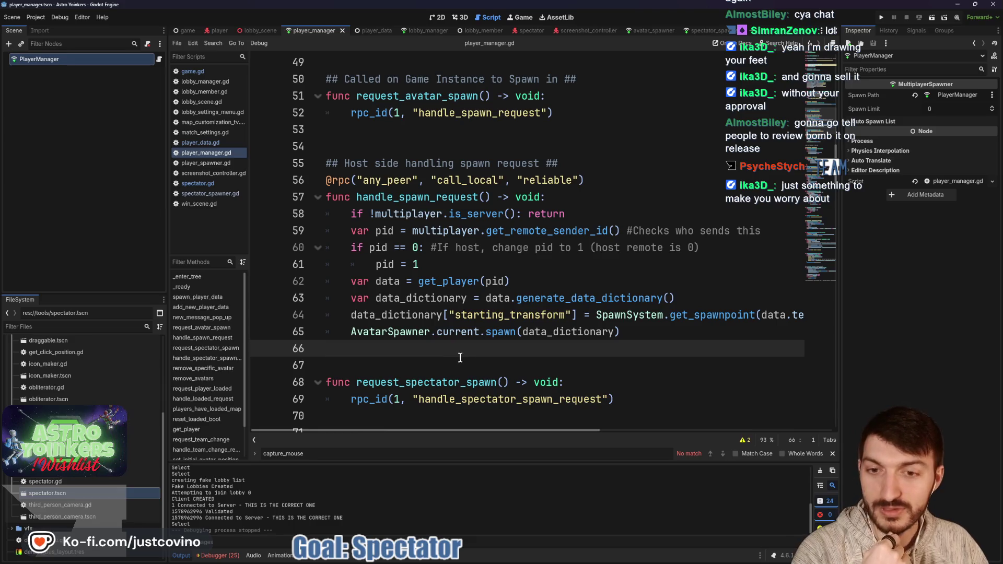
Step: Scroll through player_manager.gd's spectator spawn handlers and highlight remove_specific_avatar
scroll(453, 351, "down", 2)
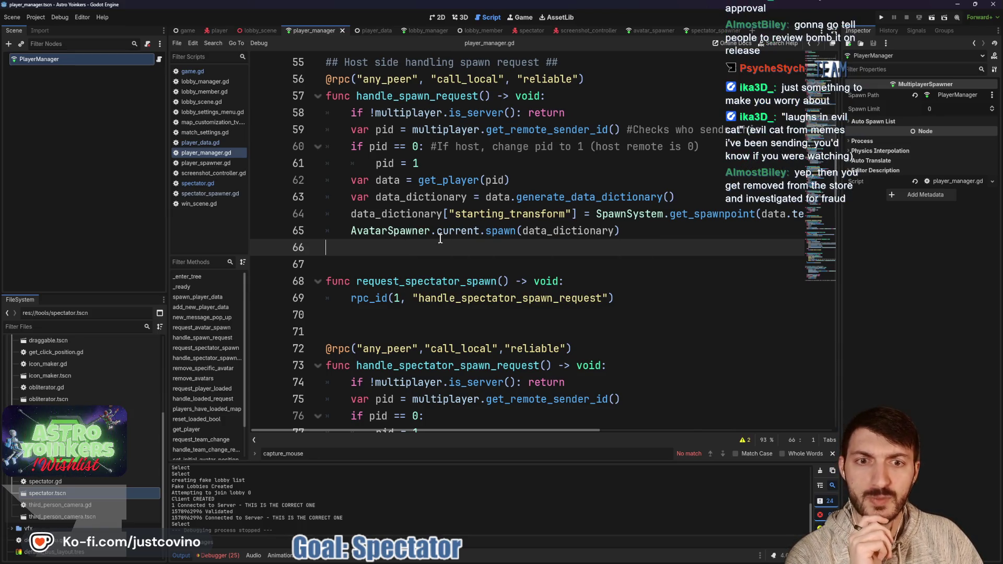
scroll(416, 260, "down", 3)
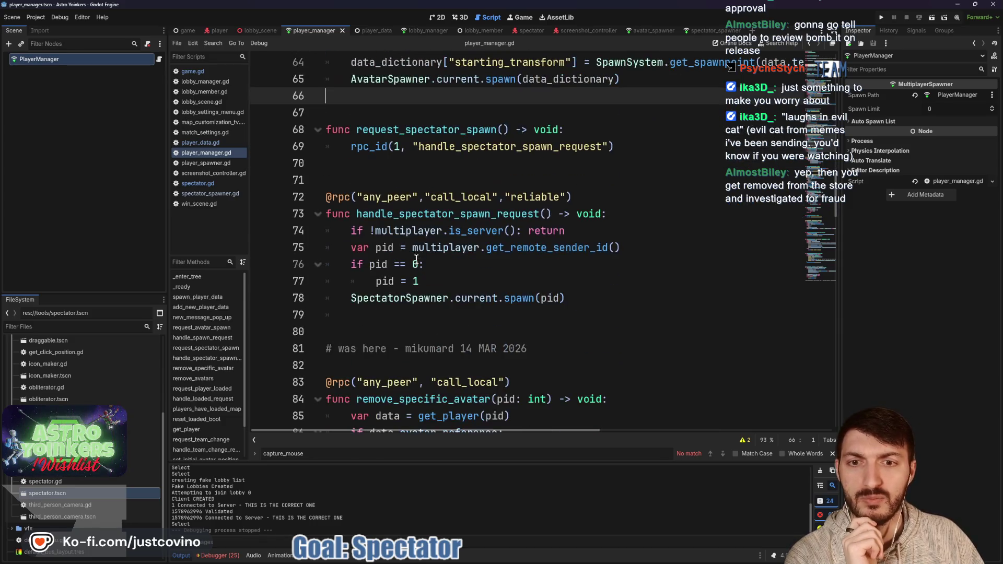
scroll(400, 218, "down", 2)
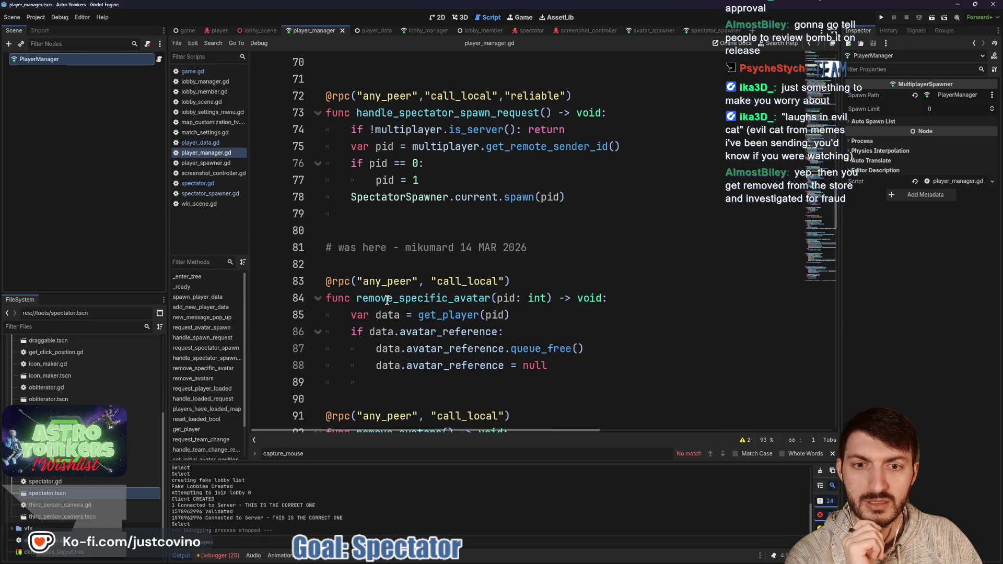
double_click(389, 298)
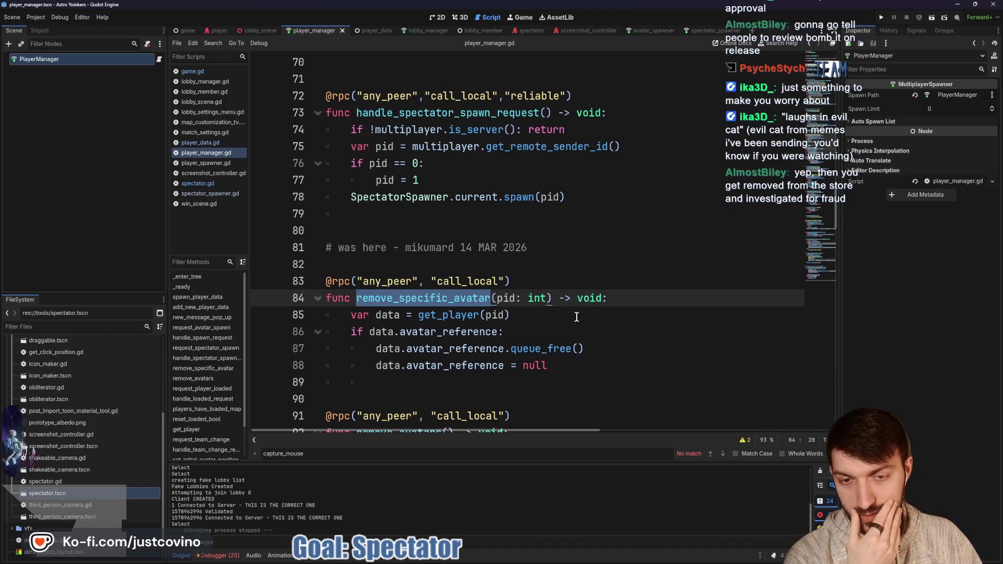
Step: Look over the surrounding player_manager.gd code, then switch to the player_data.gd script
scroll(566, 316, "down", 2)
scroll(553, 314, "down", 4)
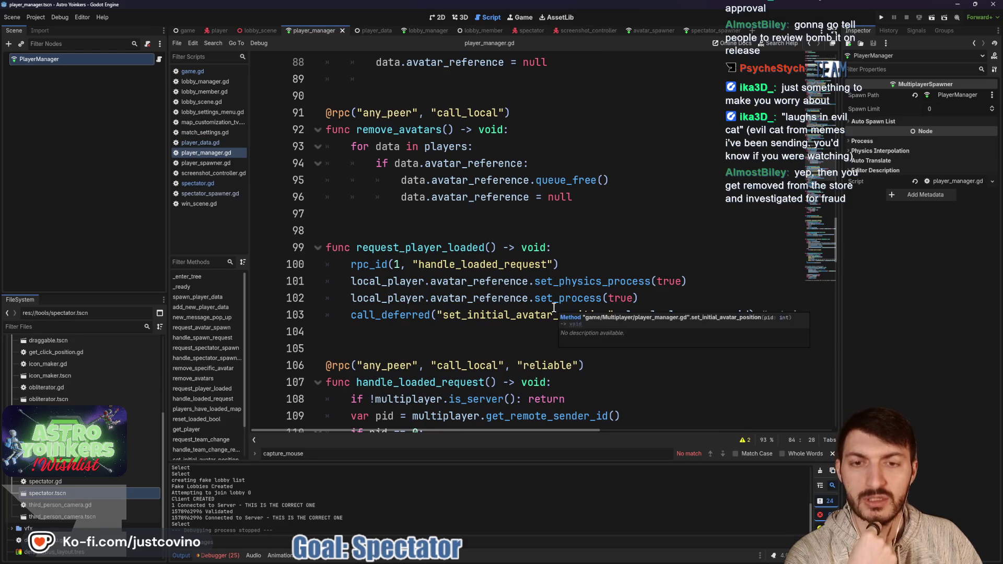
scroll(641, 272, "up", 8)
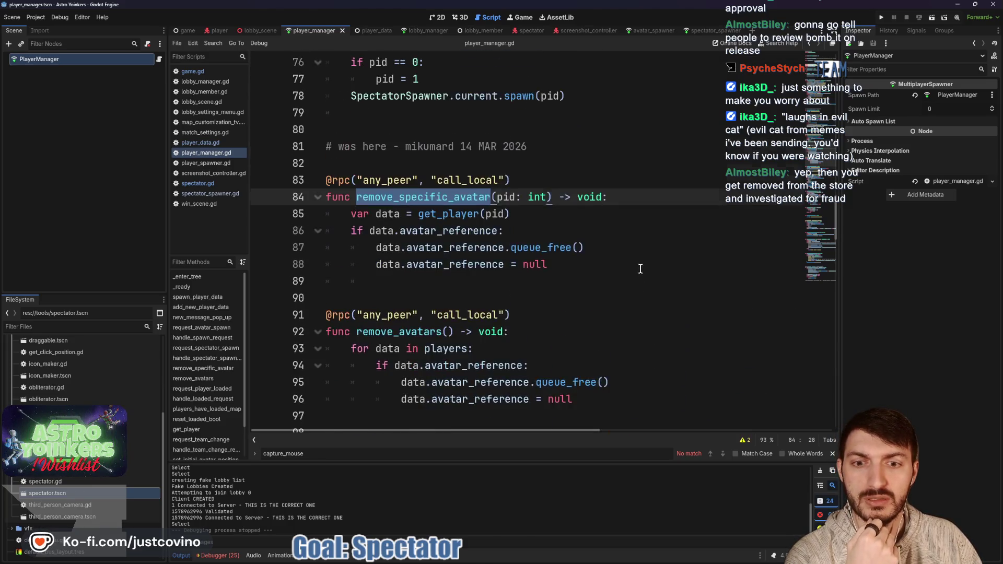
scroll(642, 273, "up", 1)
scroll(638, 271, "up", 2)
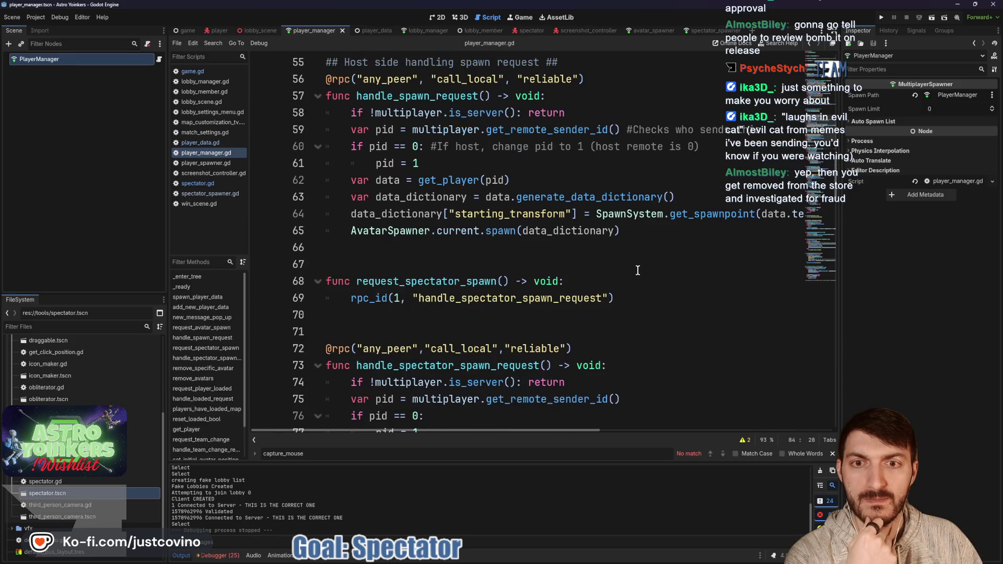
scroll(637, 271, "up", 3)
scroll(637, 270, "down", 4)
scroll(637, 270, "up", 4)
scroll(638, 270, "down", 6)
scroll(637, 270, "down", 2)
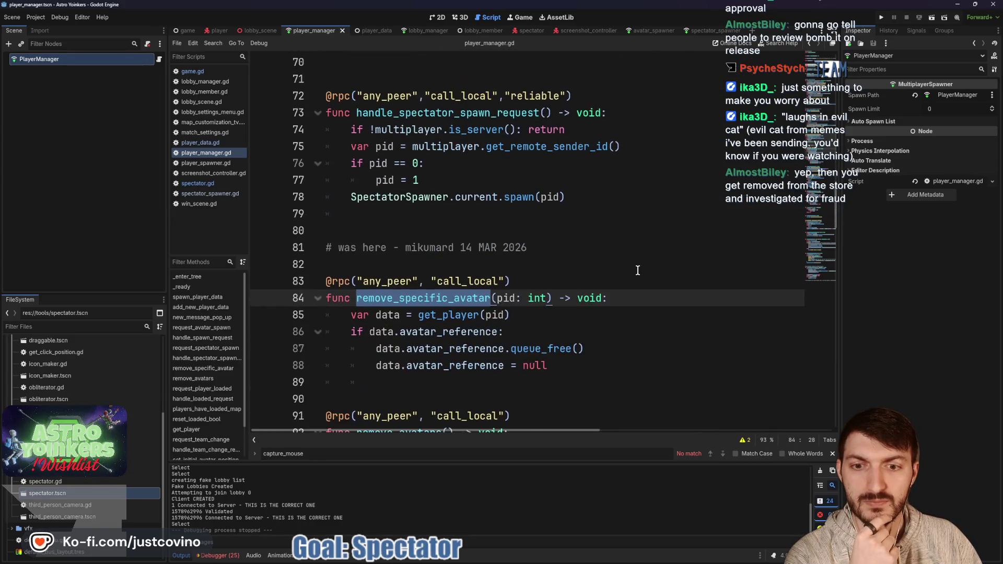
scroll(411, 160, "up", 2)
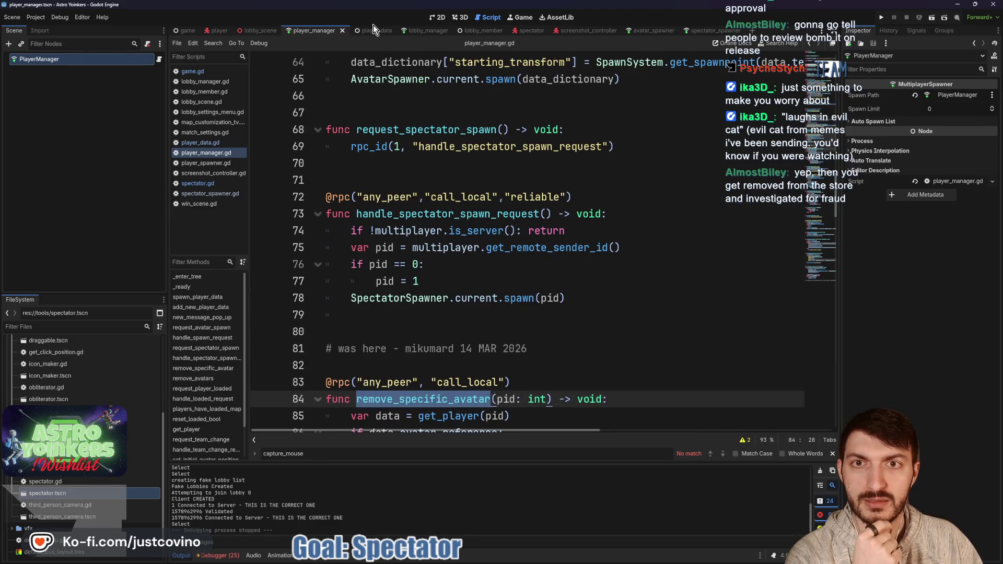
left_click(373, 30)
scroll(478, 287, "down", 2)
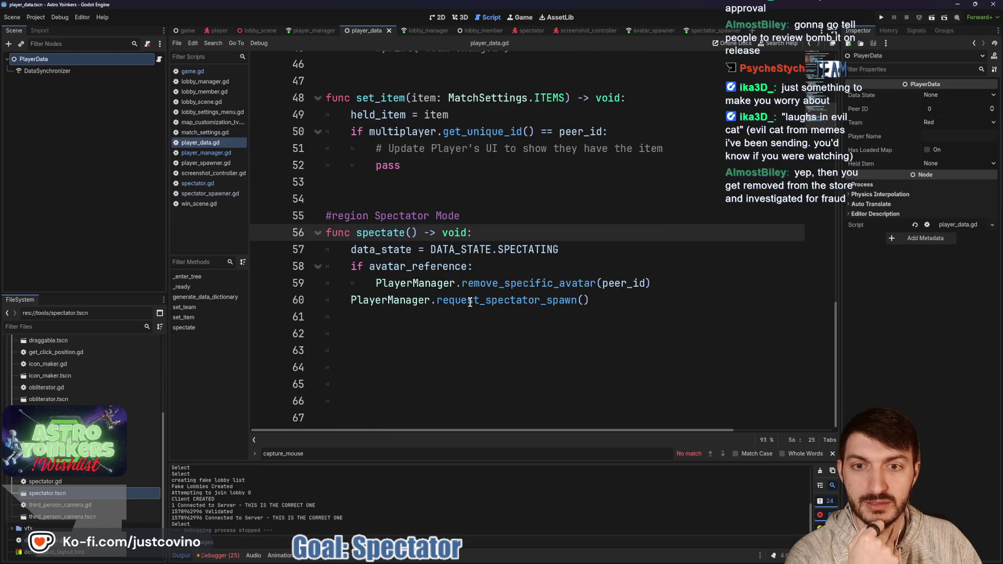
left_click(360, 324)
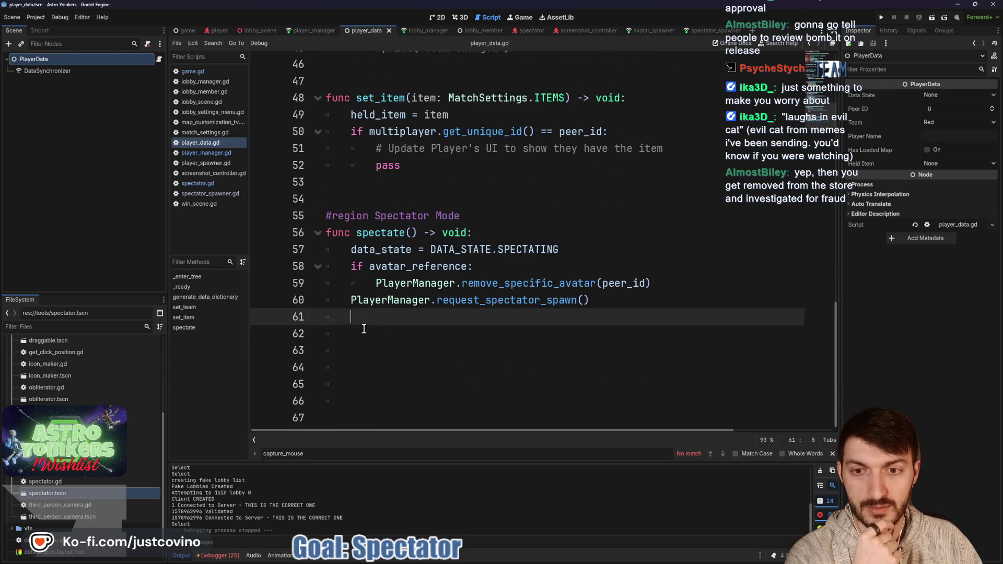
left_click(403, 333)
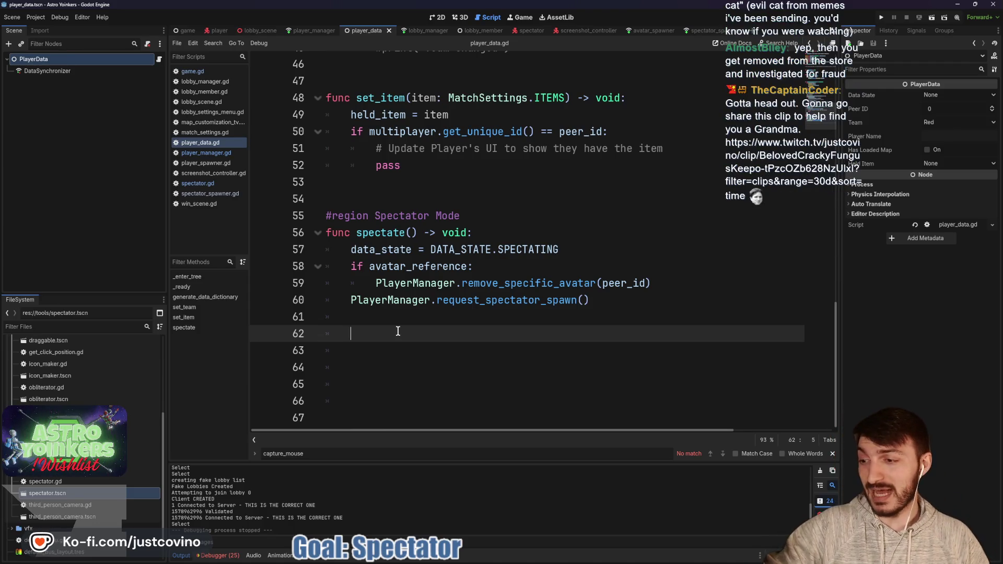
mouse_move(539, 561)
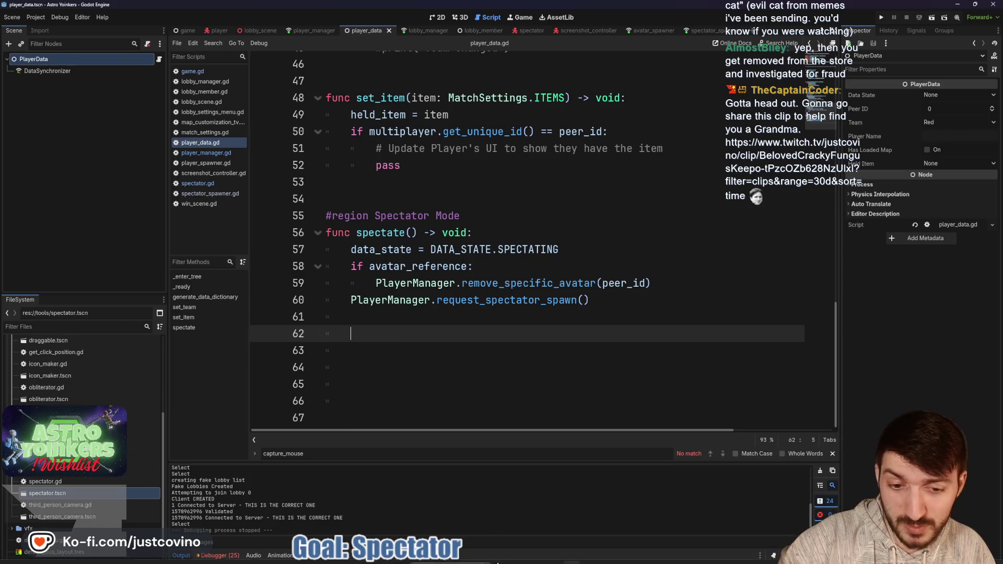
left_click(960, 5)
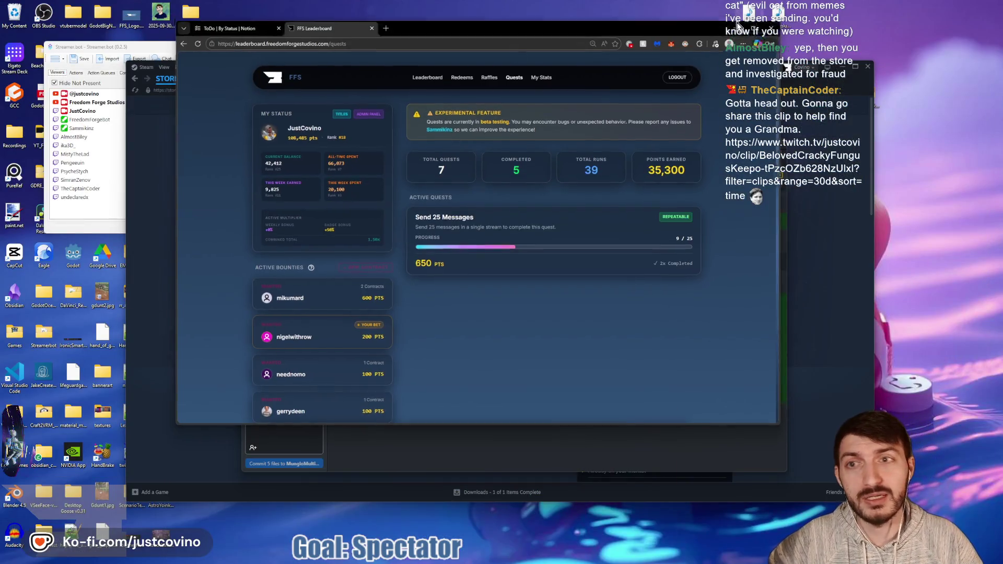
Step: Minimize the FFS Leaderboard browser and close the Steam store, GitHub Desktop and Explorer windows
left_click(742, 25)
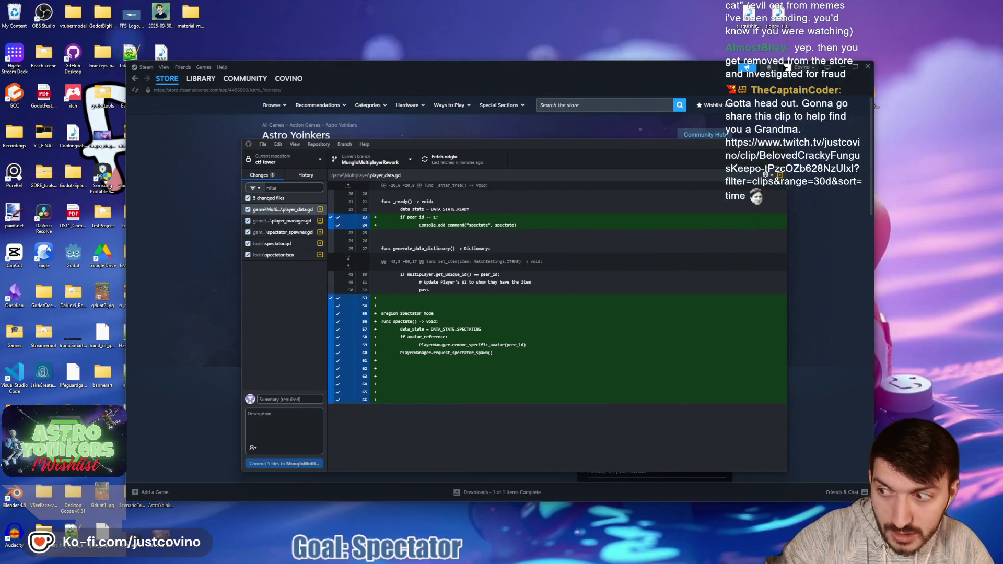
left_click_drag(547, 72, 697, 67)
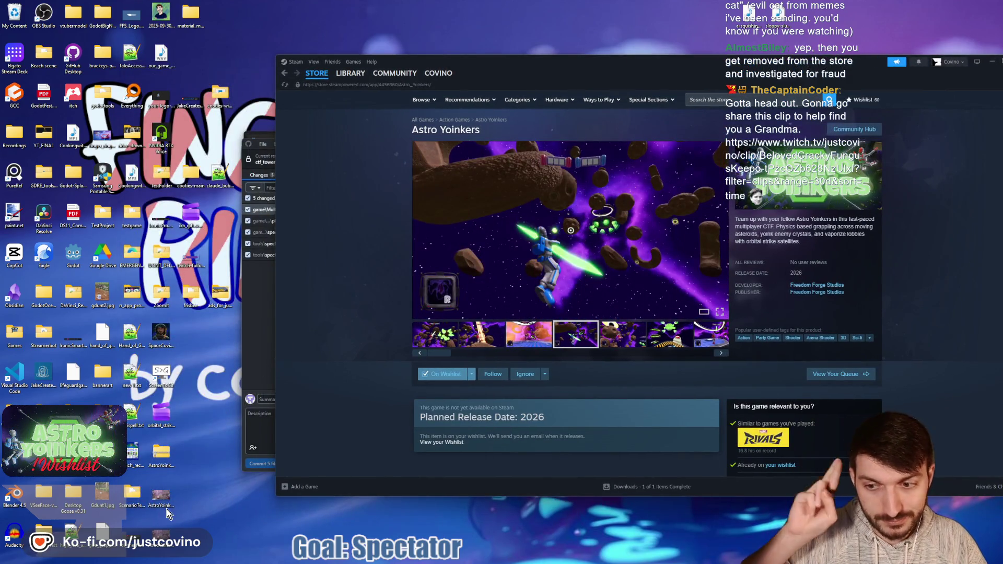
left_click(976, 67)
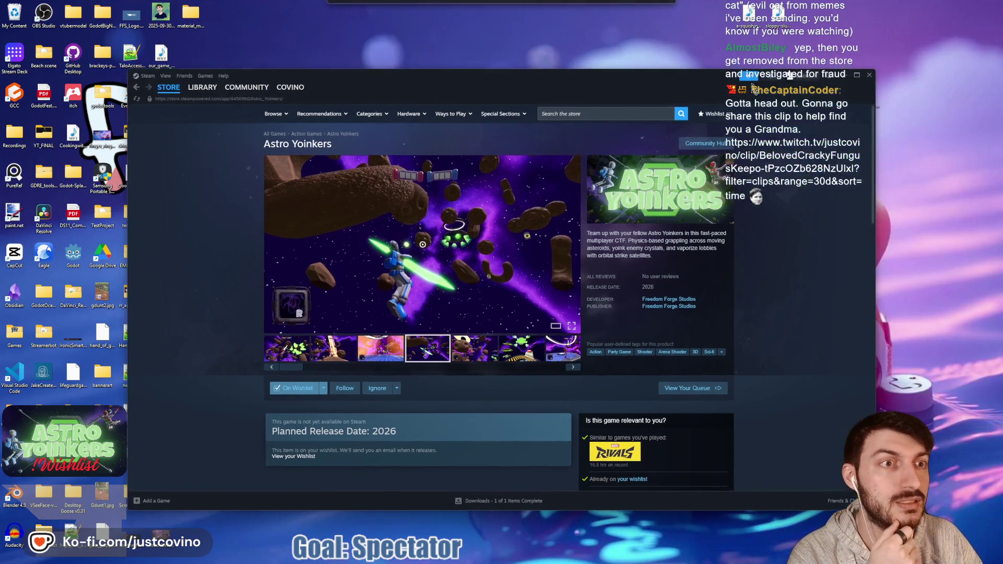
left_click(729, 78)
left_click(705, 137)
left_click(708, 136)
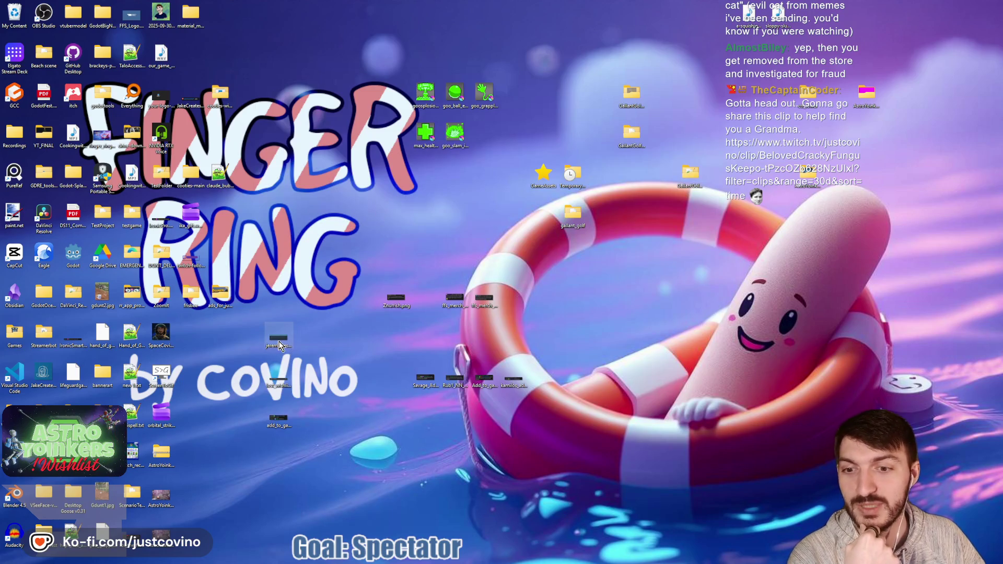
Step: View the Steam Support reply screenshot, close it, and bring Godot back to the front
double_click(280, 345)
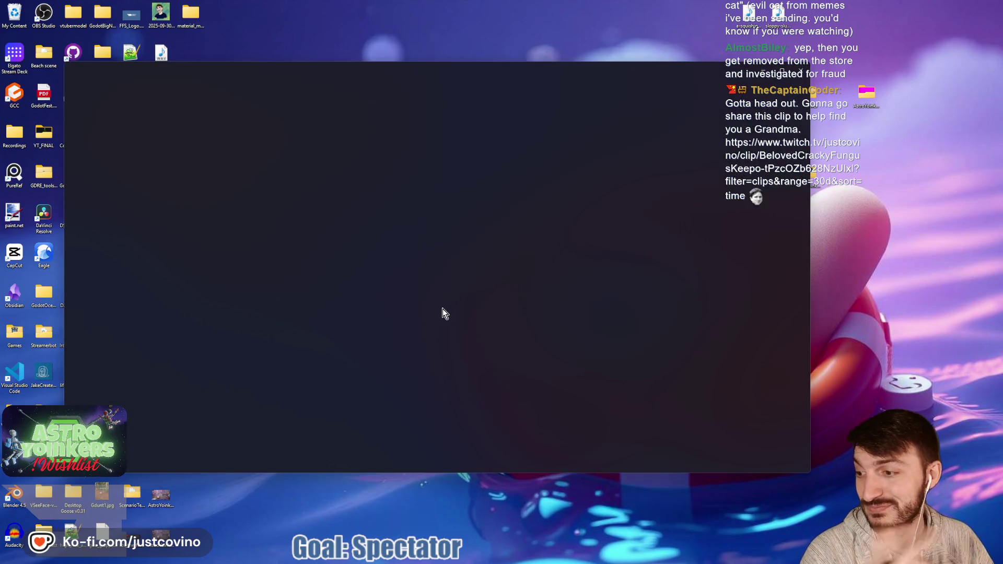
scroll(437, 307, "up", 2)
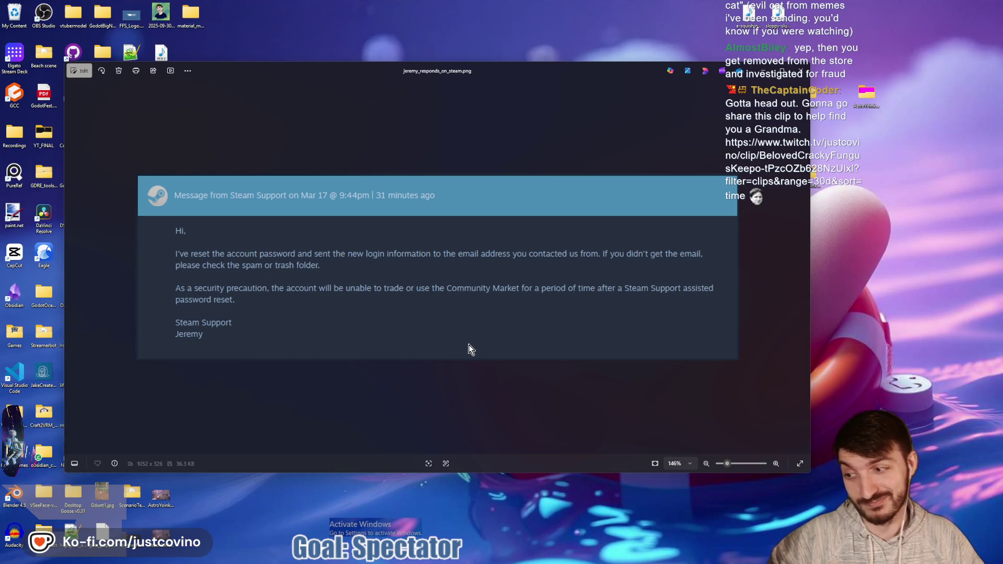
left_click(800, 73)
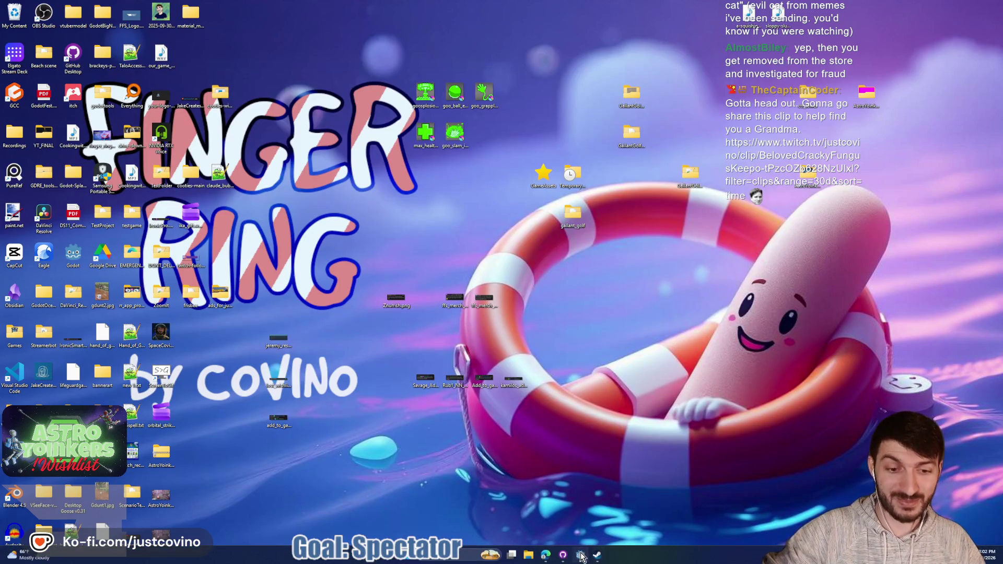
left_click(580, 555)
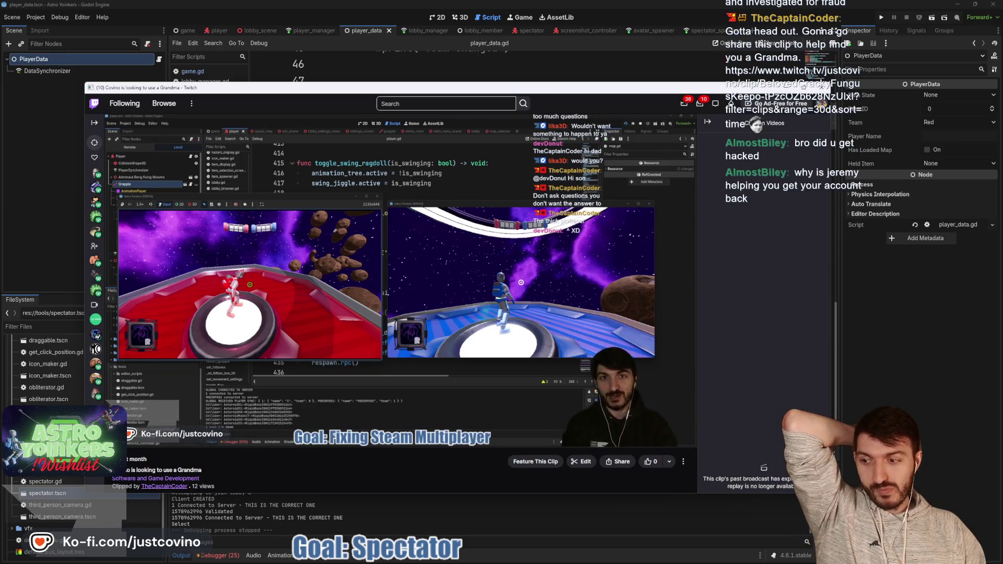
Step: Pause the Twitch clip and hide the browser to return to Godot
left_click(353, 361)
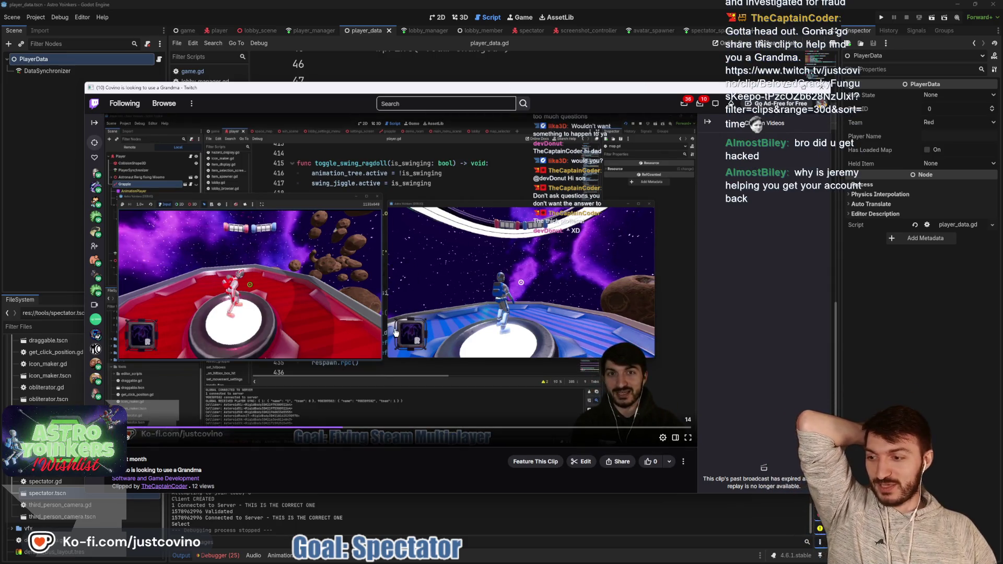
key("alt+Tab")
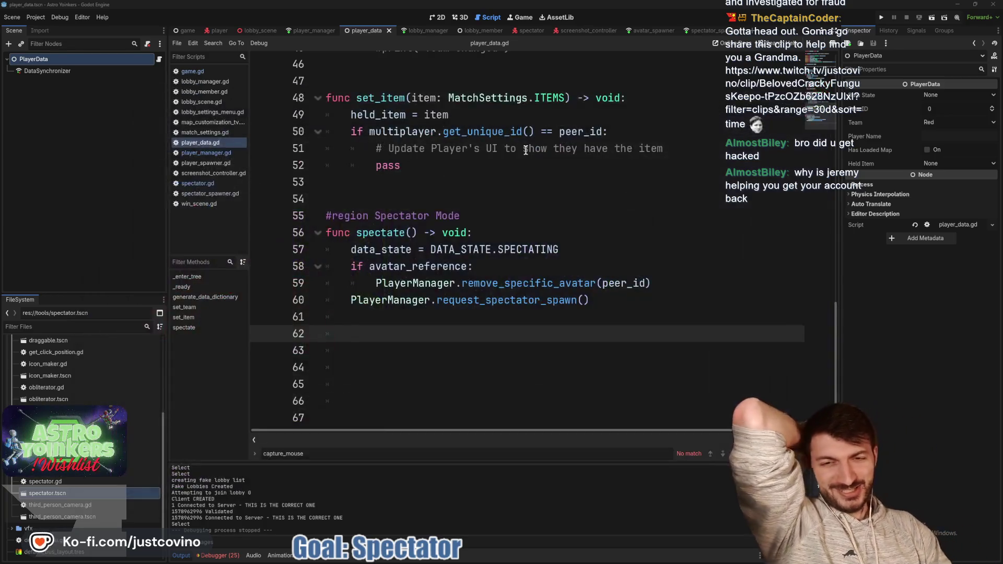
Step: Select the empty lines 62–65 below the spectate function in player_data.gd
left_click(429, 317)
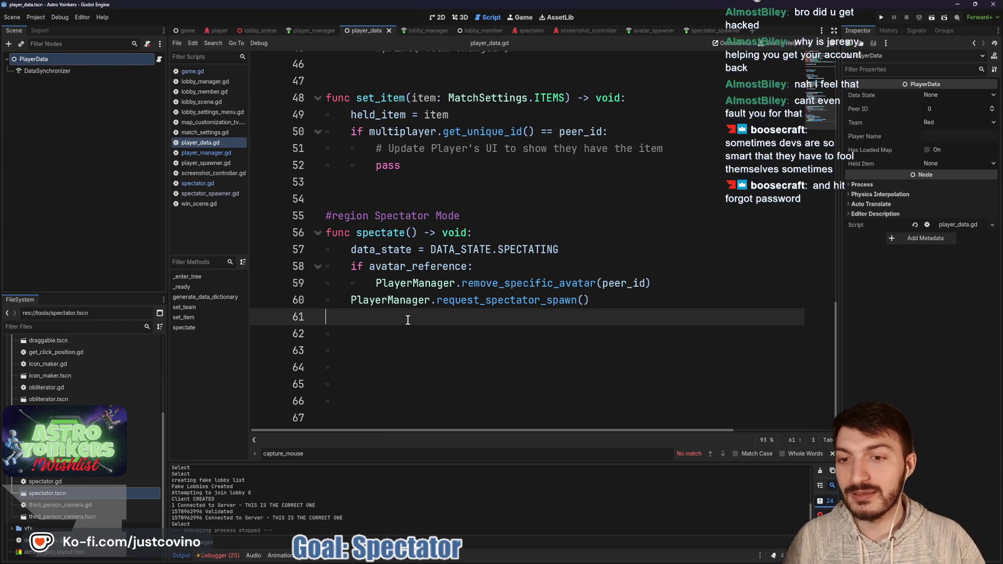
key("Down")
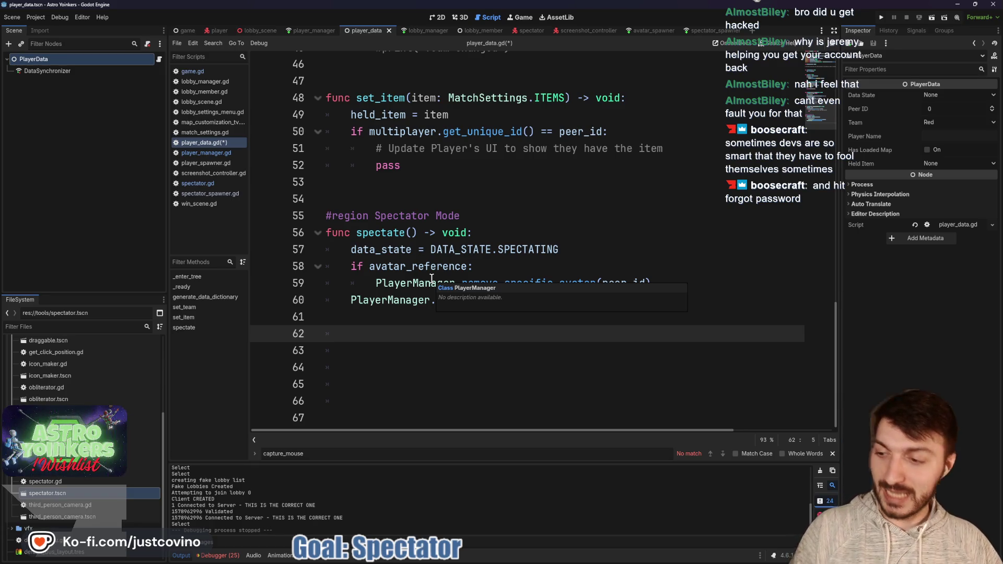
left_click_drag(350, 387, 328, 333)
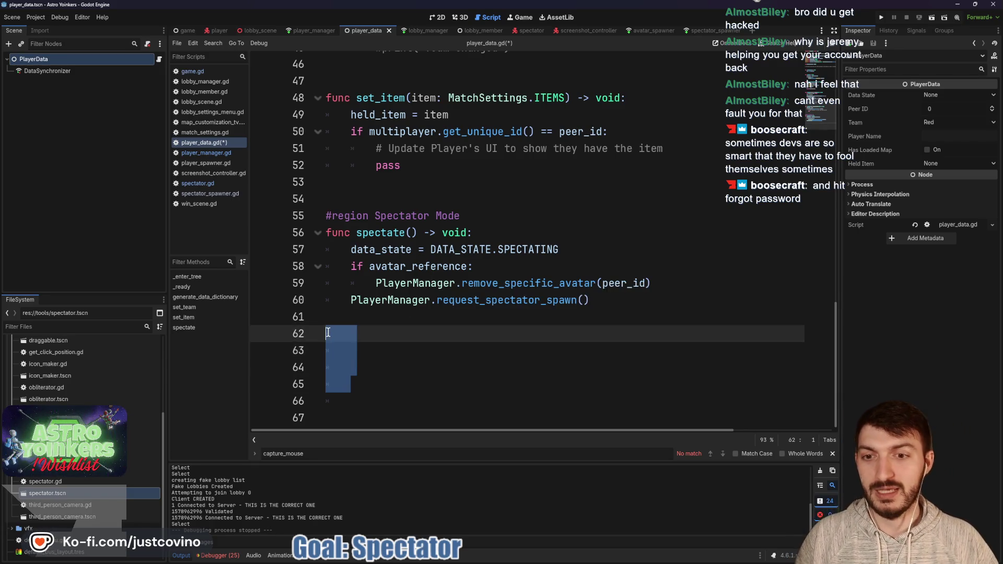
Step: Delete the trailing blank lines and indentation after spectate(), then type 'func' on line 63
key("BackSpace")
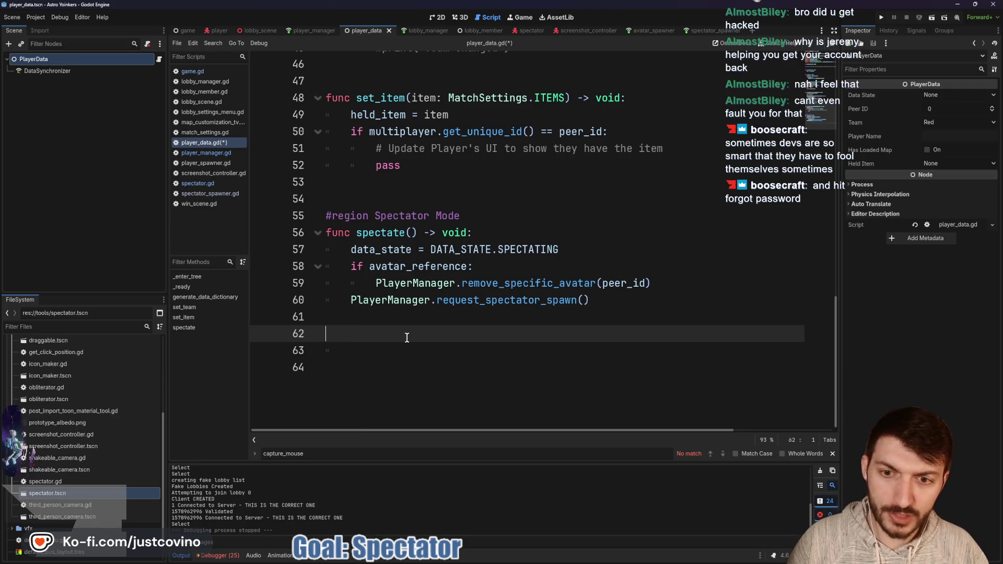
left_click(385, 349)
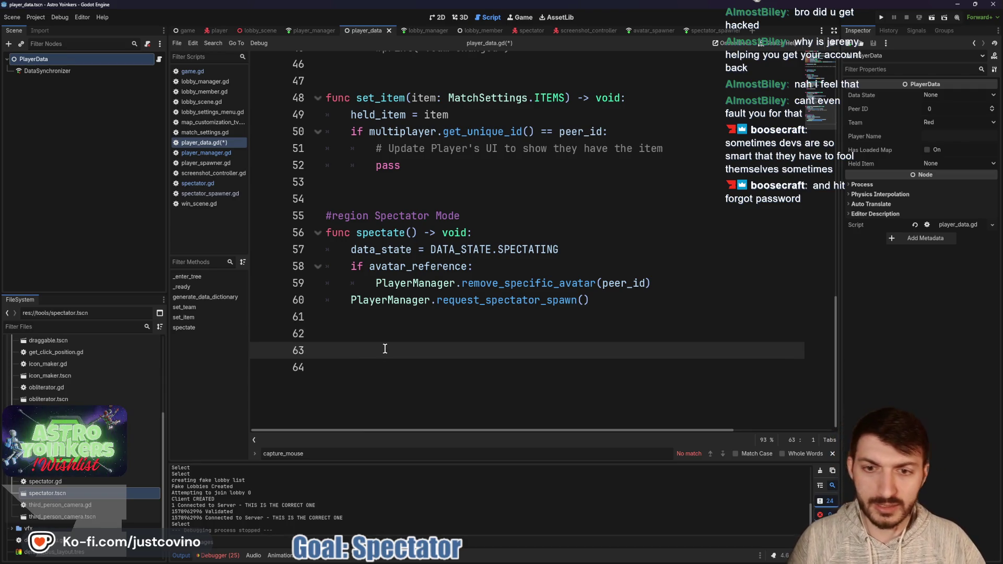
key("BackSpace")
key("Up")
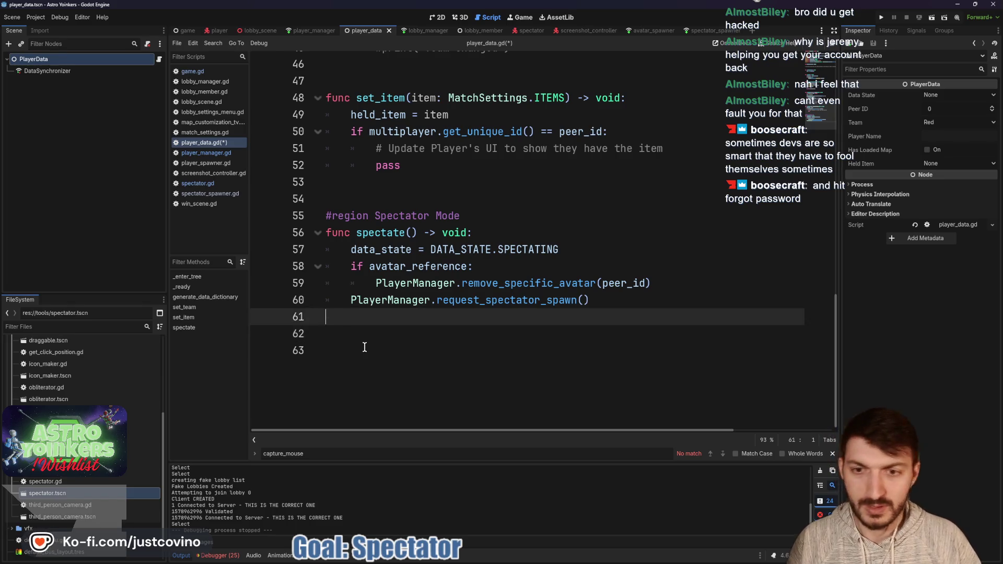
key("Down")
key("Up")
key("Down")
key("Up")
key("BackSpace")
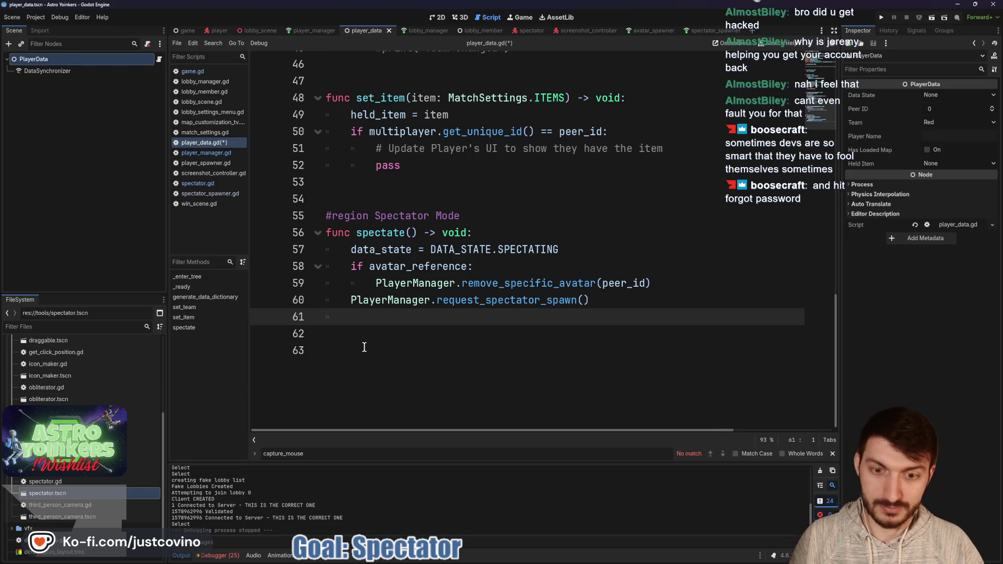
key("Return")
key("Return")
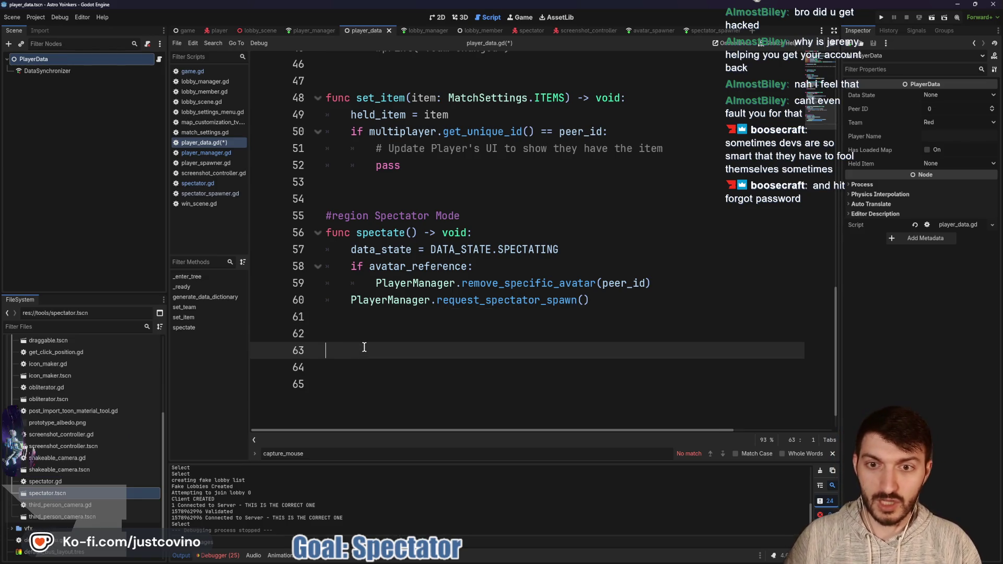
type("unc")
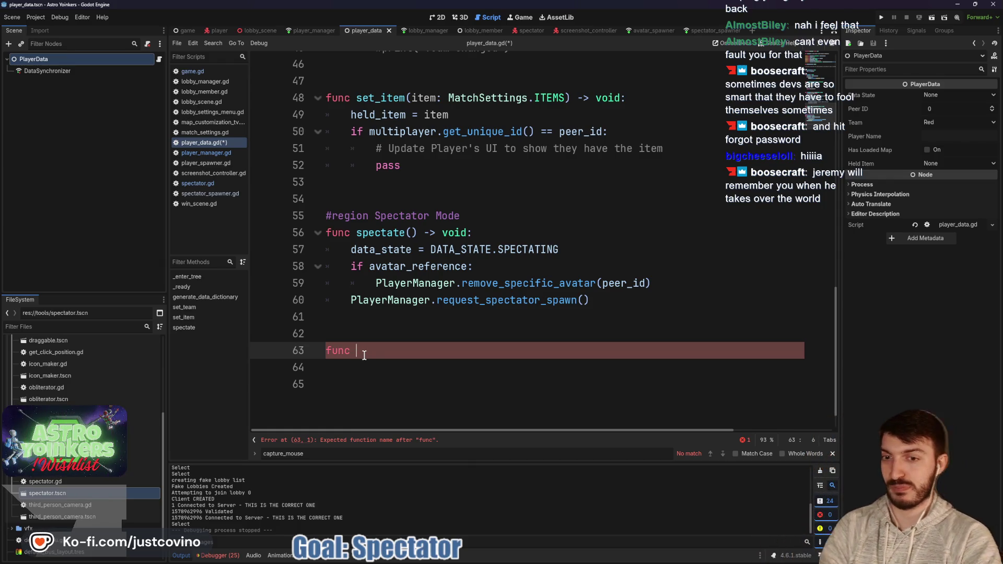
Step: Write 'play() -> void:' with the body 'data_state = DATA_STATE.PLAYING'
type("play()")
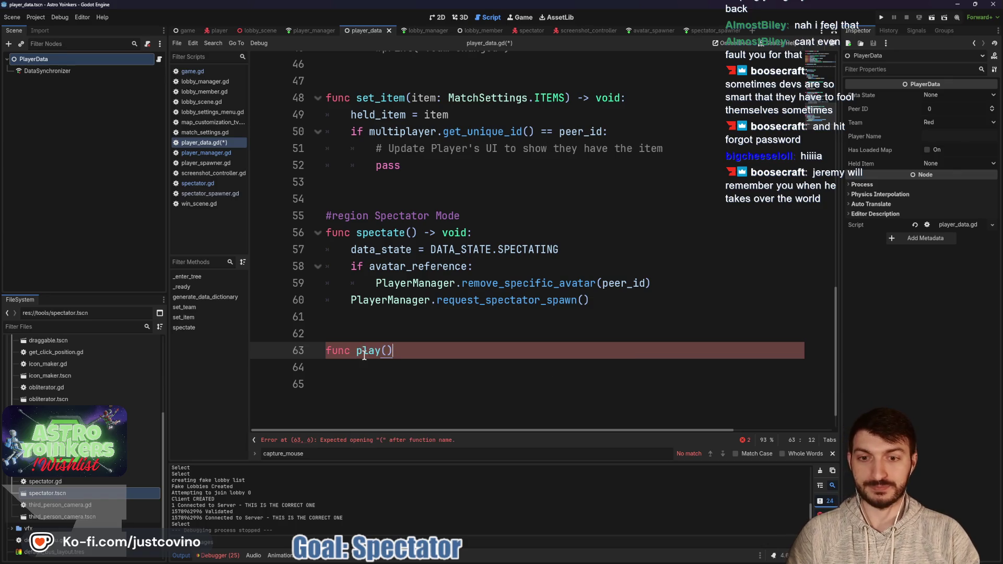
type(" -> void:")
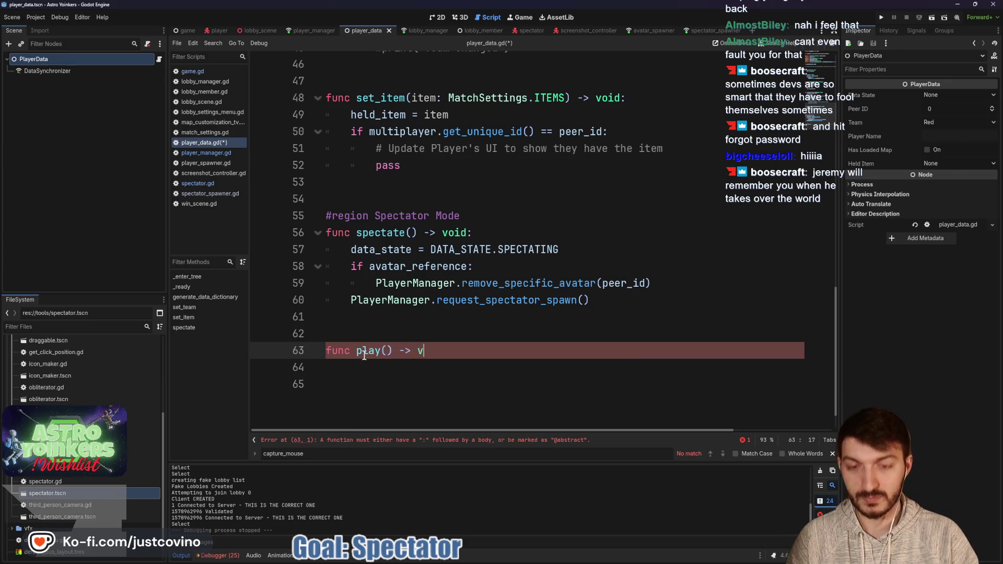
key("Return")
type("data_state = ")
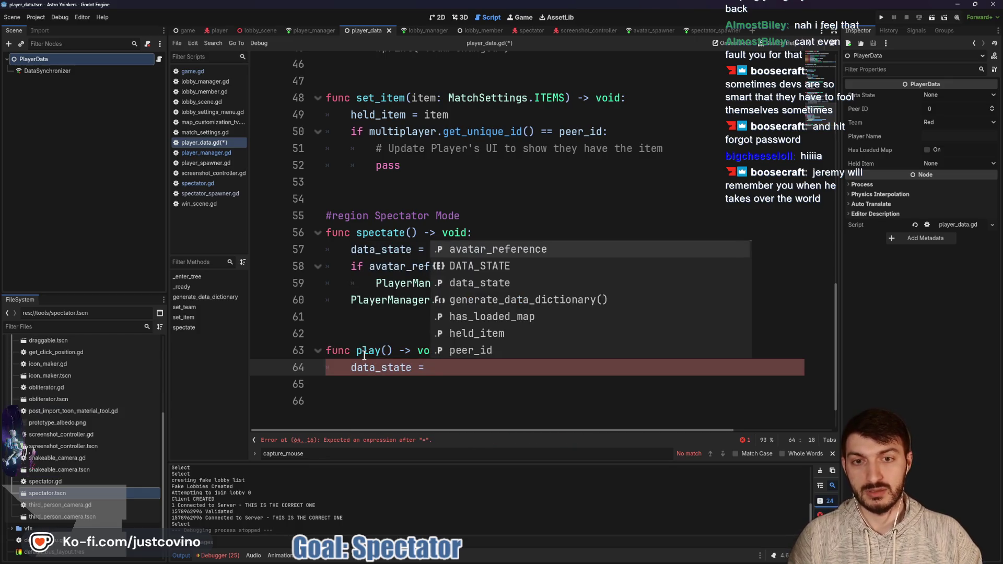
type("DATA_STATE.")
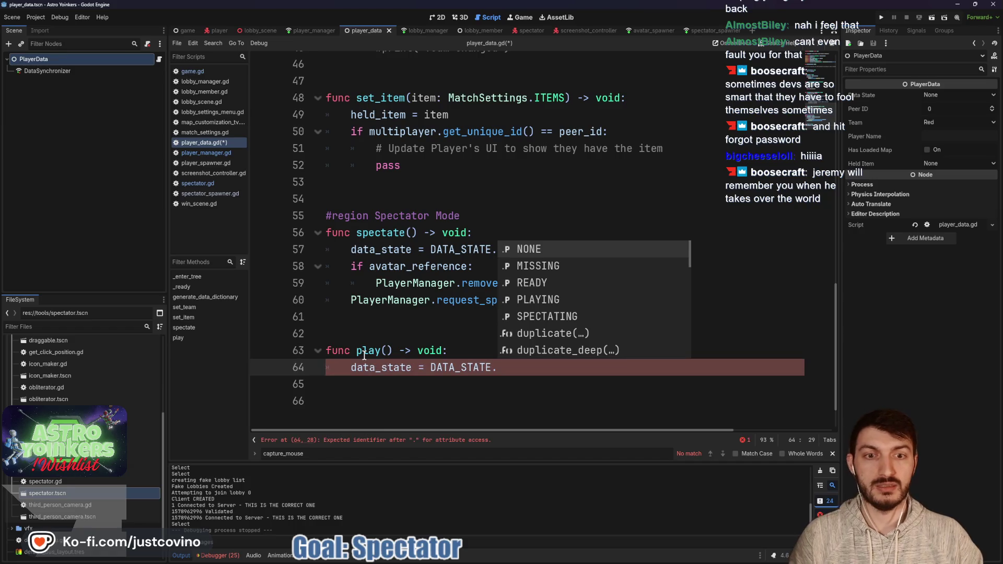
key("Down")
key("Down")
key("Down")
key("Return")
key("Return")
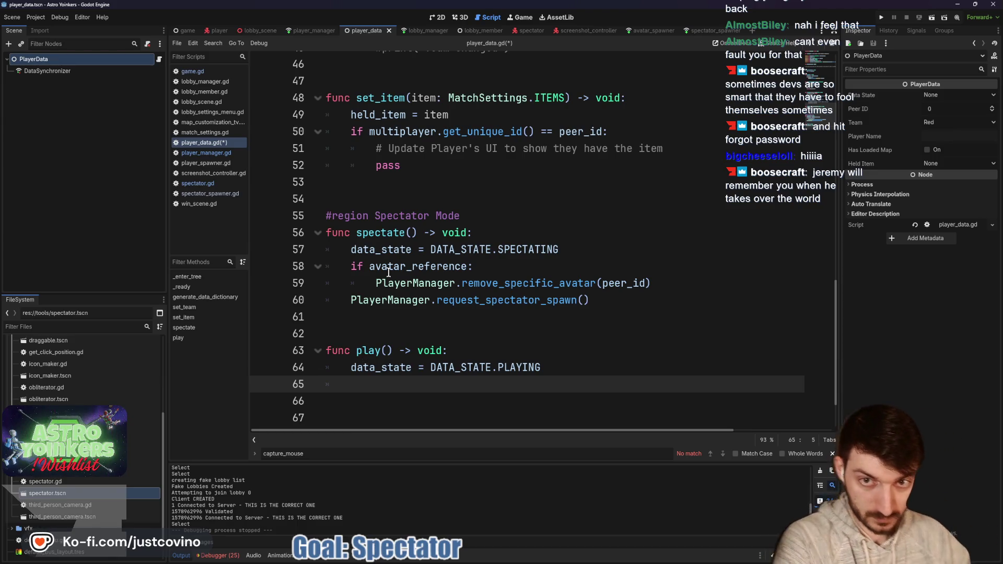
Step: Add 'var spectator_reference: Spectator' on line 13 below avatar_reference and save player_data.gd
scroll(385, 282, "up", 15)
left_click(505, 253)
key("Return")
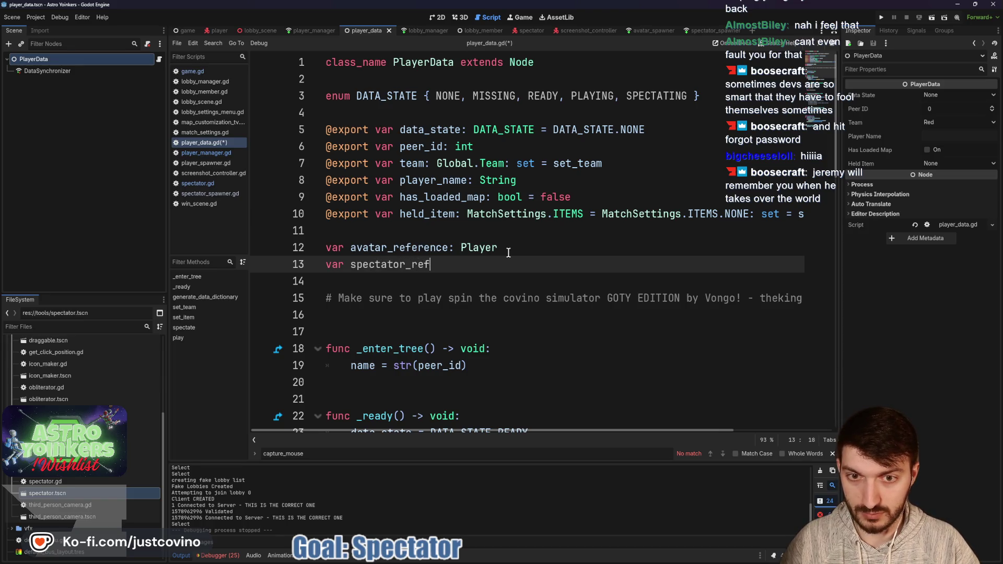
type("nce: Spec")
key("Return")
left_click(454, 280)
key("ctrl+s")
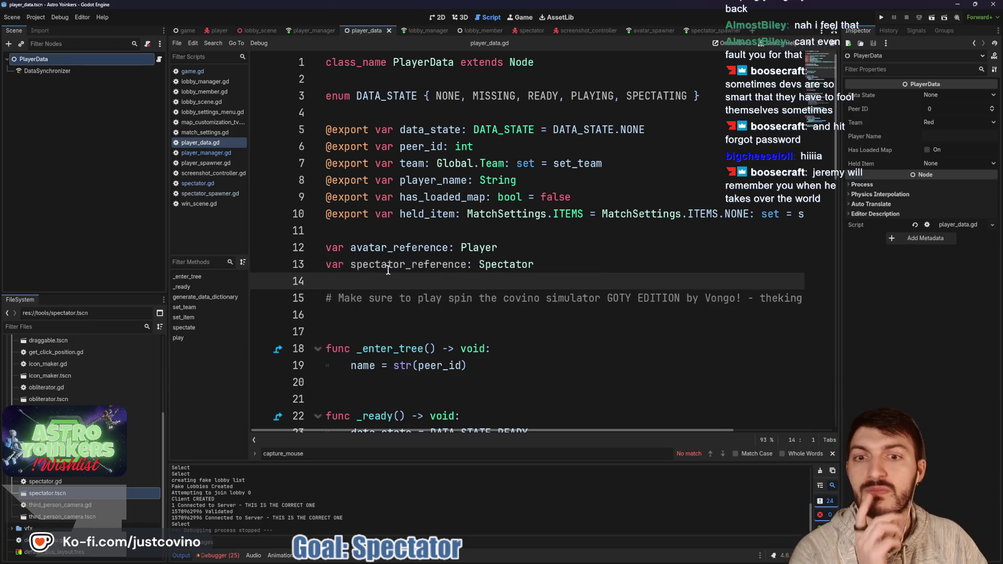
scroll(388, 270, "down", 8)
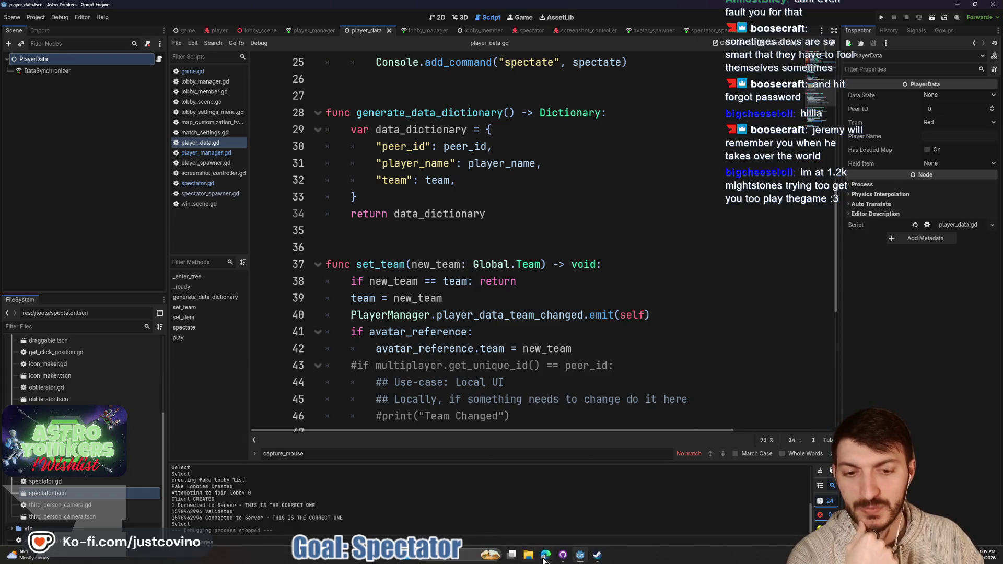
left_click(545, 561)
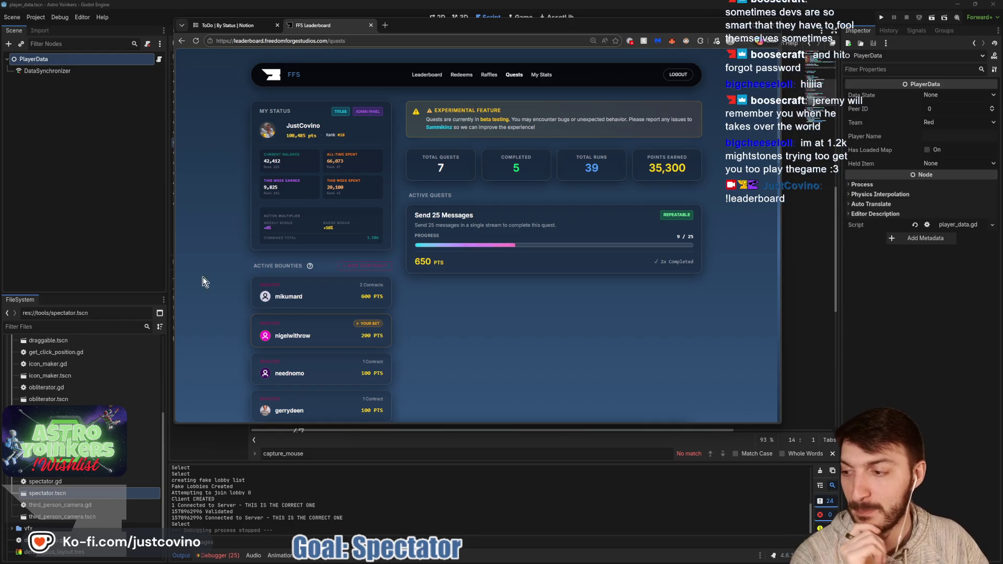
key("F5")
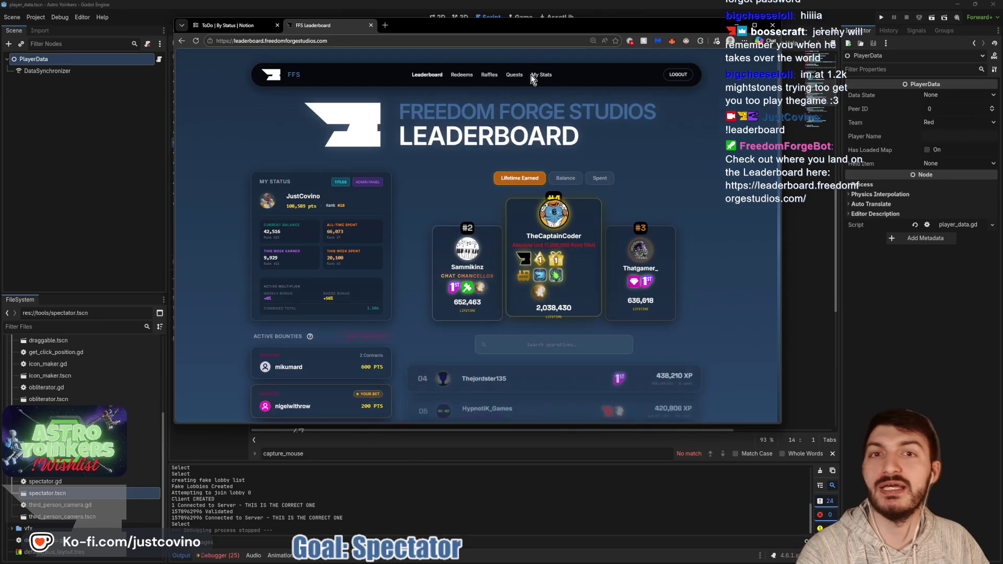
left_click_drag(531, 31, 504, 22)
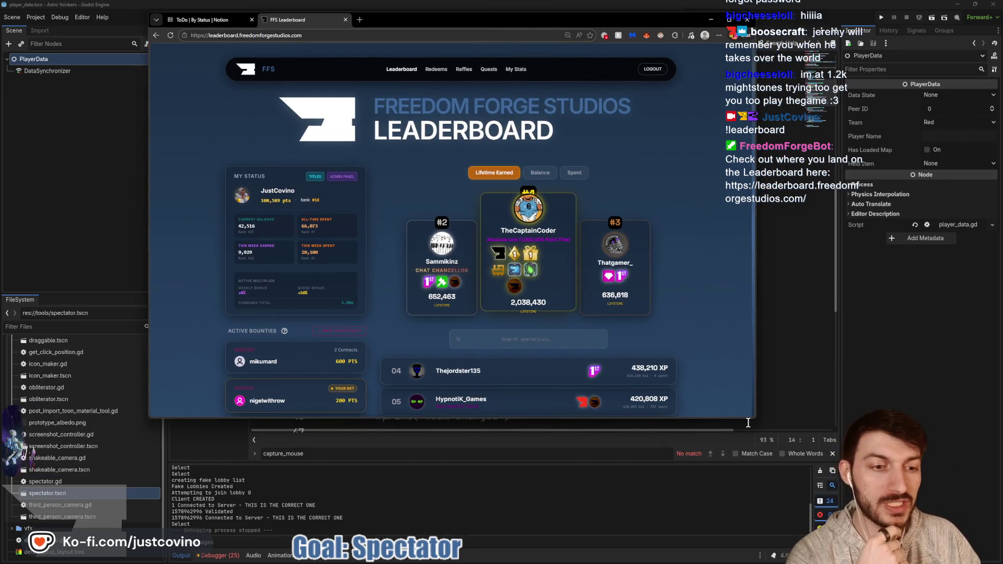
left_click_drag(723, 421, 878, 506)
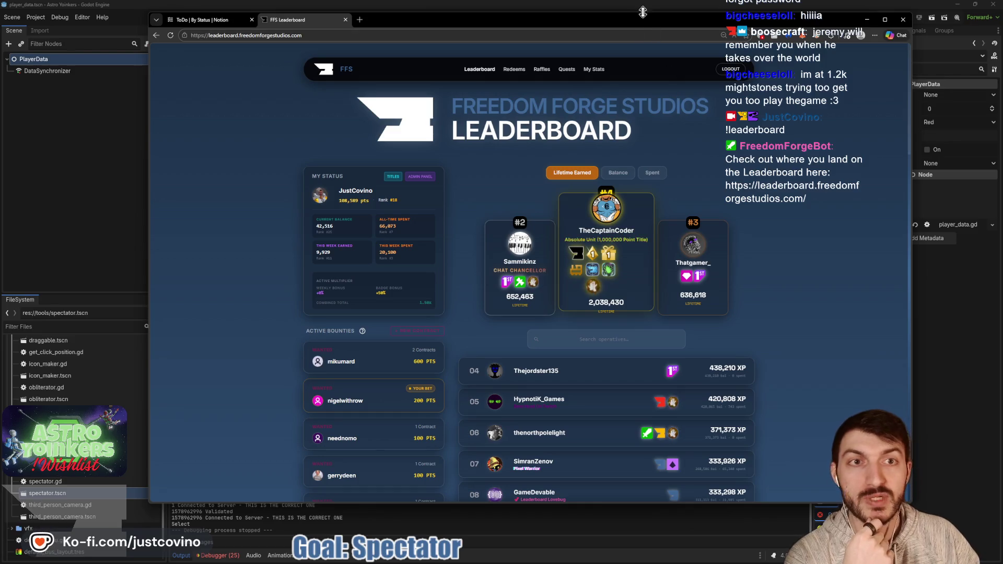
left_click_drag(575, 19, 526, 17)
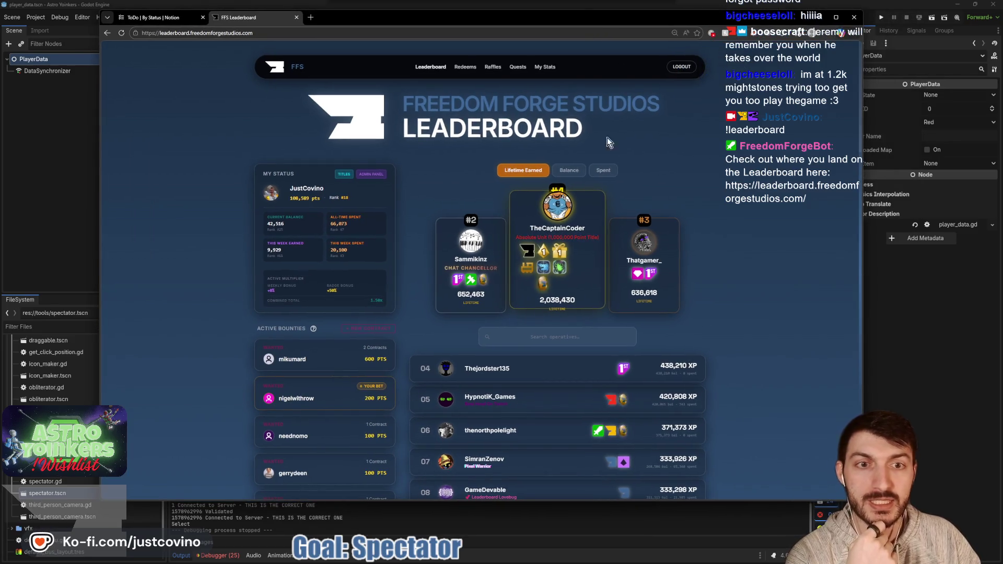
left_click(521, 69)
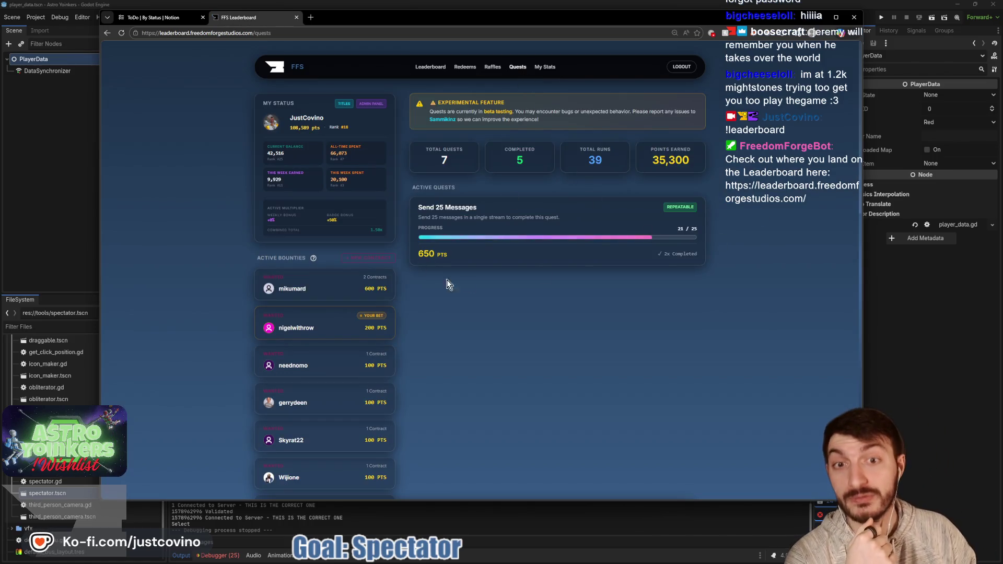
left_click(444, 70)
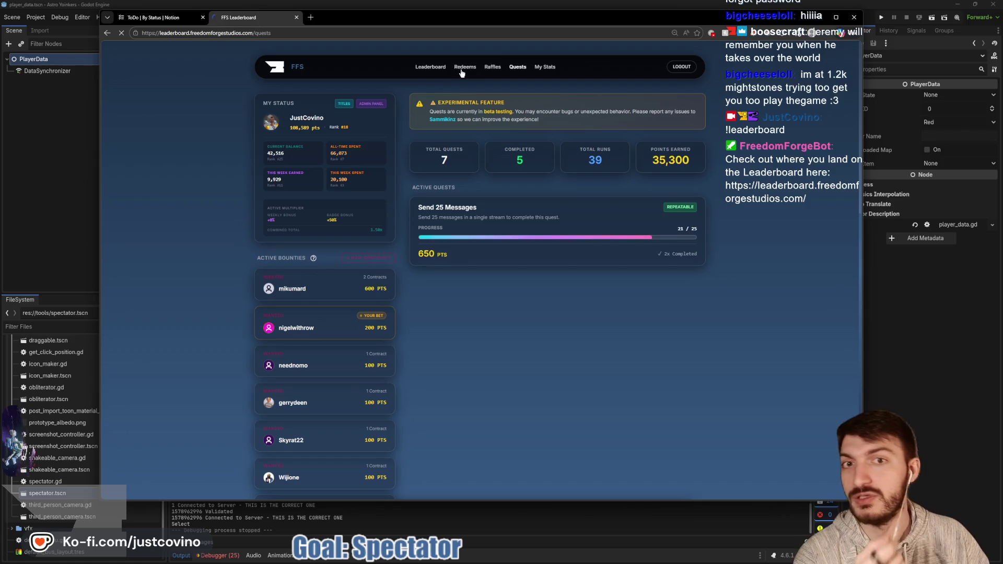
scroll(656, 260, "down", 10)
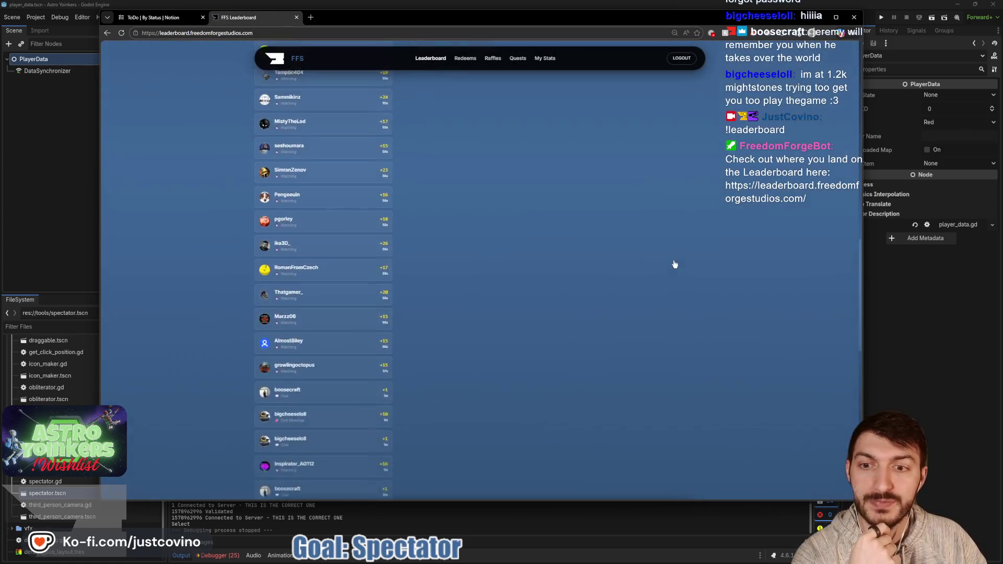
scroll(677, 265, "up", 3)
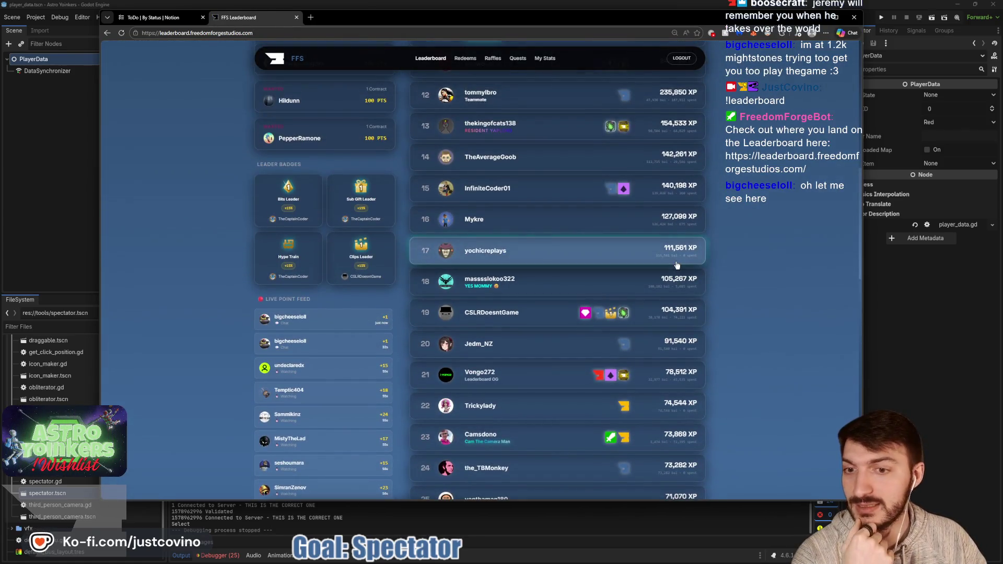
scroll(676, 264, "up", 3)
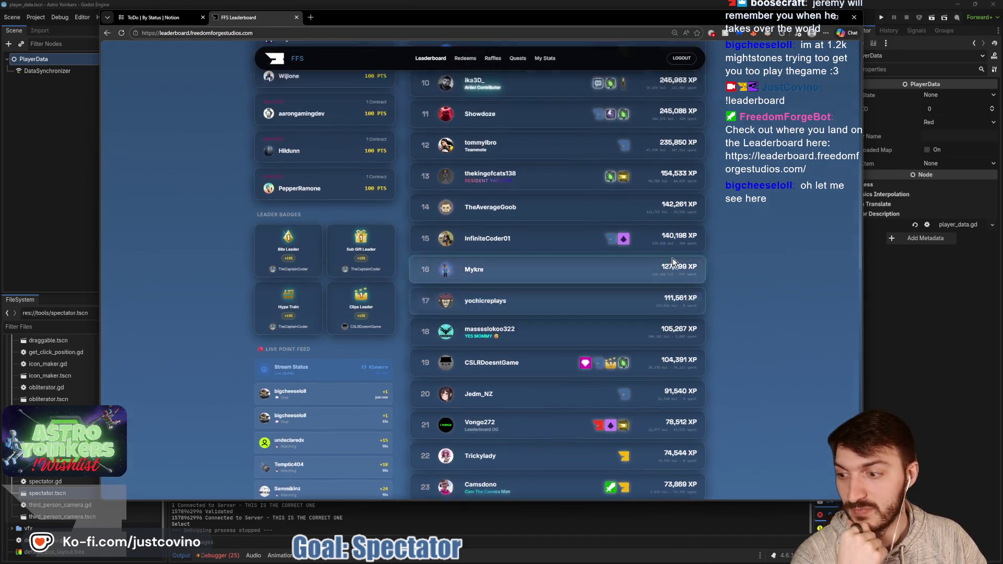
scroll(674, 261, "down", 3)
scroll(690, 287, "up", 12)
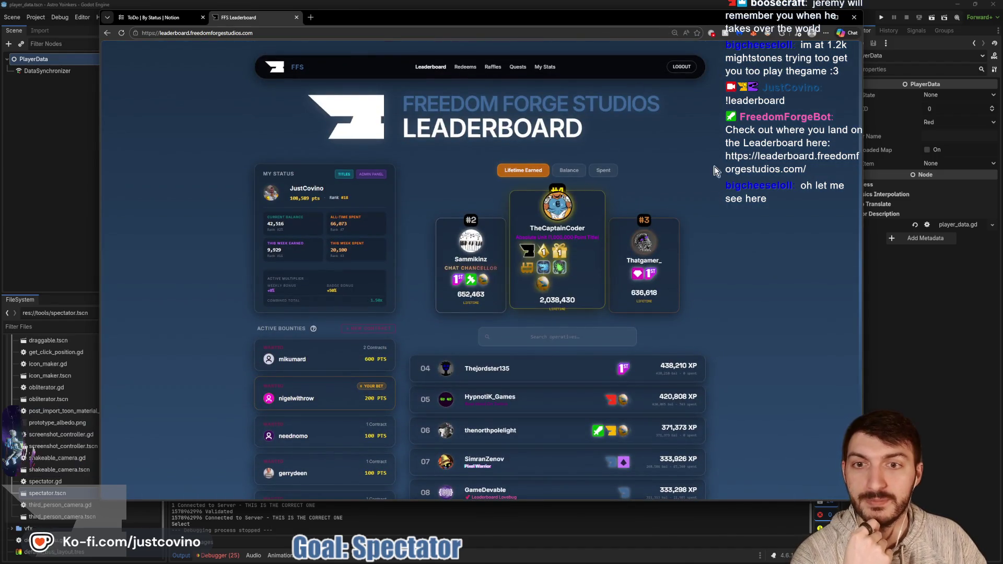
key("alt+Tab")
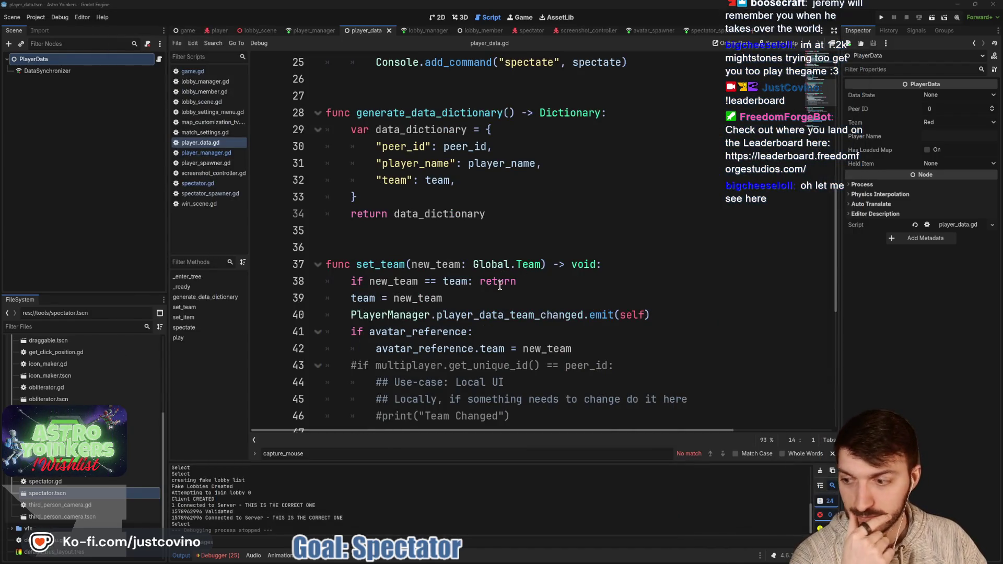
Step: In play(), add 'if spectator_reference:' calling PlayerManager.remove_specific_spectator(peer_id)
scroll(496, 302, "down", 4)
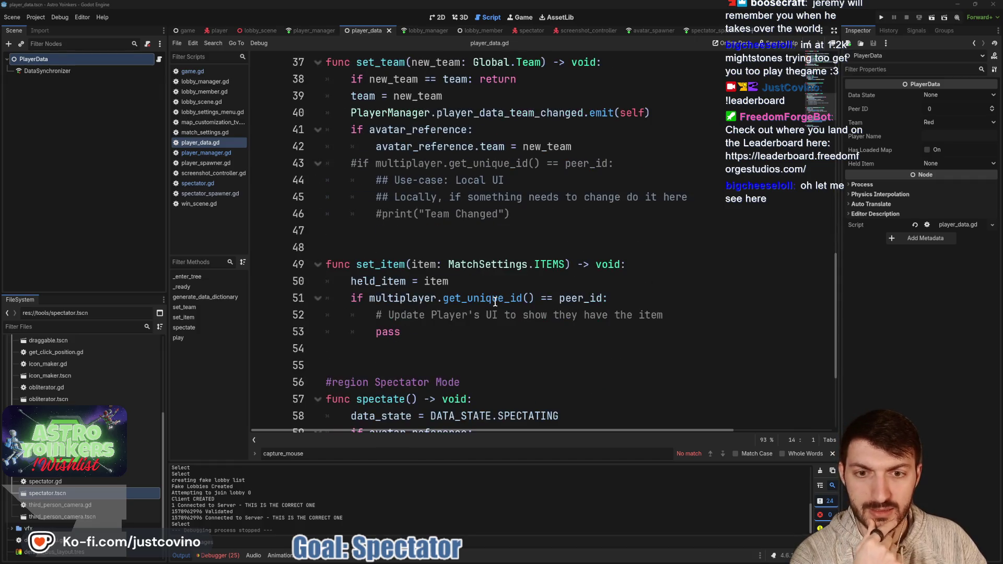
scroll(495, 302, "up", 2)
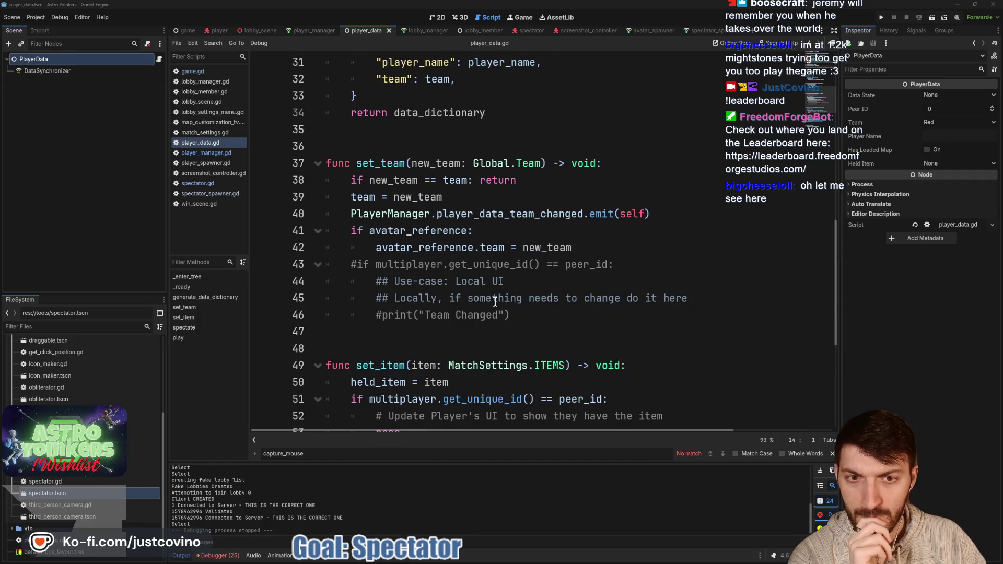
scroll(495, 302, "down", 5)
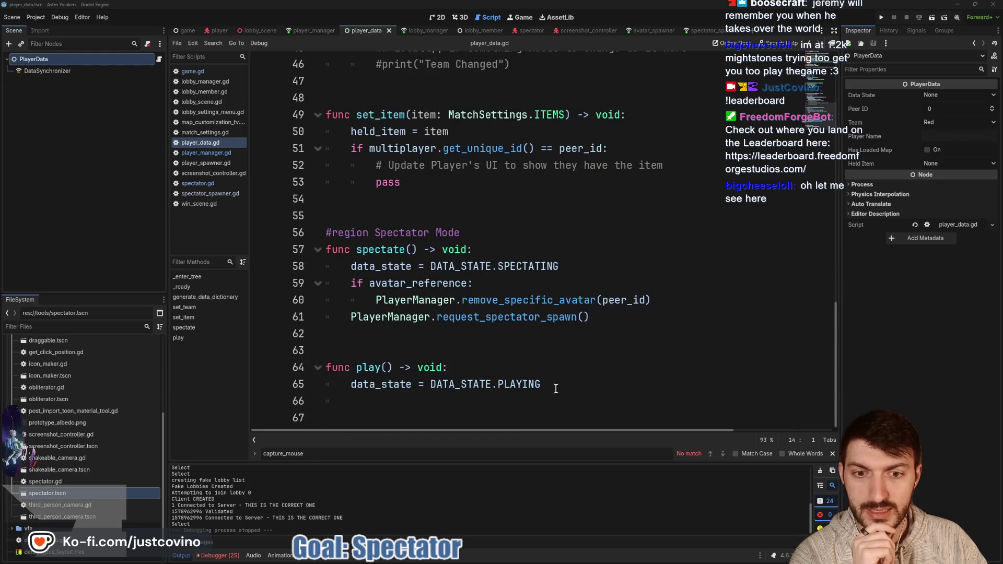
left_click(446, 398)
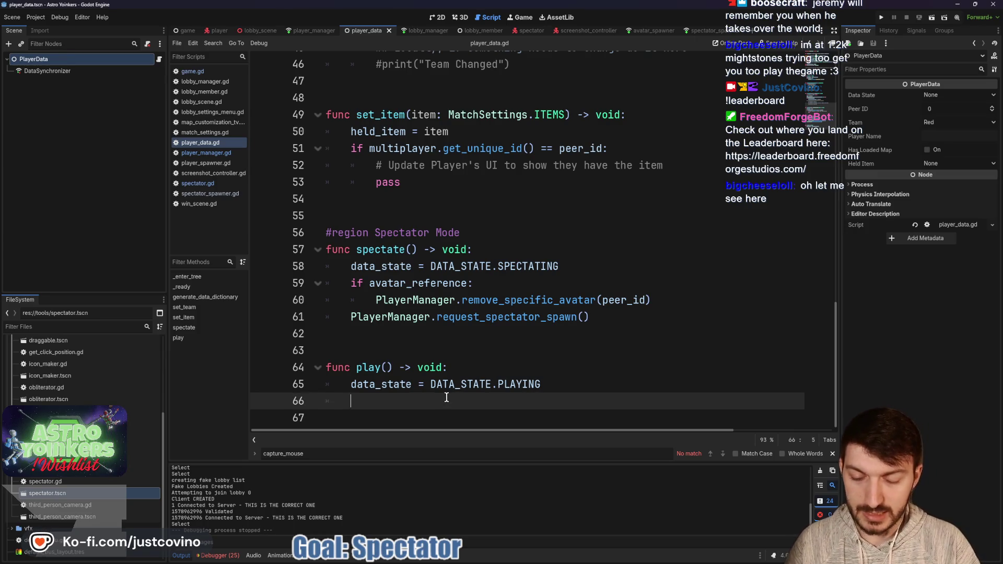
type("pec")
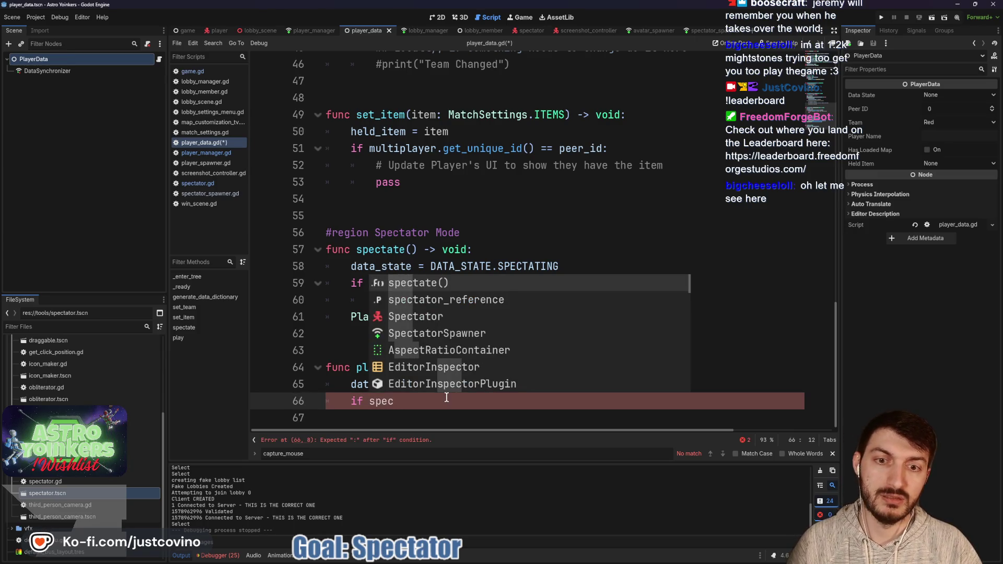
key("Down")
key("Return")
type(":")
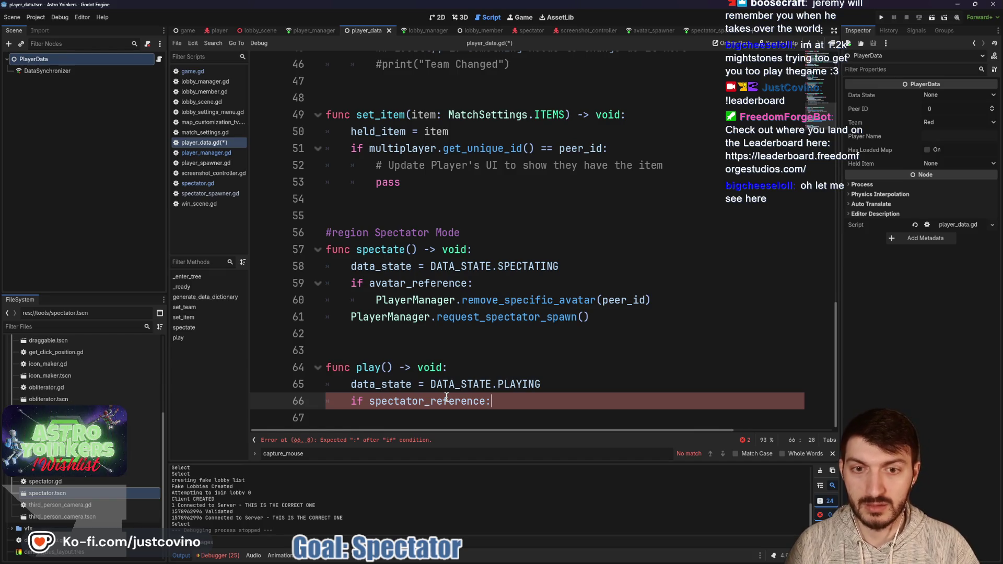
key("Return")
type("PlayerManager.")
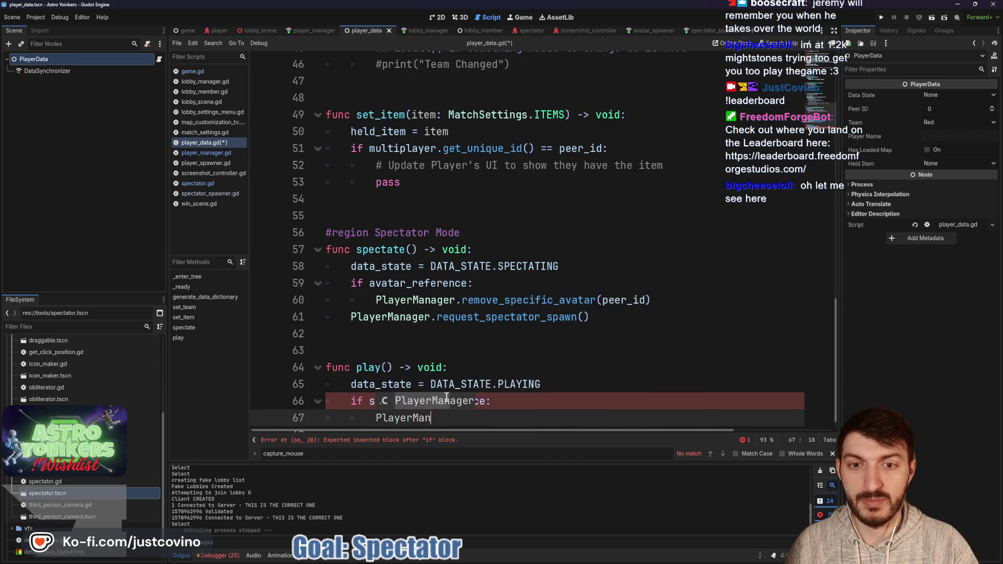
type("remove_specifi")
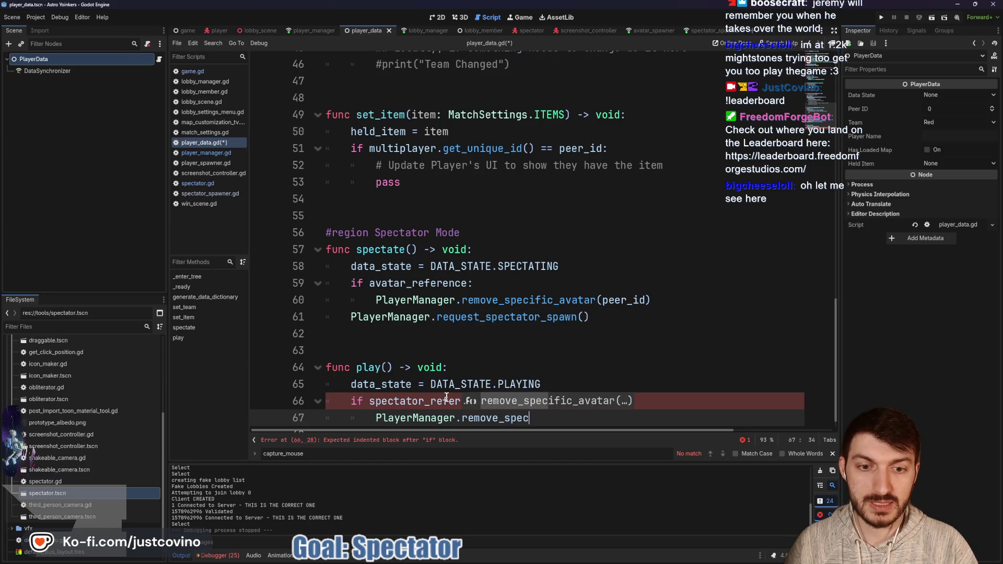
type("c_spectator")
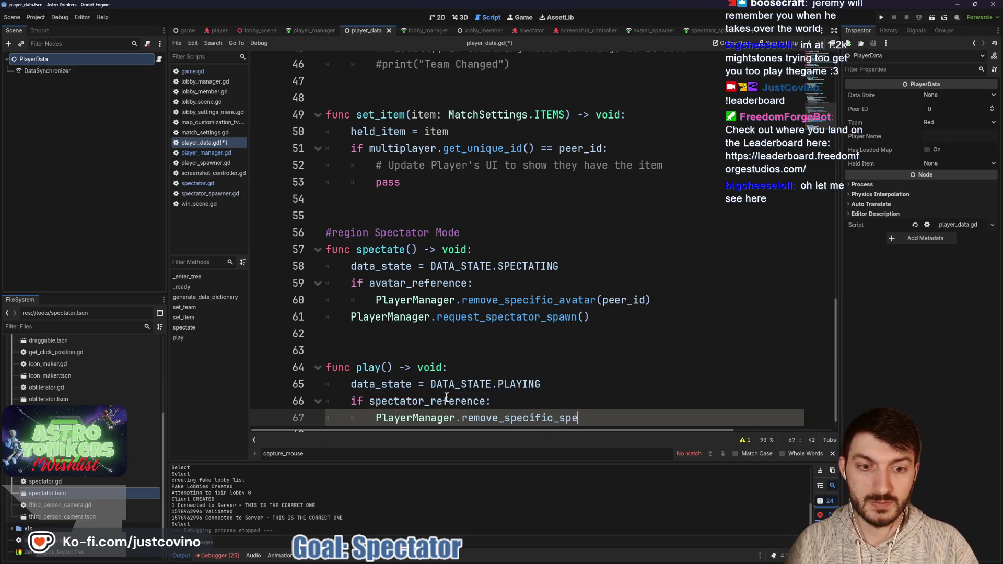
type("(peer_i")
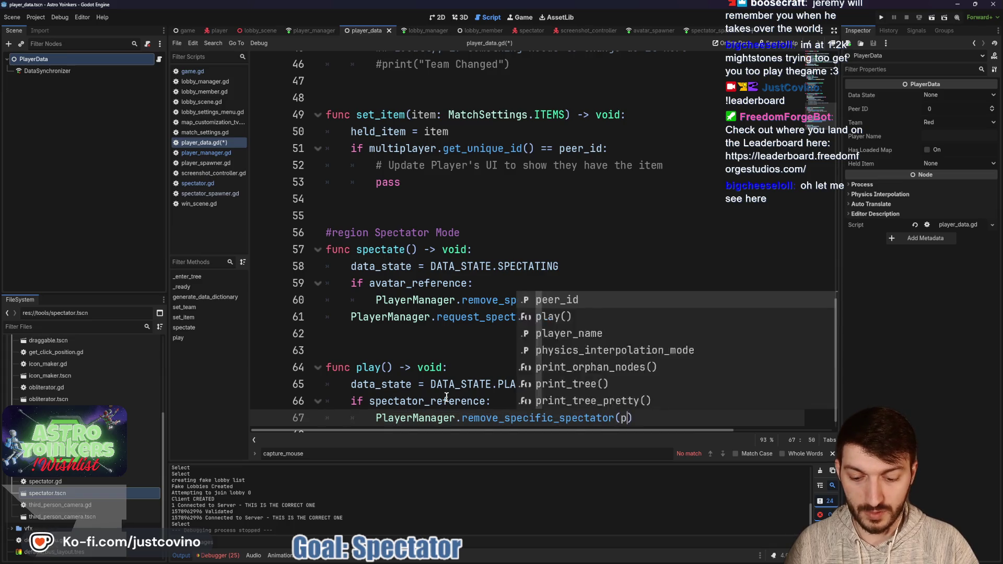
type("d")
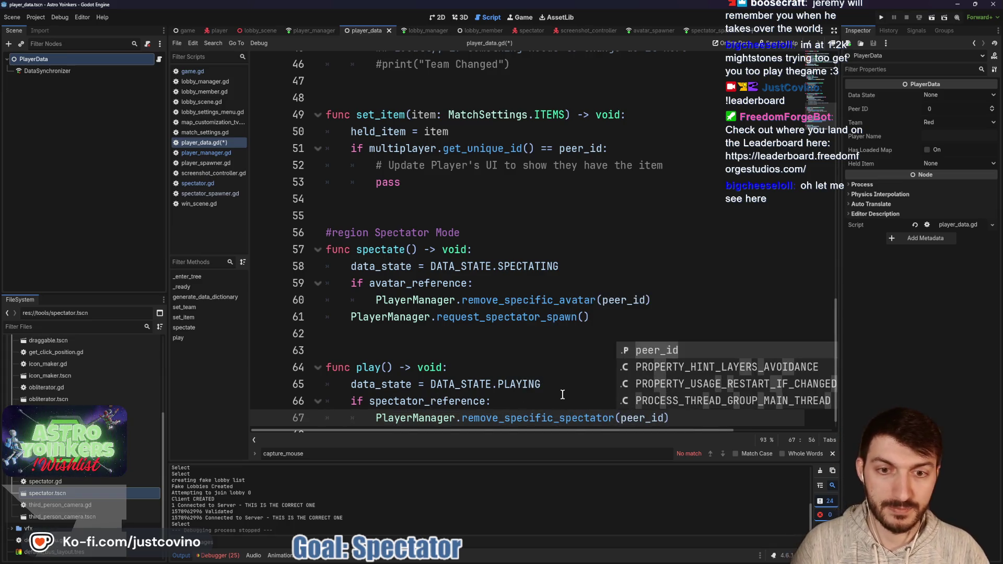
left_click(565, 396)
Step: Follow it with a PlayerManager.request_avatar_spawn() call
left_click(695, 397)
key("Return")
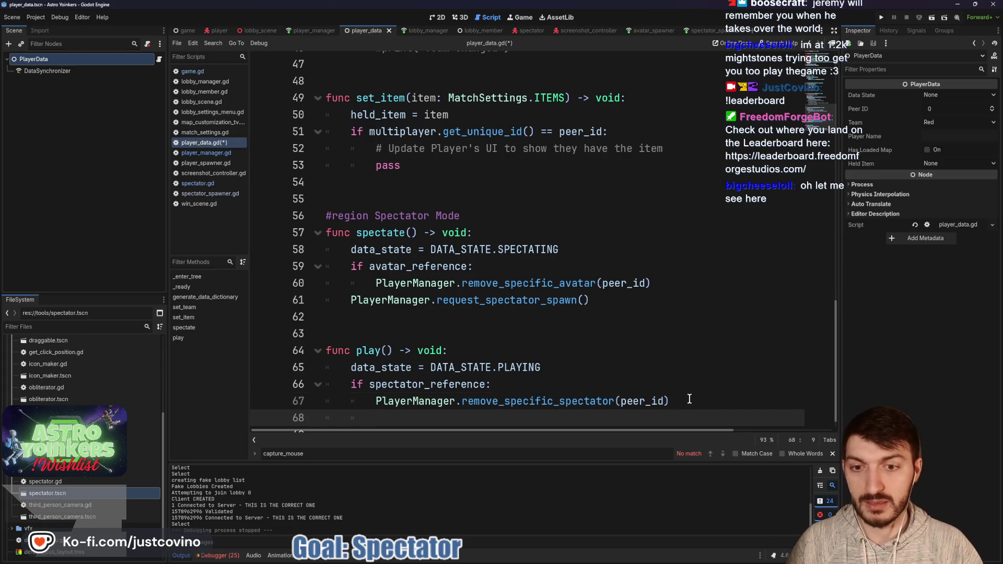
type("PlayerManager.")
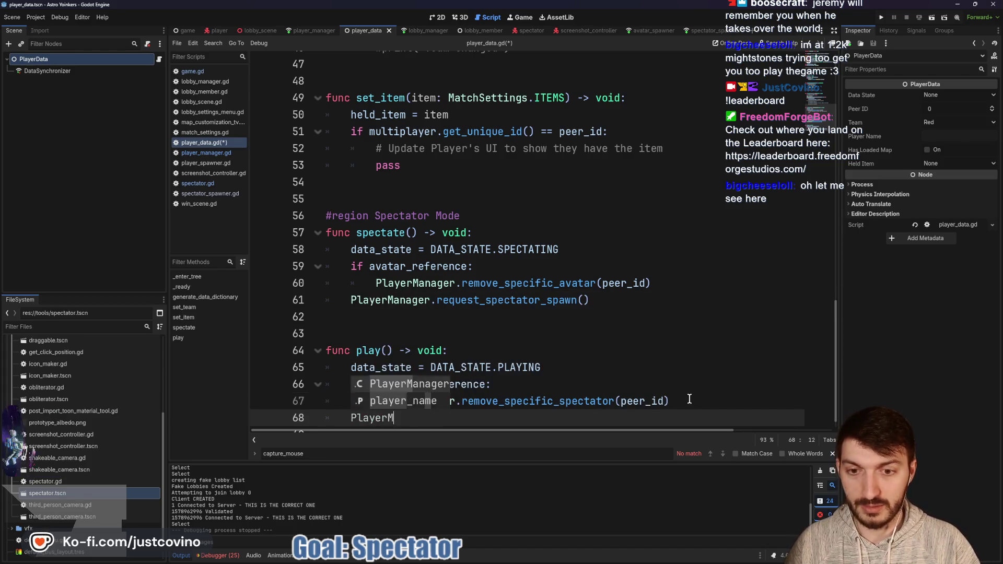
type("request")
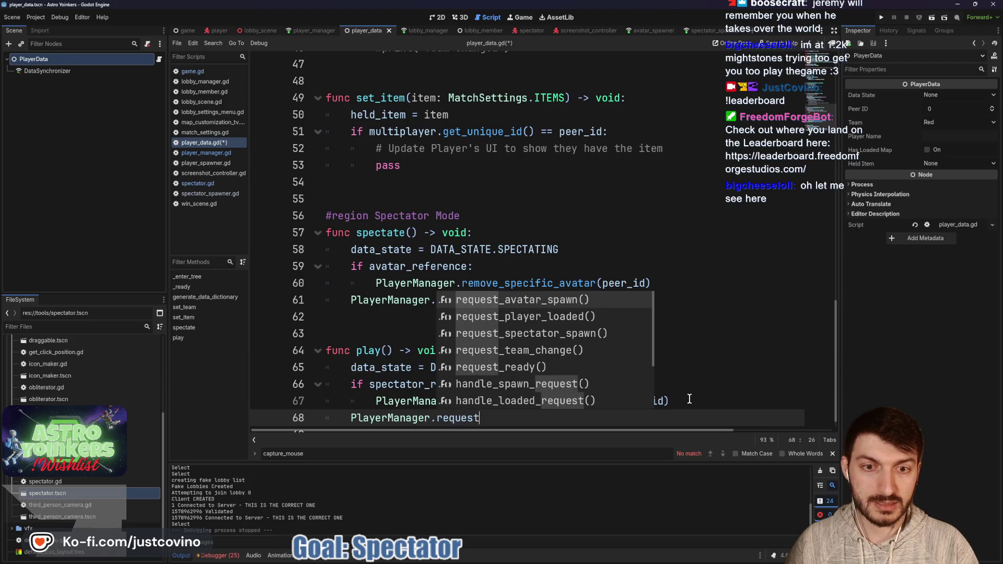
key("Return")
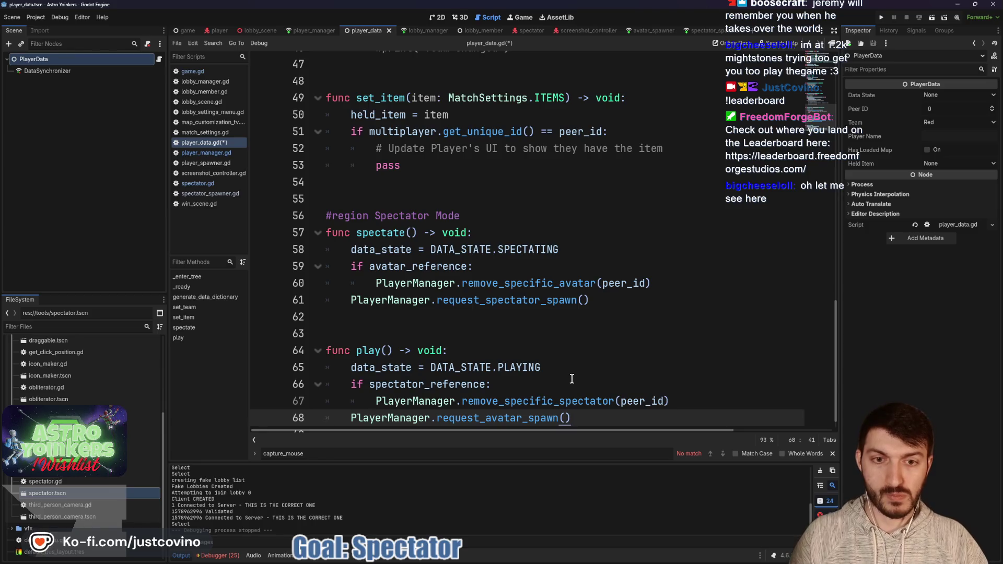
Step: Copy the remove_specific_spectator(peer_id) call and switch to player_manager.gd
scroll(574, 378, "down", 1)
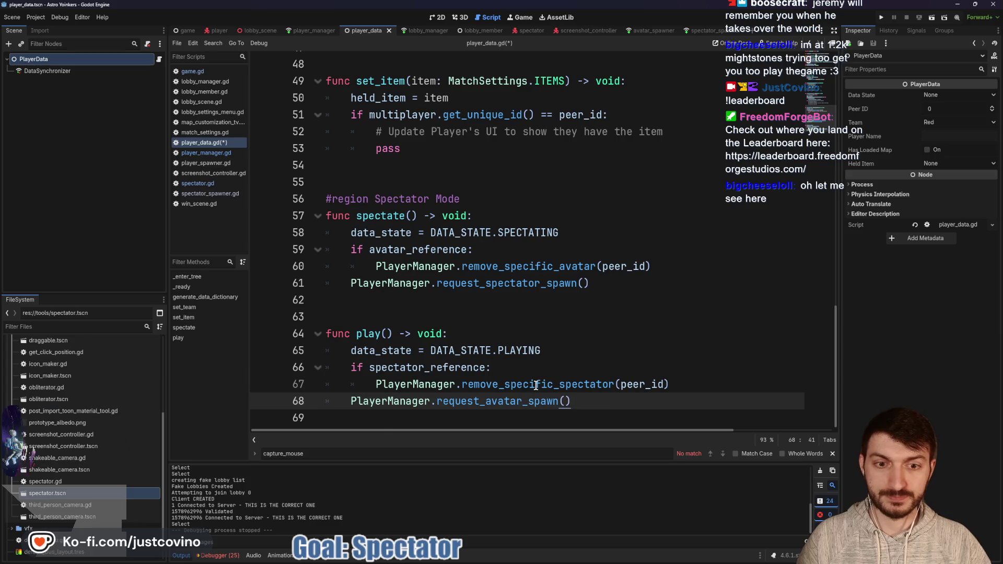
left_click_drag(462, 385, 668, 389)
key("ctrl+c")
left_click(418, 385, "ctrl")
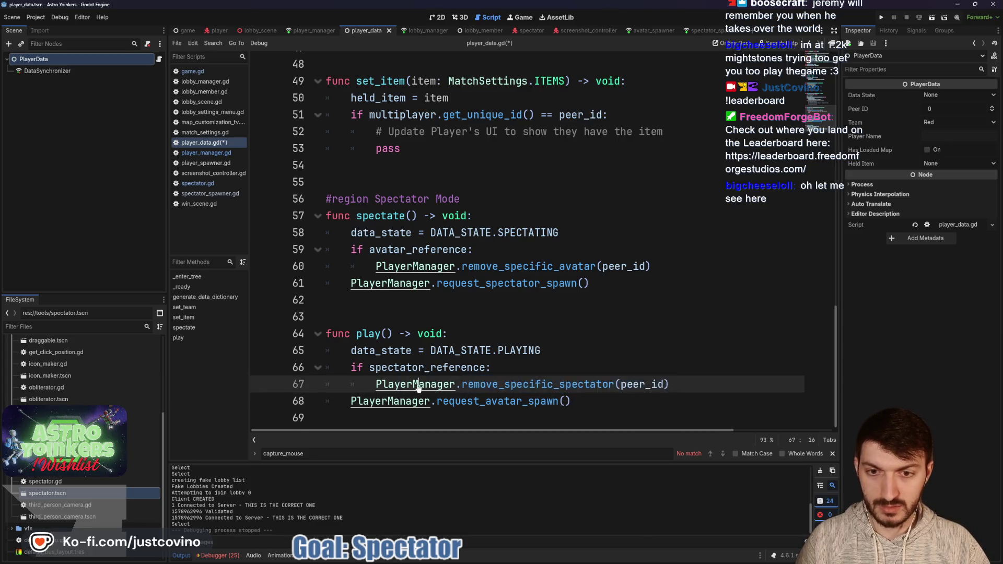
scroll(470, 336, "down", 8)
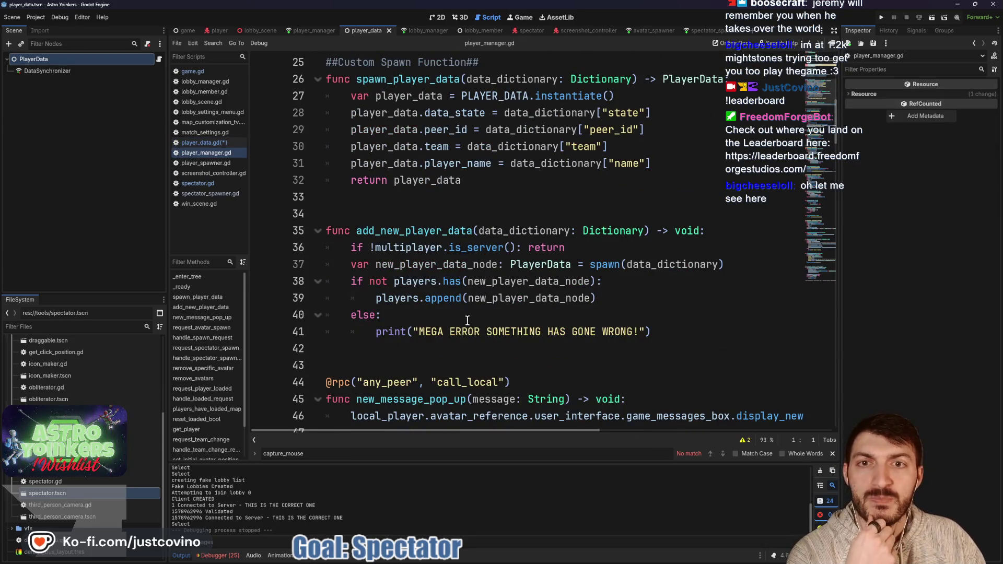
Step: Scroll to handle_spectator_spawn_request and place the caret on the empty line after it
scroll(465, 303, "down", 5)
scroll(465, 303, "down", 2)
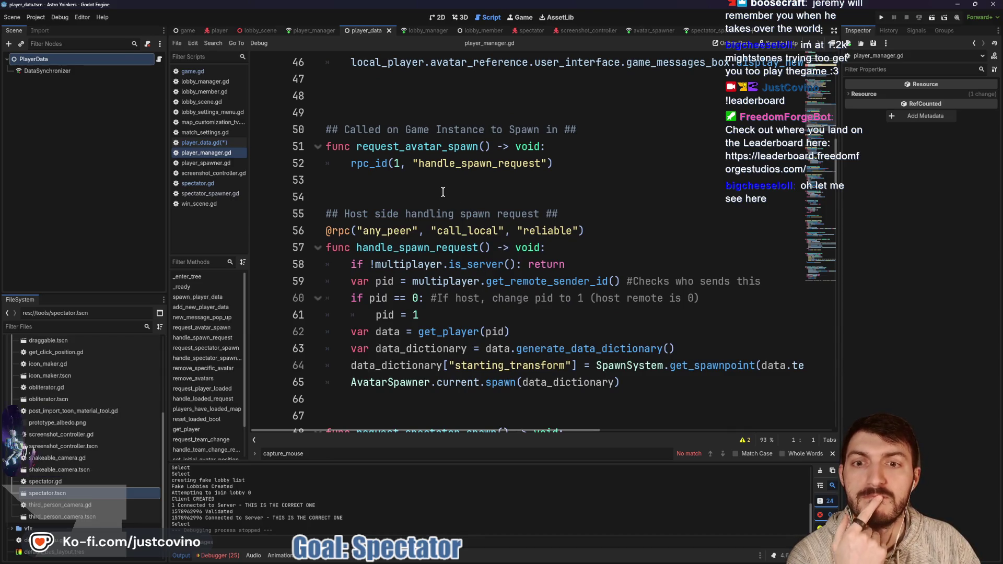
scroll(448, 197, "down", 1)
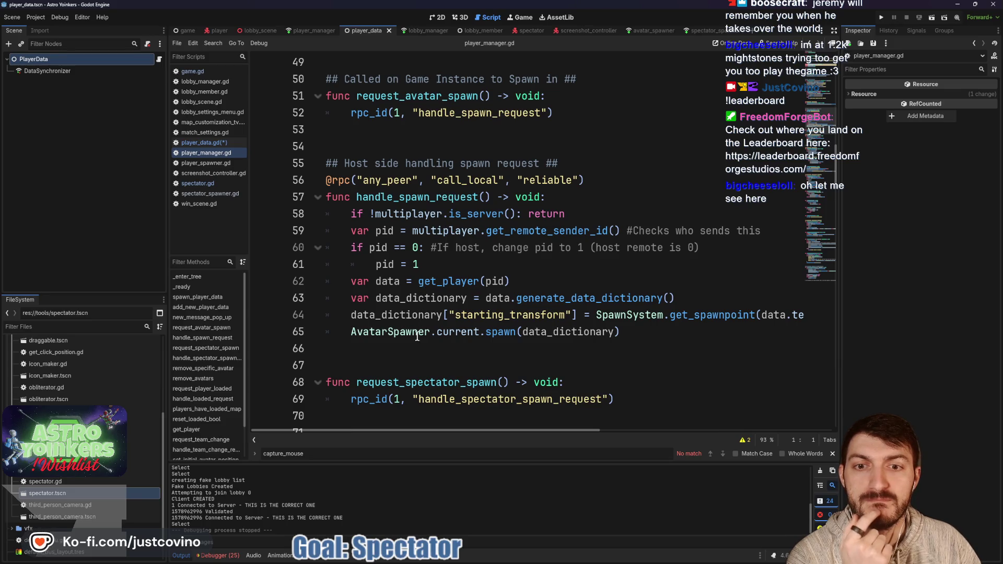
scroll(413, 334, "down", 4)
scroll(391, 335, "down", 1)
left_click(367, 321)
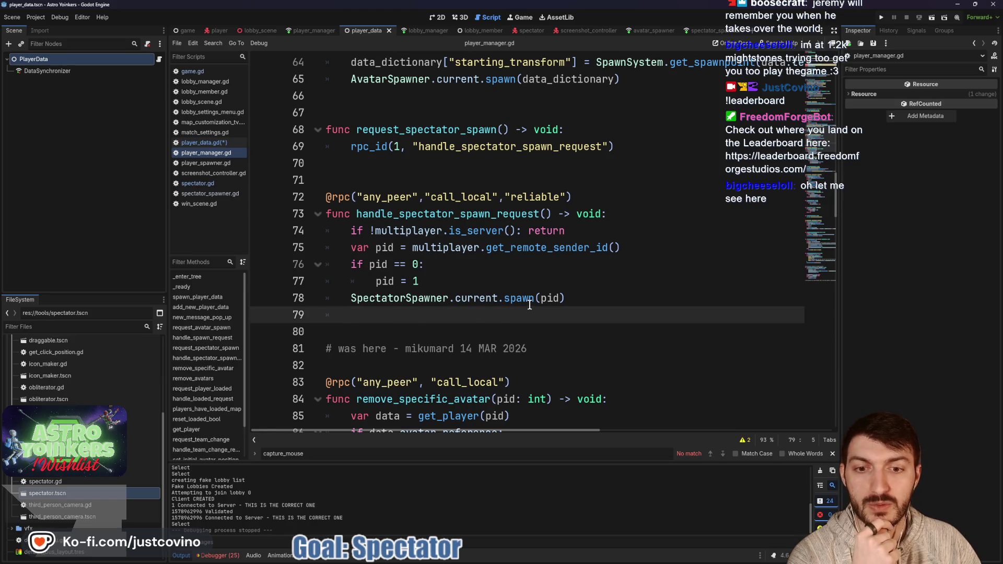
scroll(529, 305, "down", 1)
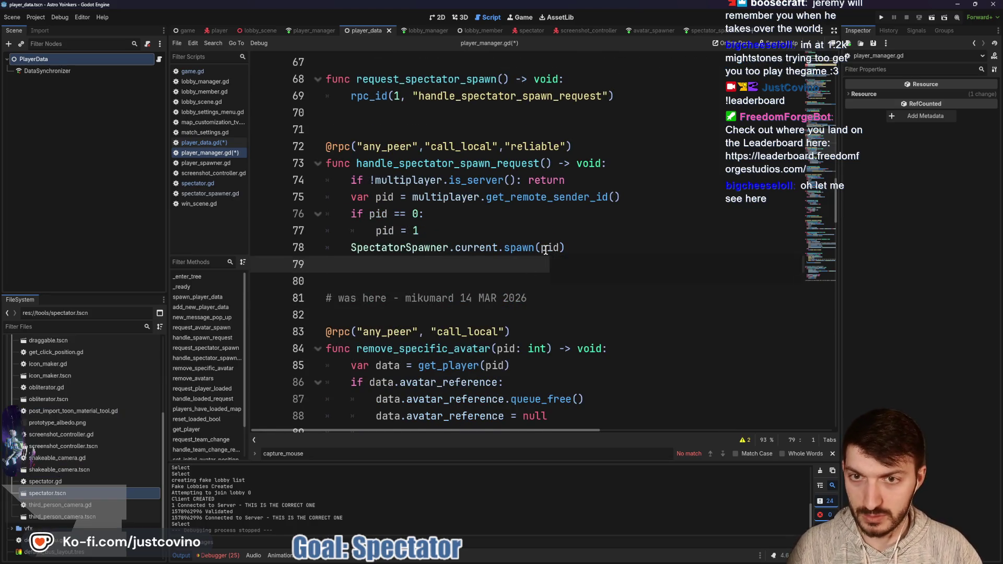
Step: Paste the call and turn it into a remove_specific_spectator(pid: int) -> void function with a pass body
key("ctrl+v")
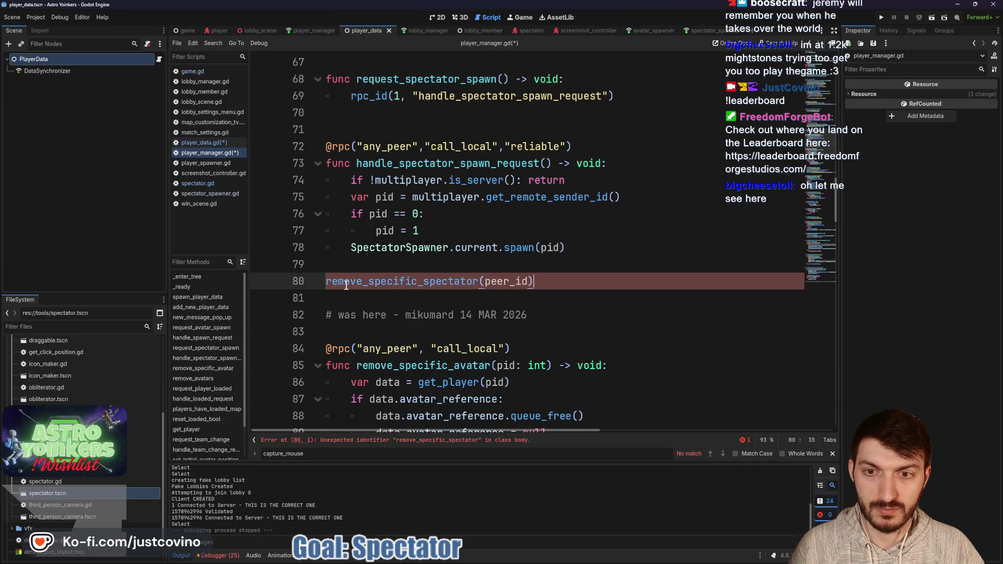
type("func")
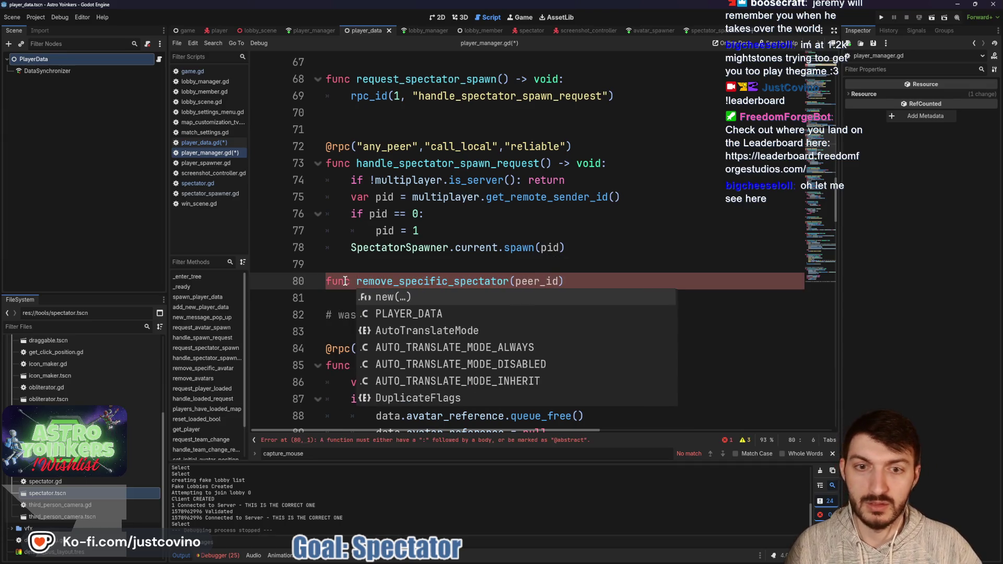
left_click_drag(558, 281, 522, 280)
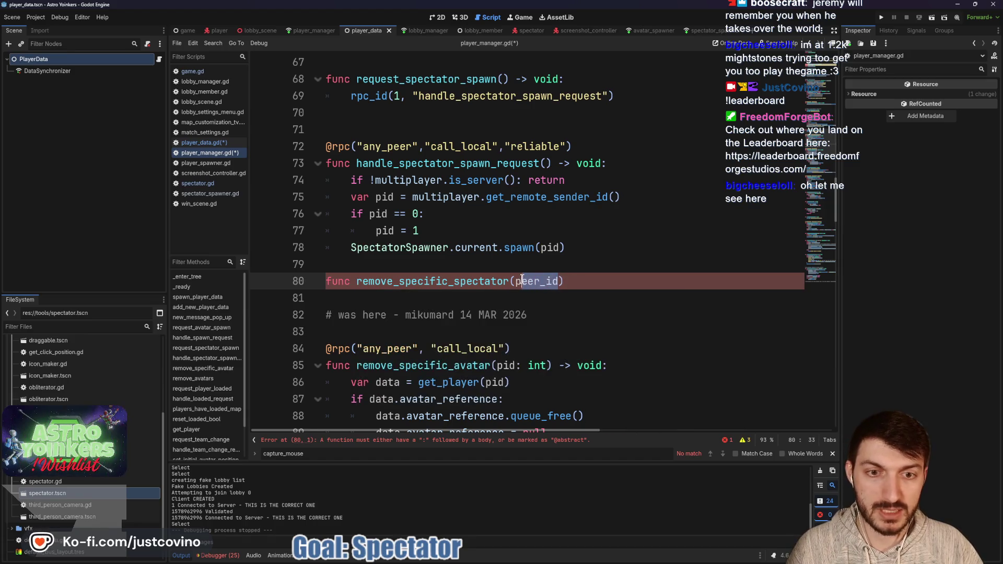
type("p")
type(" int)")
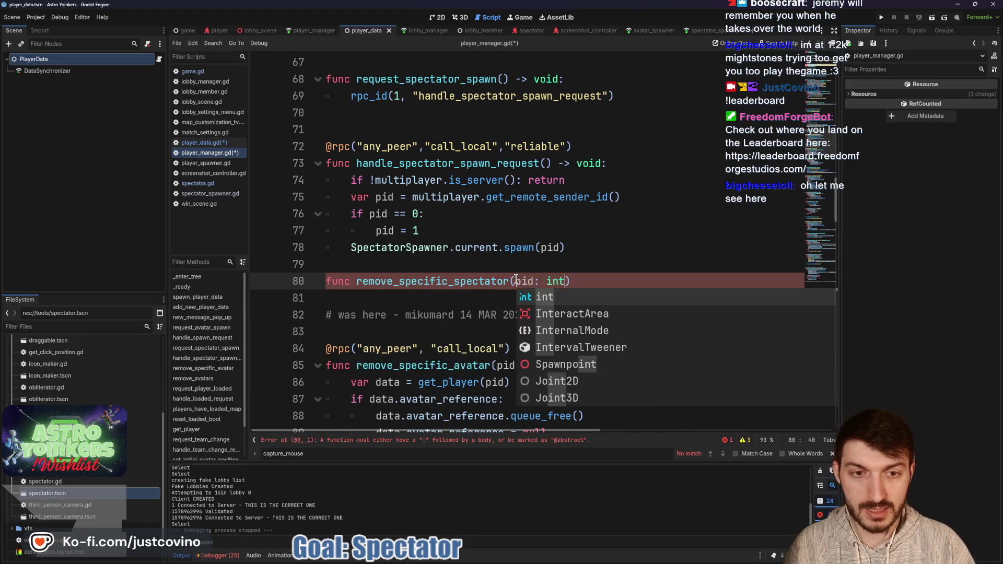
type("void:")
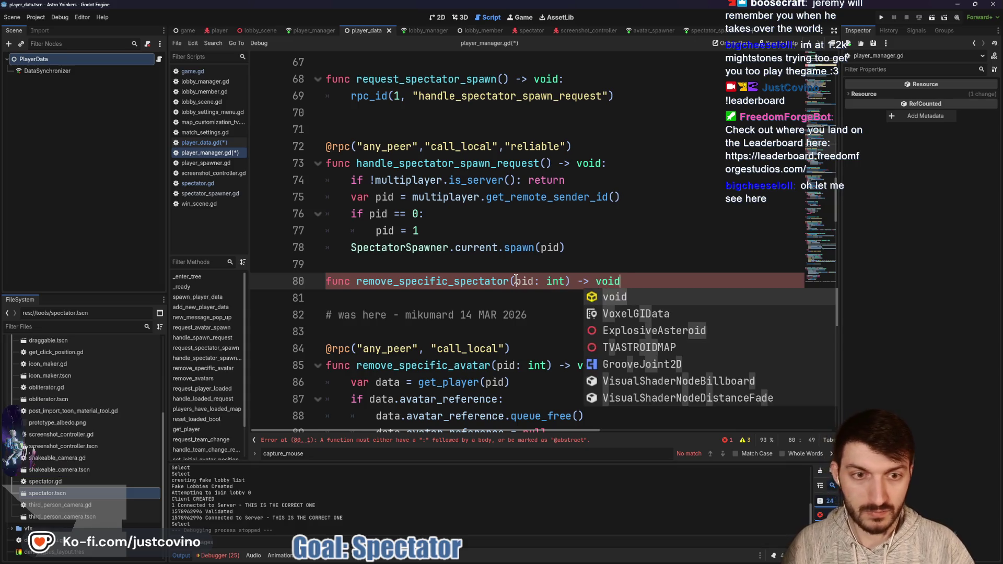
key("Return")
type("pass")
key("Escape")
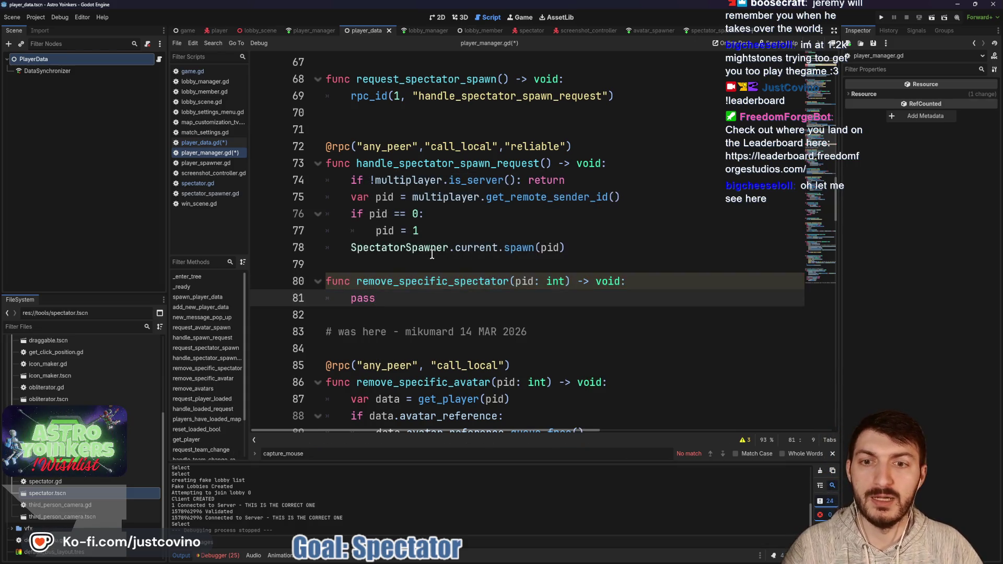
left_click(388, 261)
scroll(422, 268, "down", 1)
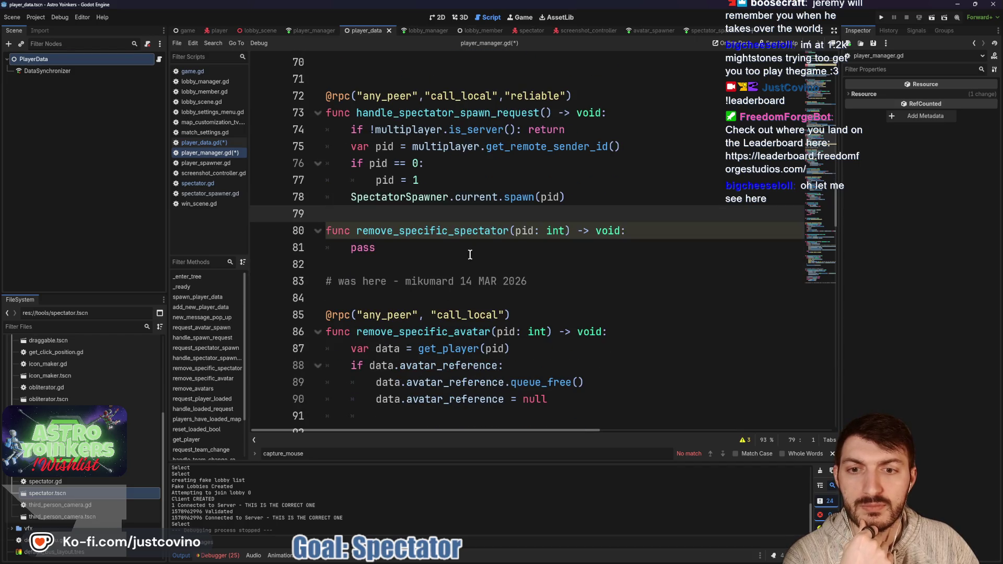
key("Return")
key("Return")
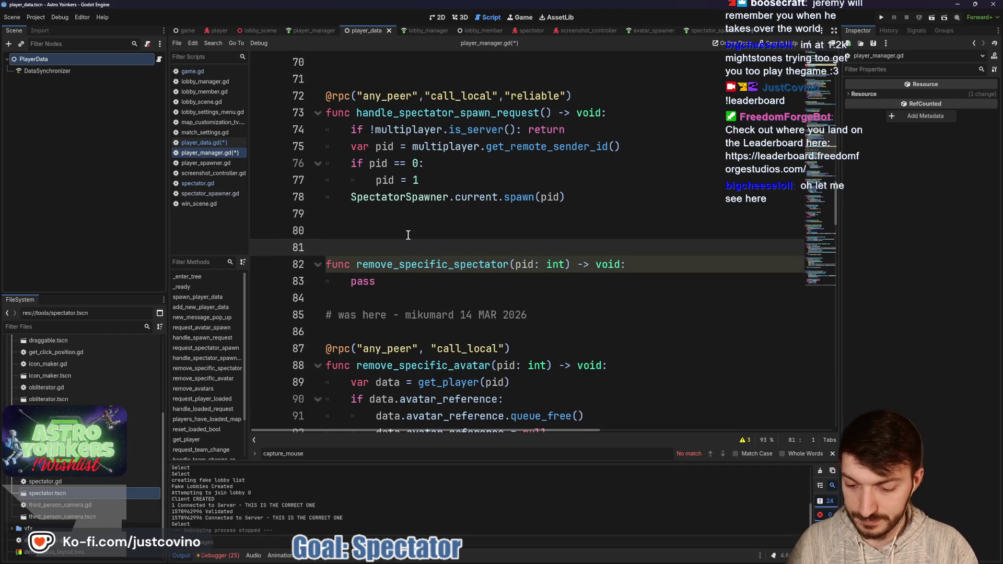
type("@rp")
key("Return")
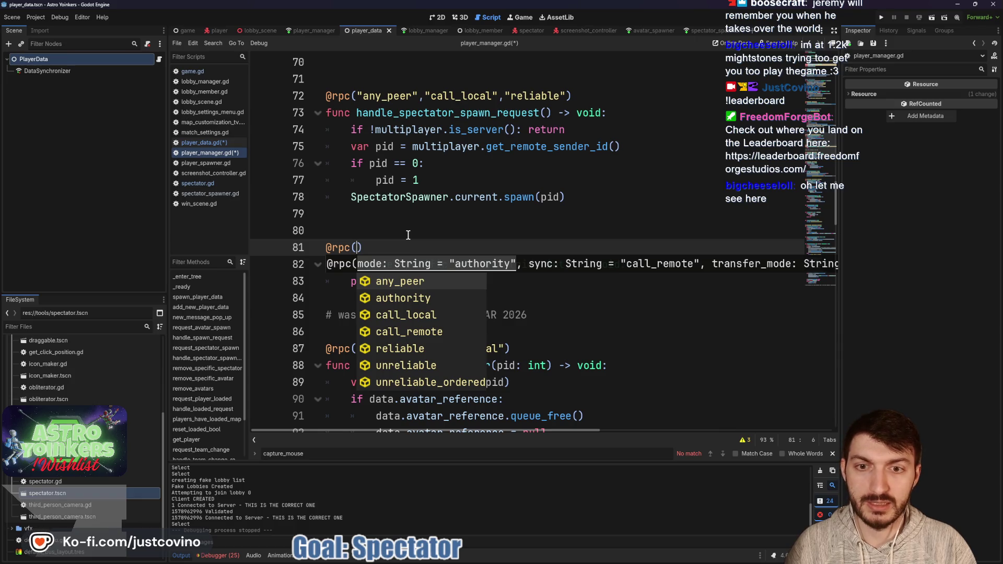
key("Return")
type(",")
key("Down")
key("Down")
key("Return")
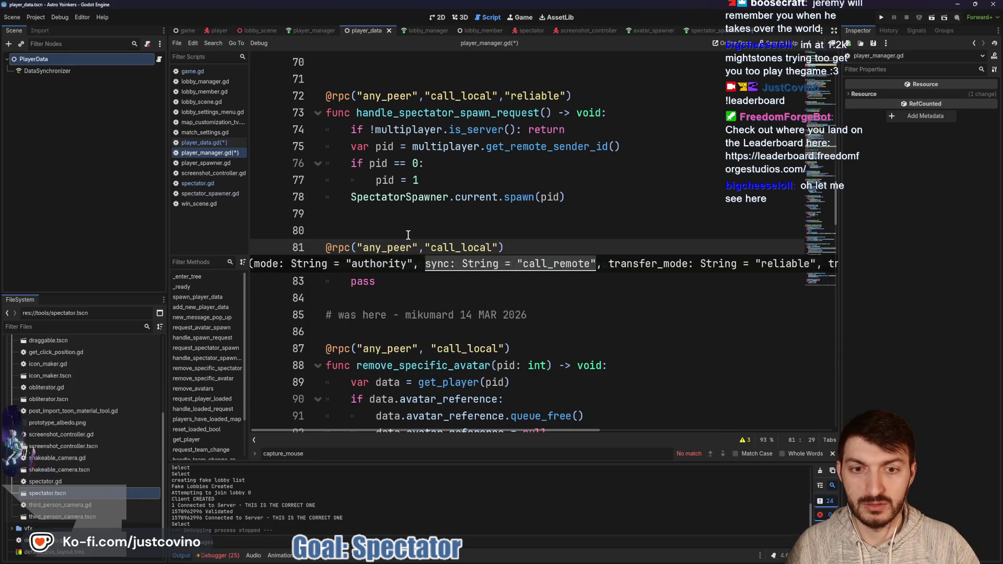
Step: Replace pass with a data assignment from get_player(pid)
left_click(440, 281)
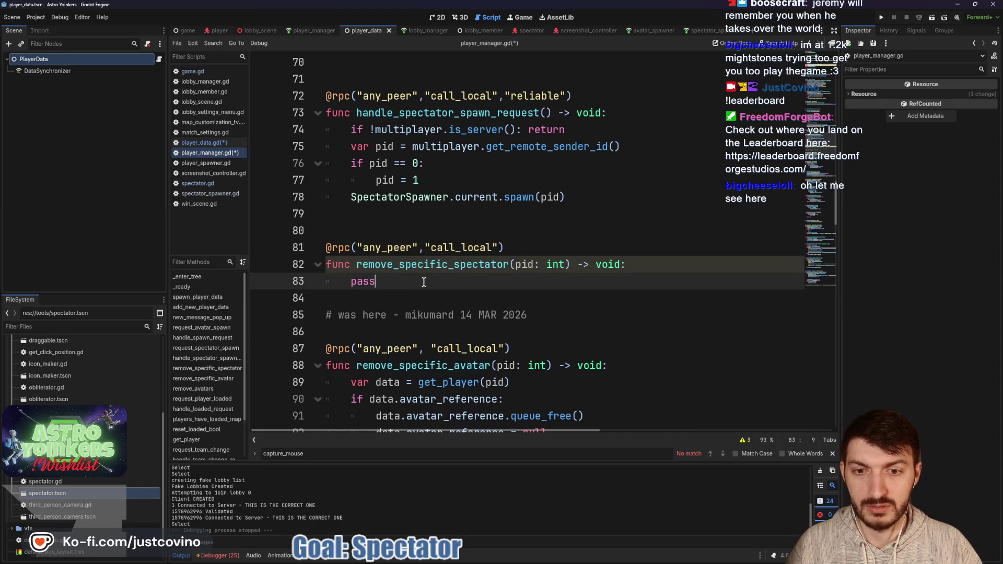
scroll(423, 282, "down", 2)
key("BackSpace")
key("BackSpace")
key("BackSpace")
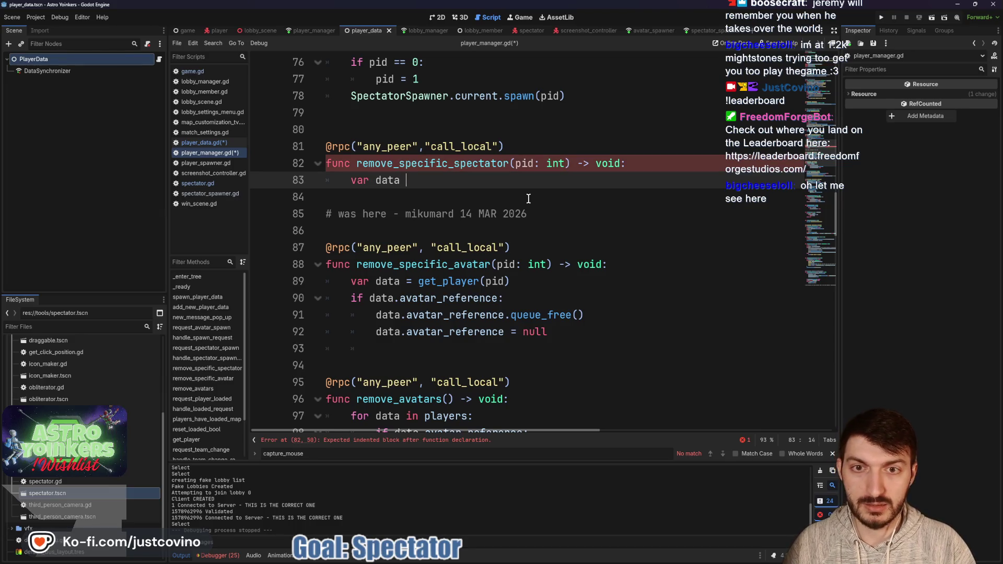
type("= get")
key("Return")
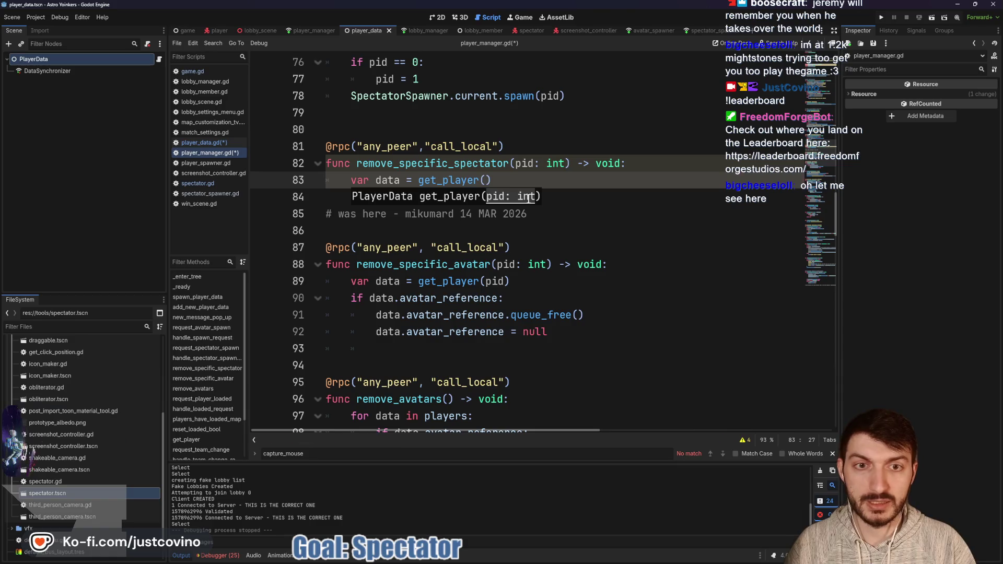
type("pid")
Step: Add 'if data.spectator_reference:' on the next line
left_click(522, 180)
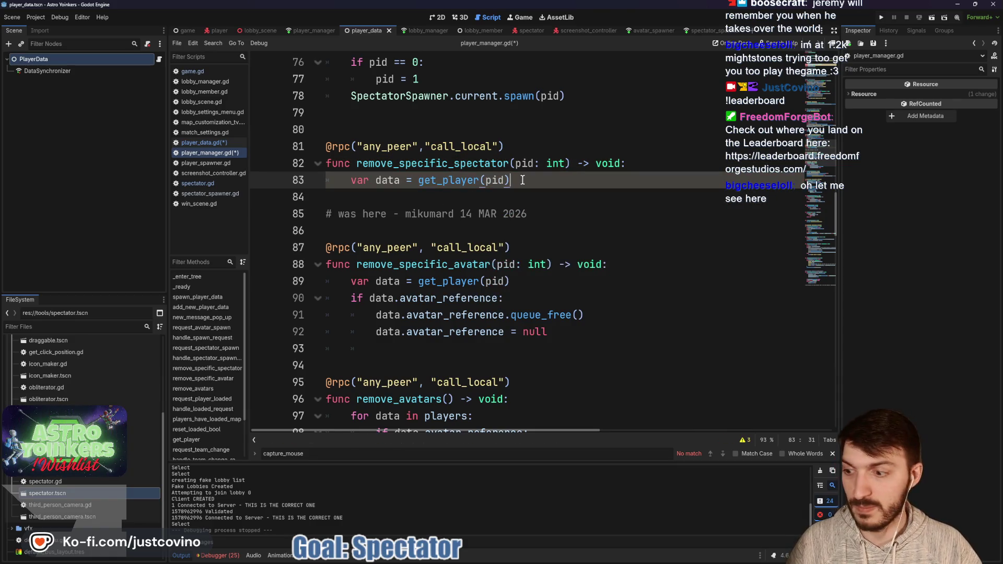
key("Return")
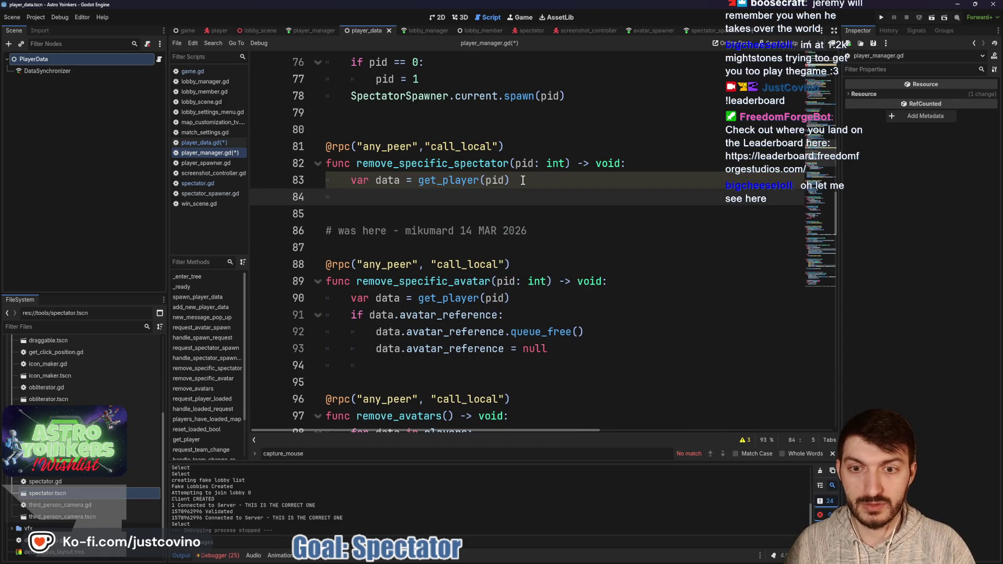
type("if data.")
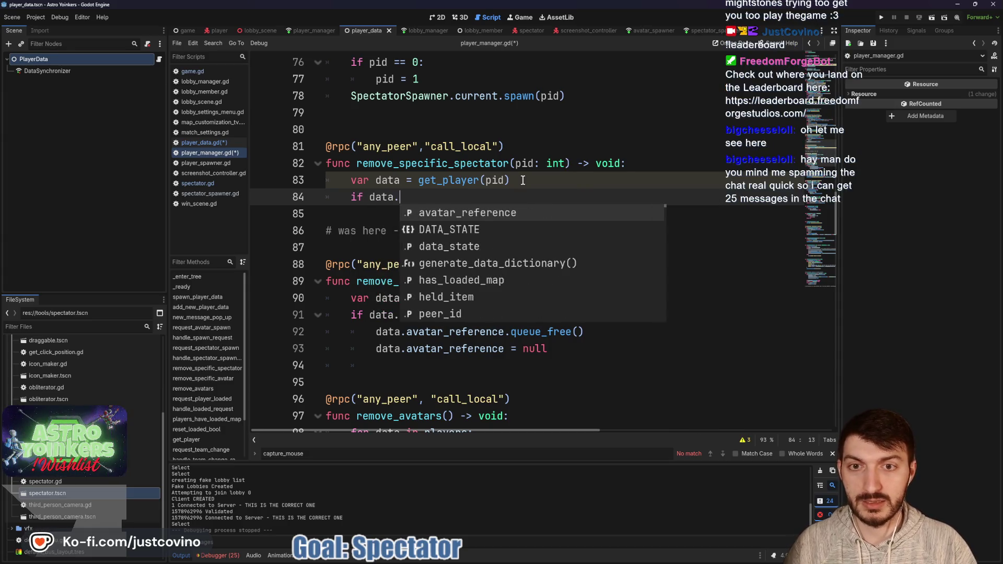
type("spe")
key("Down")
key("Return")
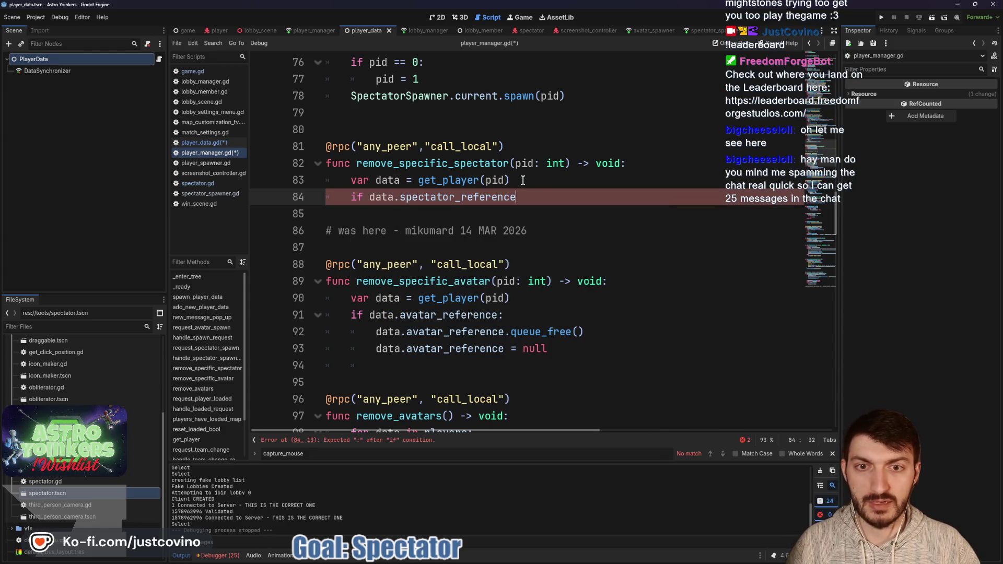
type(":")
key("Return")
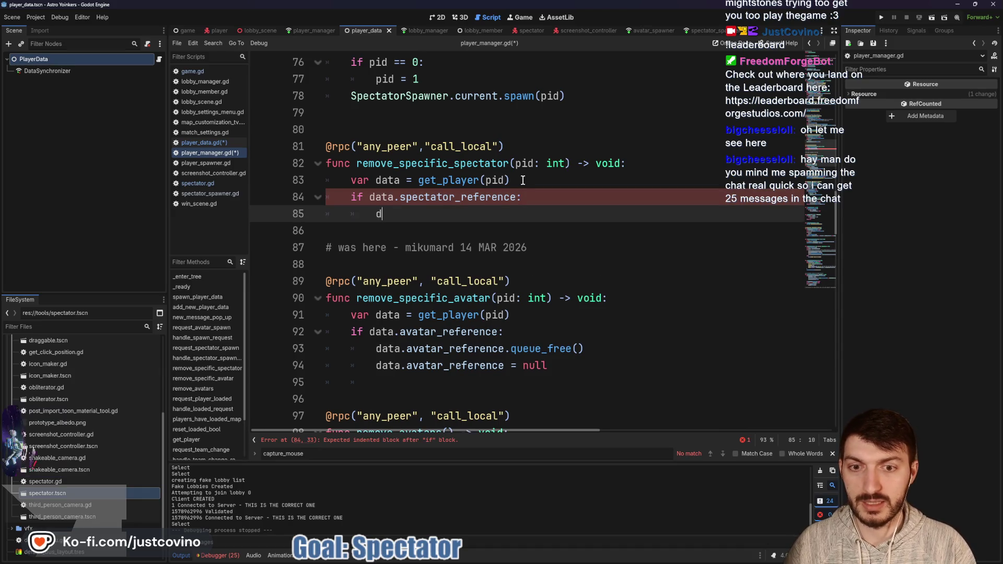
Step: Inside the if, call data.spectator_reference.queue_free()
type("data.spe")
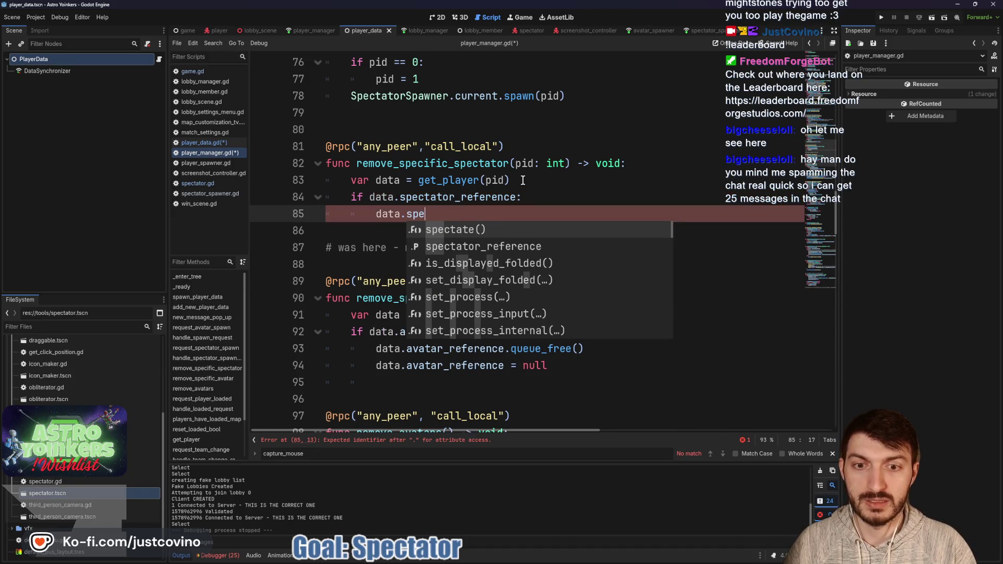
key("Down")
key("Return")
type(".queue")
key("Down")
key("Return")
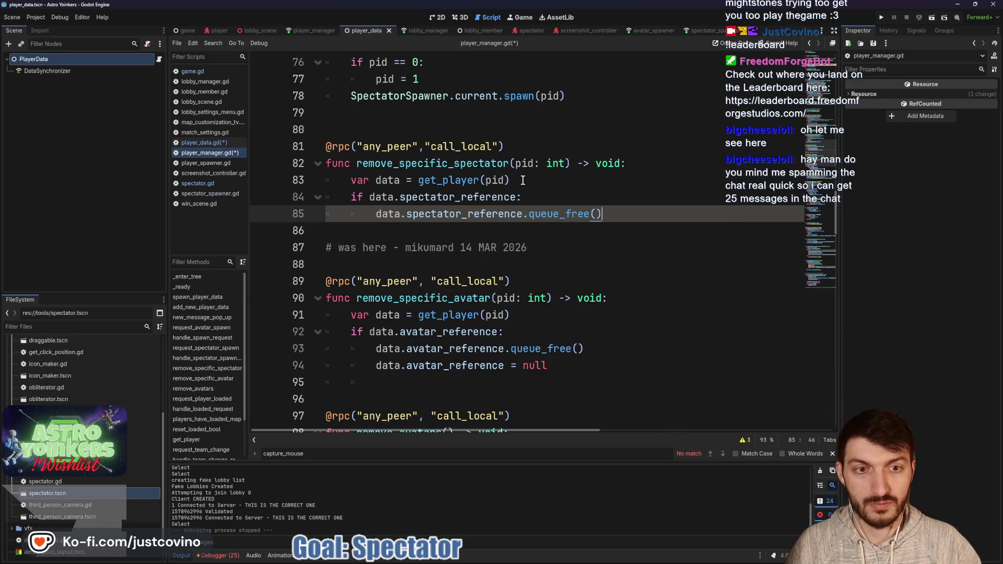
key("Return")
Step: Set data.spectator_reference = null and save player_manager.gd
type("data.specta")
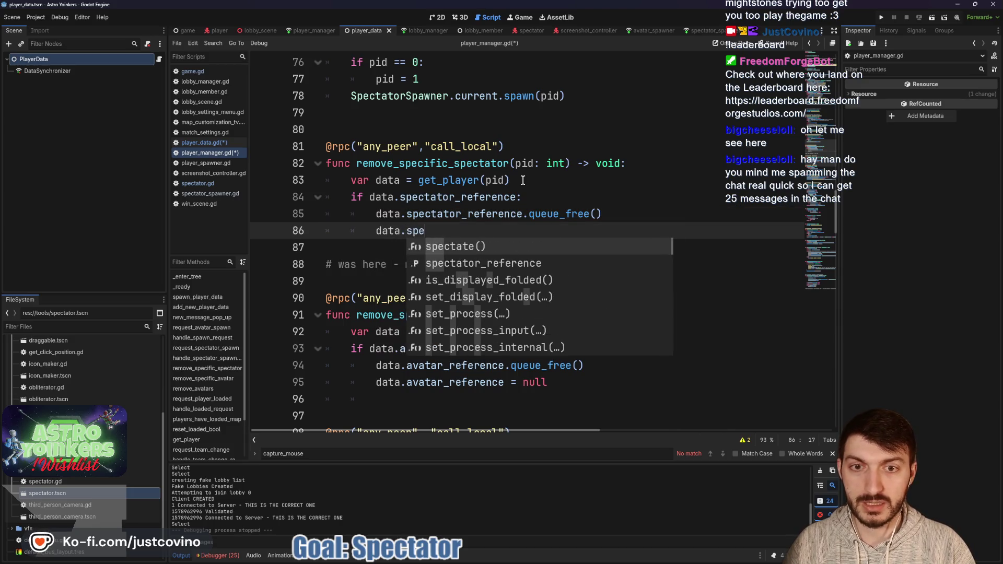
key("Down")
key("Return")
type("= null")
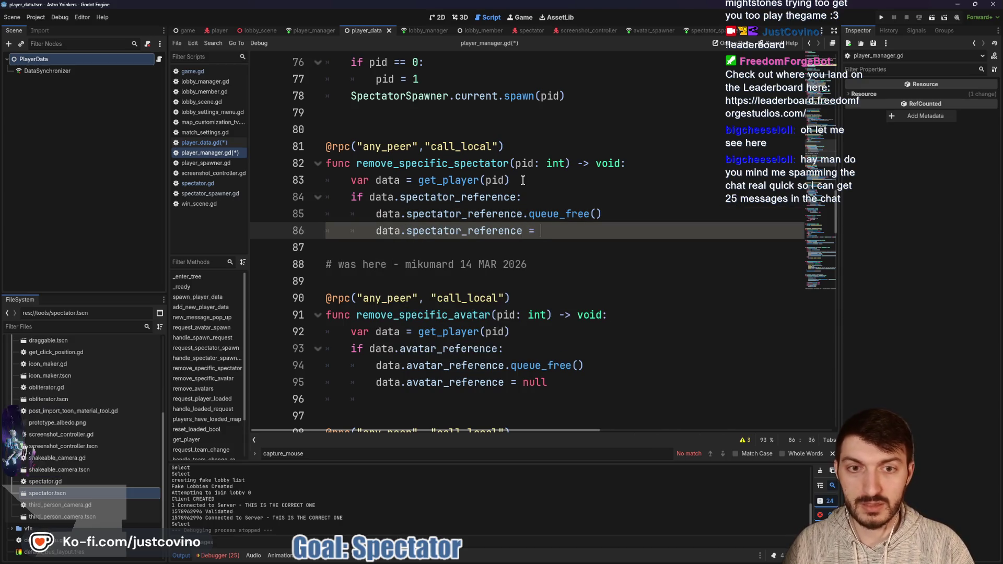
left_click(397, 247)
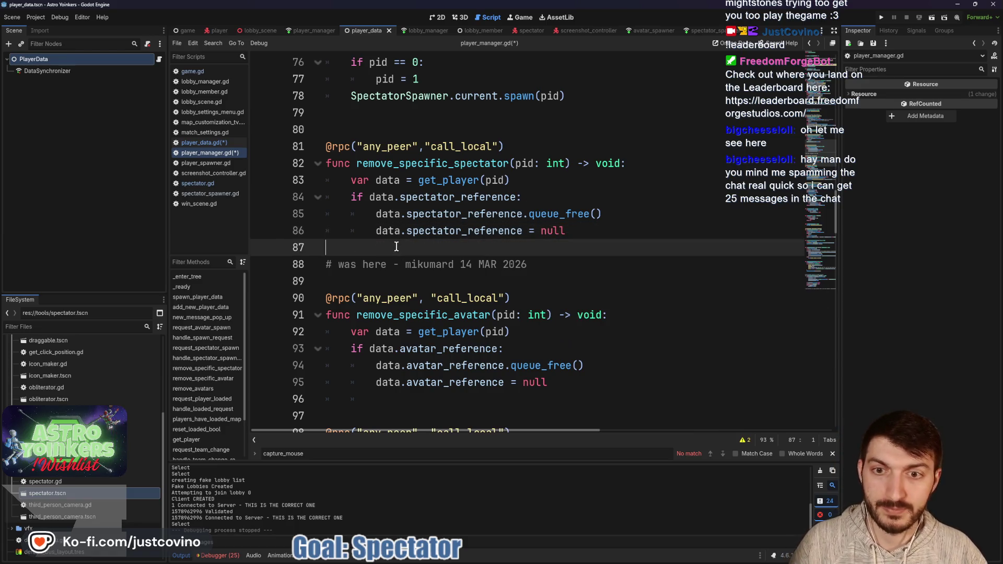
key("ctrl+s")
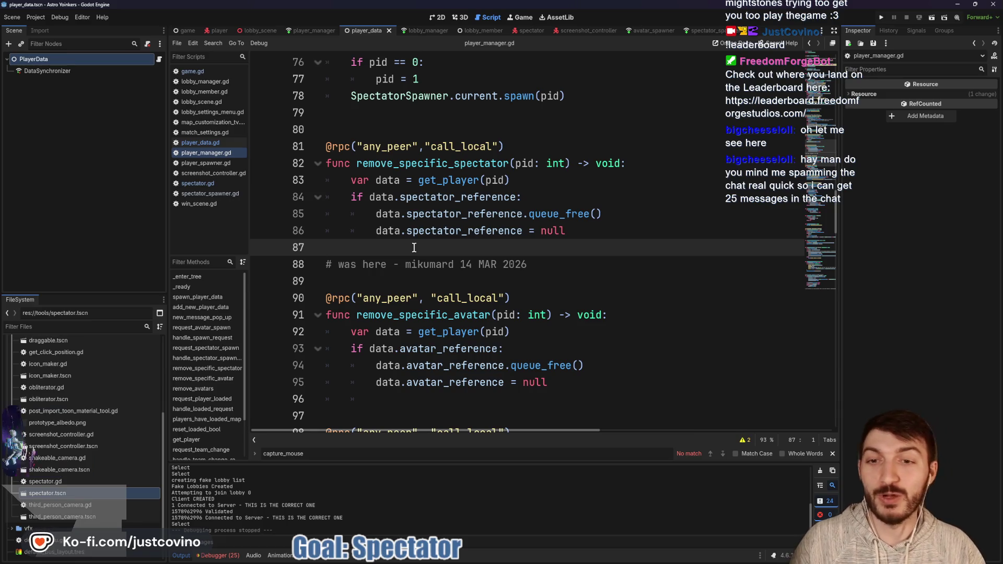
key("Return")
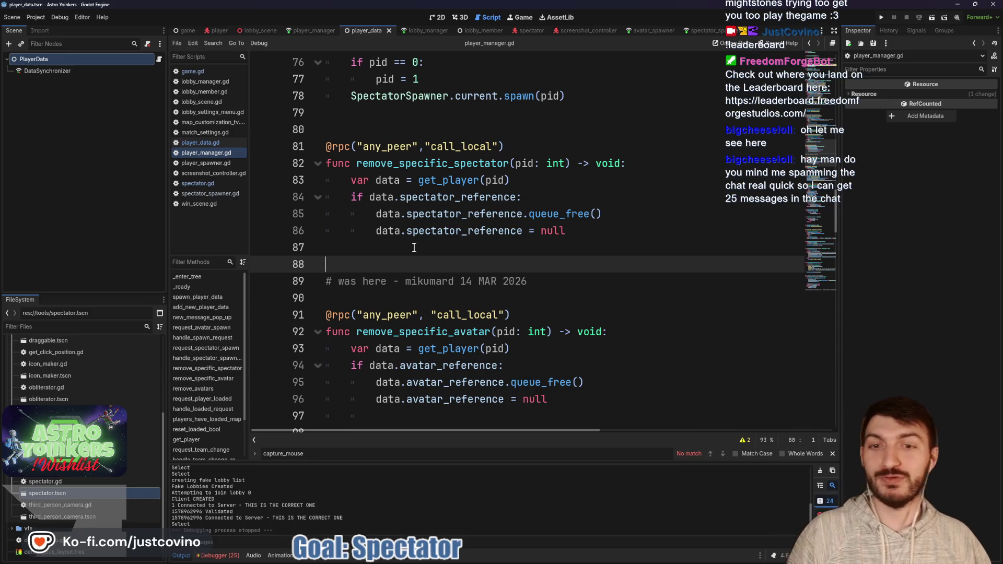
left_click(398, 247)
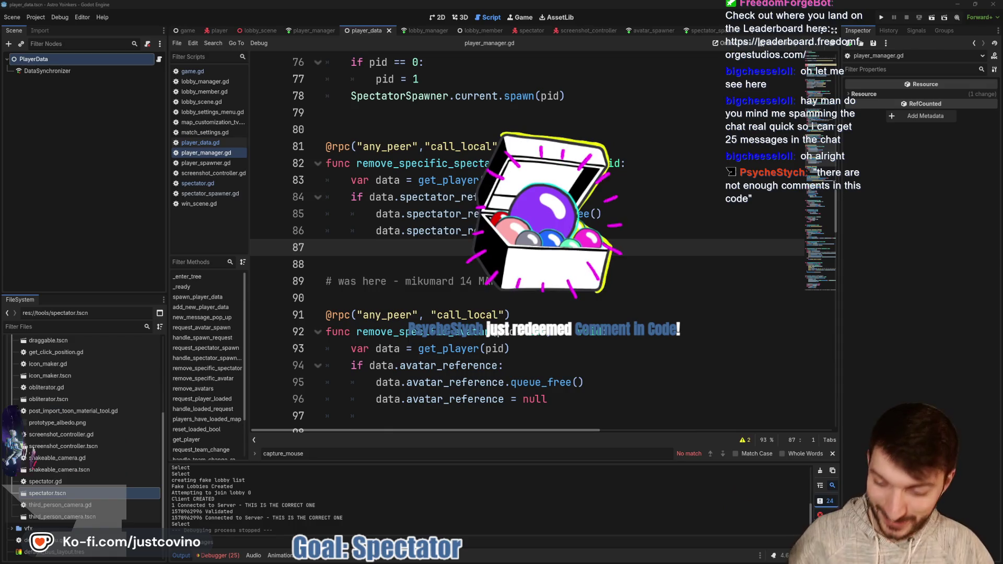
scroll(457, 257, "down", 6)
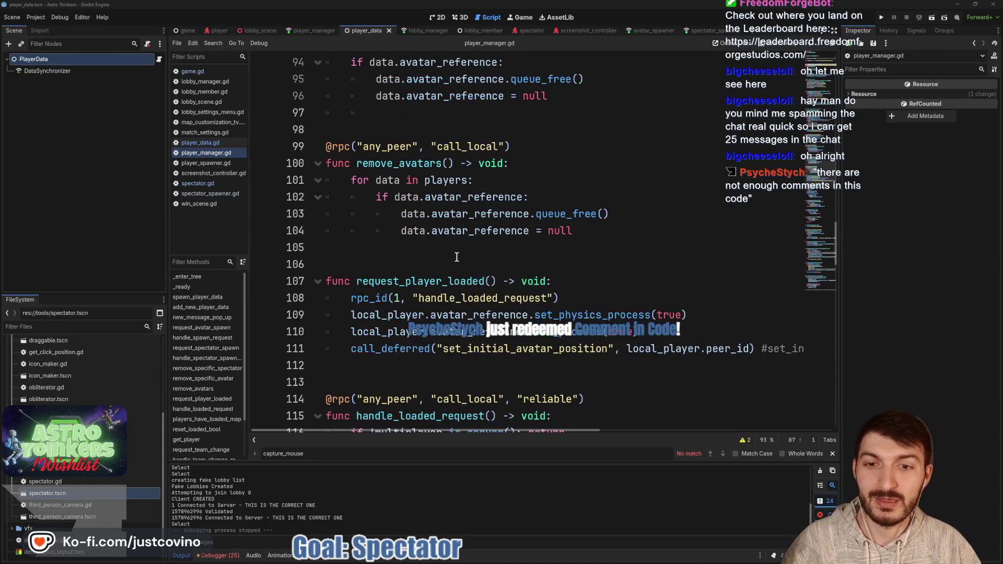
left_click(380, 256)
scroll(380, 256, "down", 18)
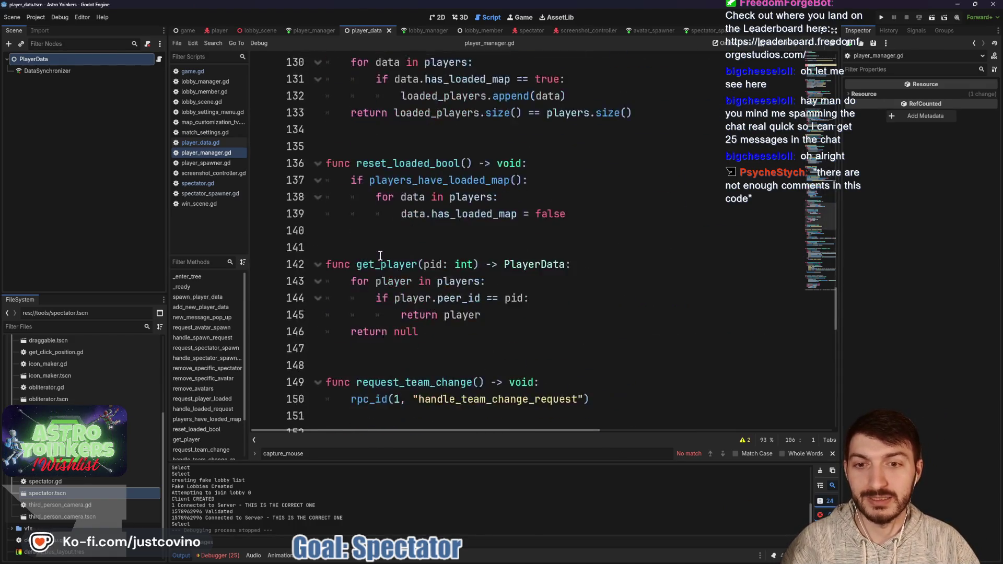
scroll(381, 256, "down", 5)
scroll(379, 254, "up", 10)
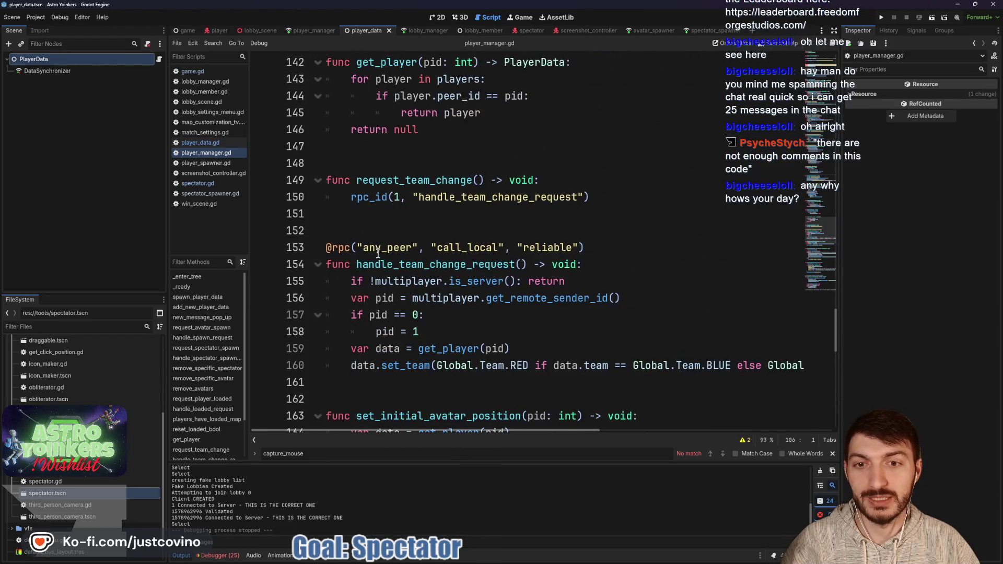
scroll(378, 254, "up", 8)
scroll(379, 254, "down", 4)
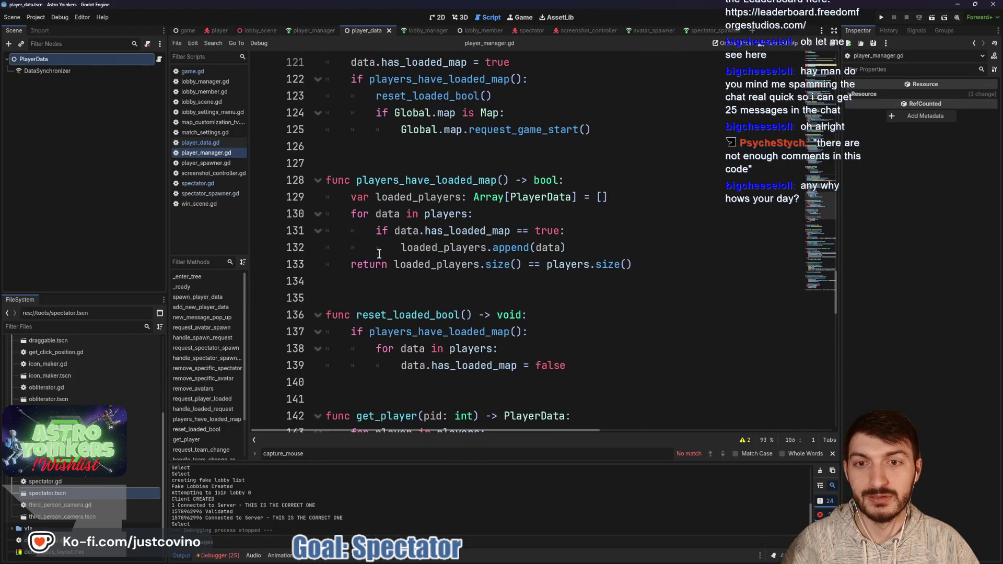
left_click(354, 152)
Step: Insert the comment "there are not enough comments in this code" with the viewer's name and 30 MAR 2026, and save
key("Return")
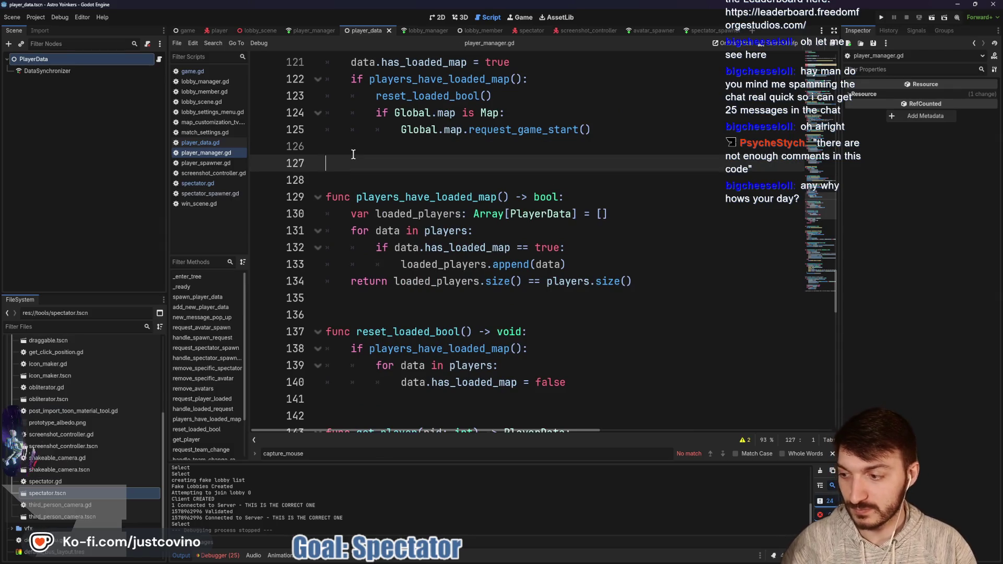
type("# \"there are not enough comments in this code\" - Psy")
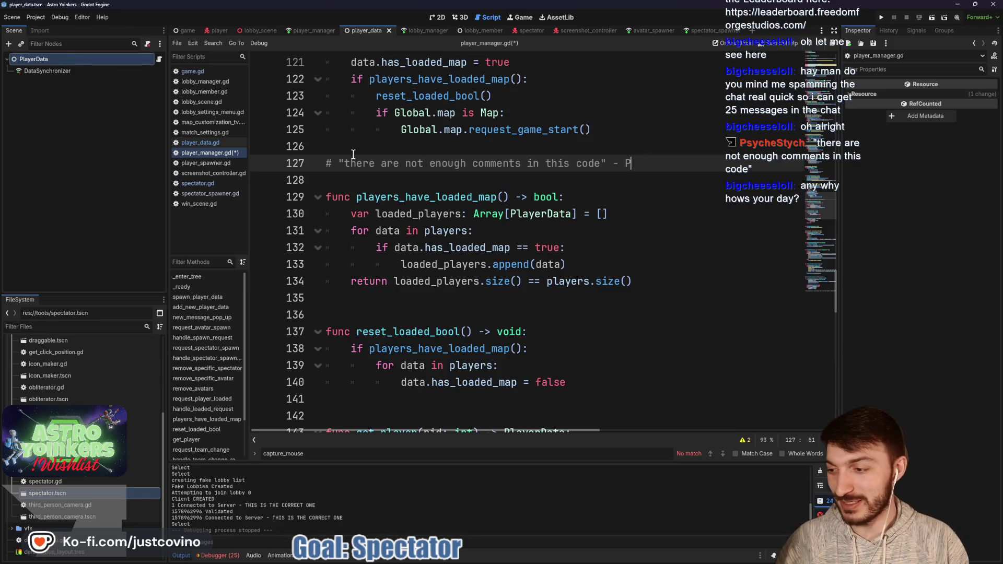
type("cheStych 30 MA")
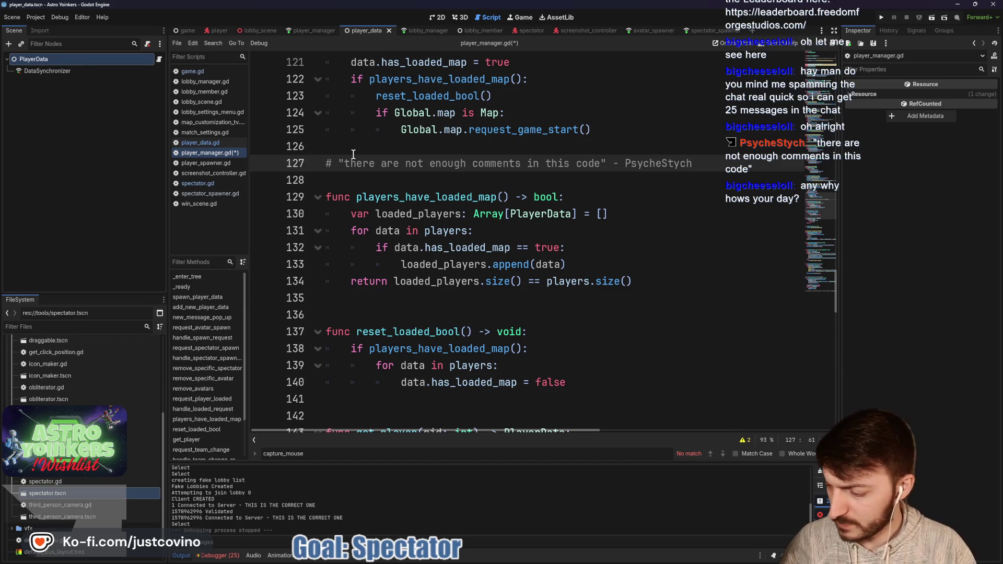
type("R 2026")
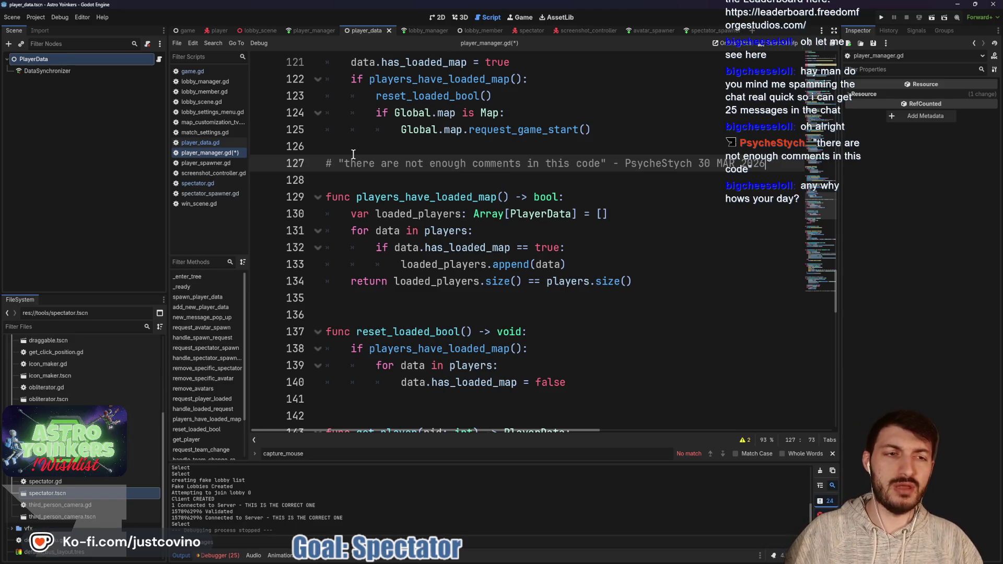
left_click(381, 181)
key("ctrl+s")
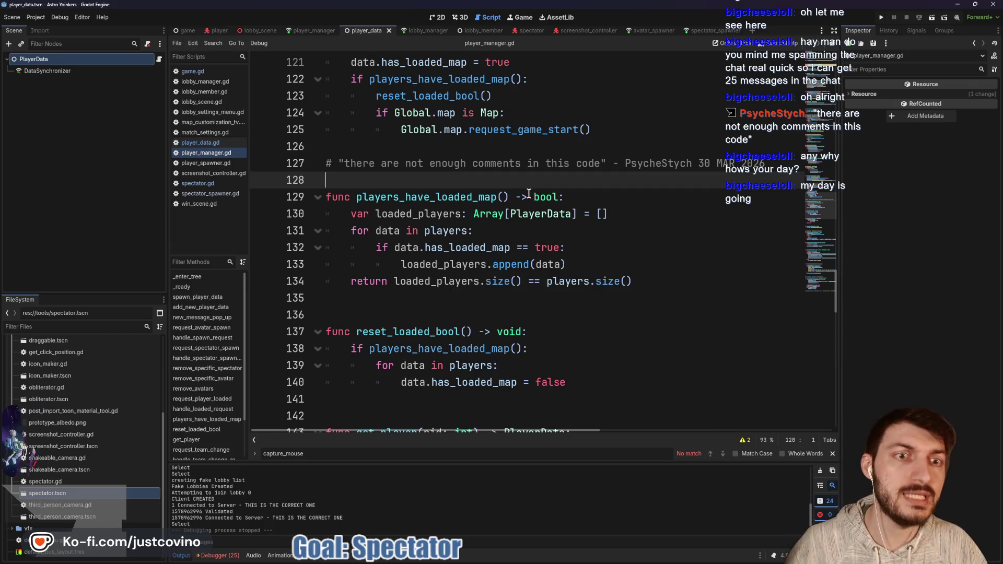
scroll(525, 219, "up", 1)
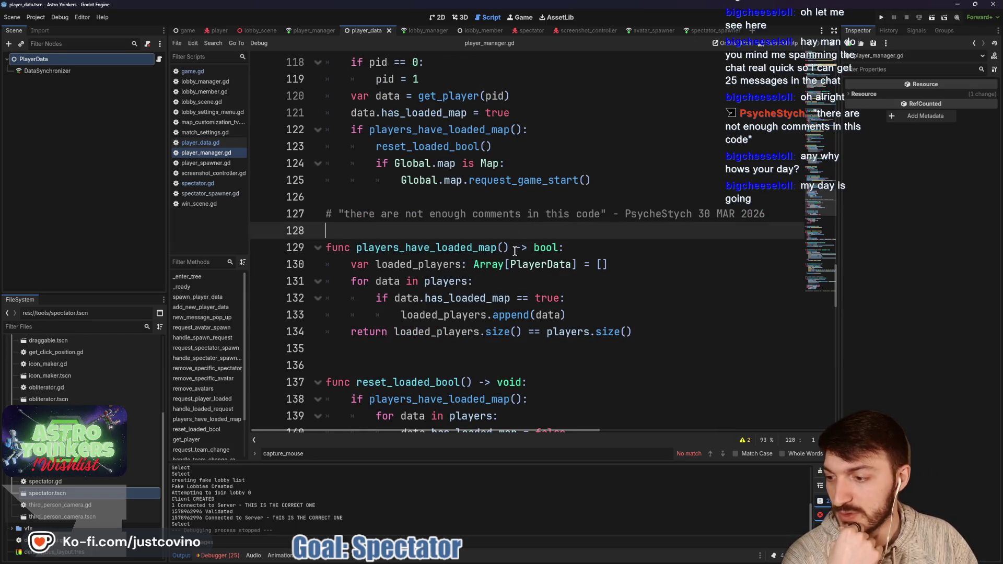
Step: Scroll through player_manager.gd to review its spawn and removal code
scroll(533, 259, "up", 1)
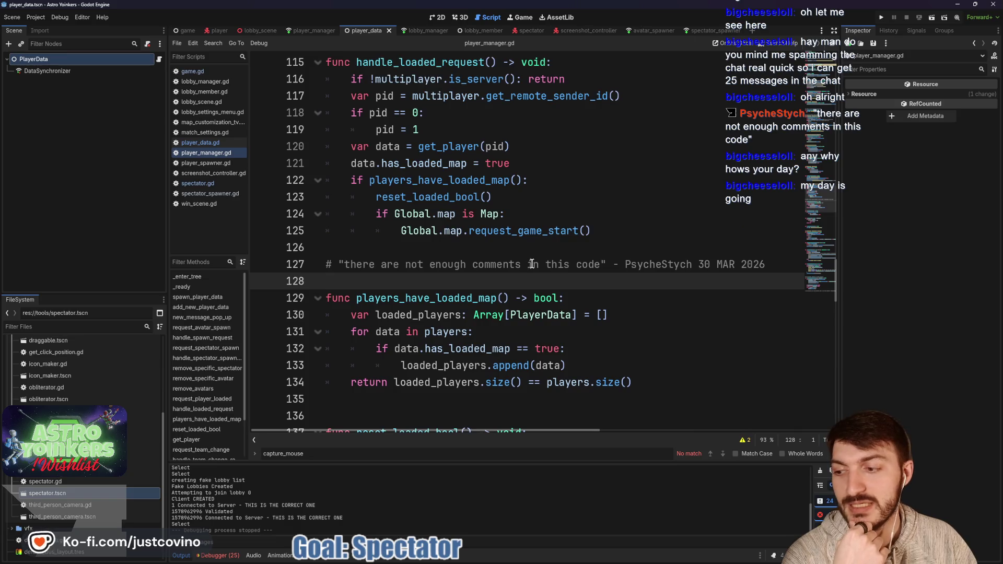
left_click(423, 248)
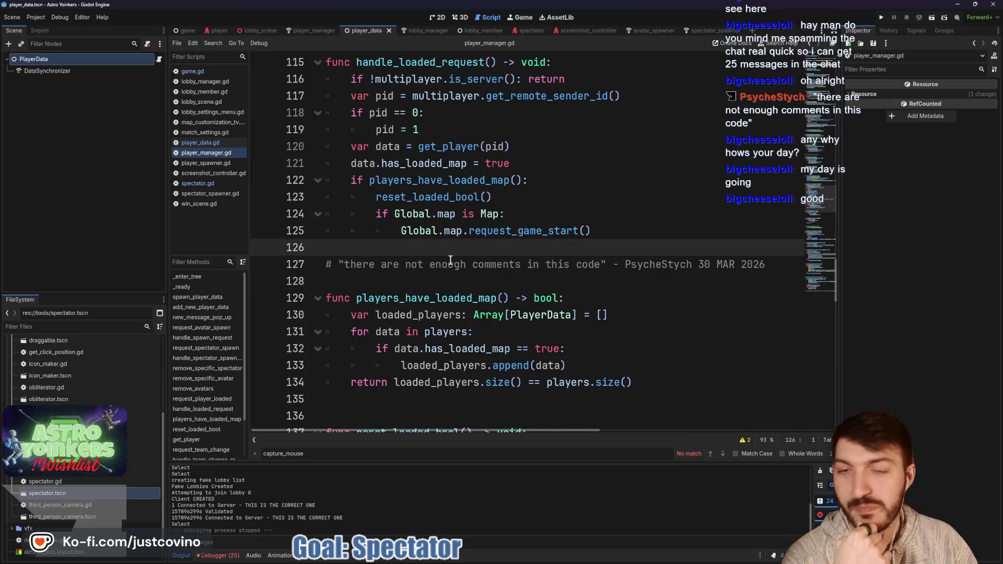
scroll(450, 259, "up", 6)
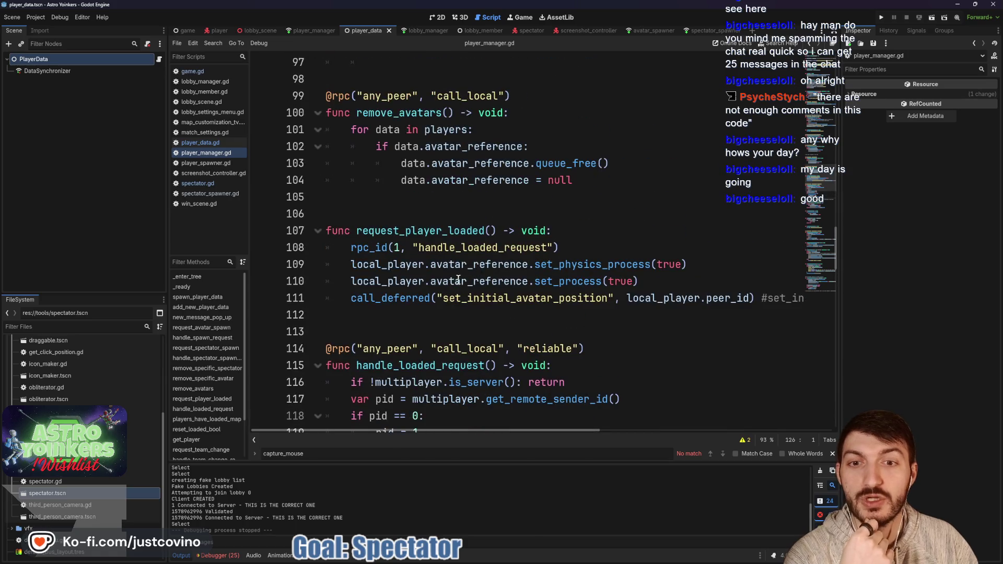
scroll(458, 281, "up", 1)
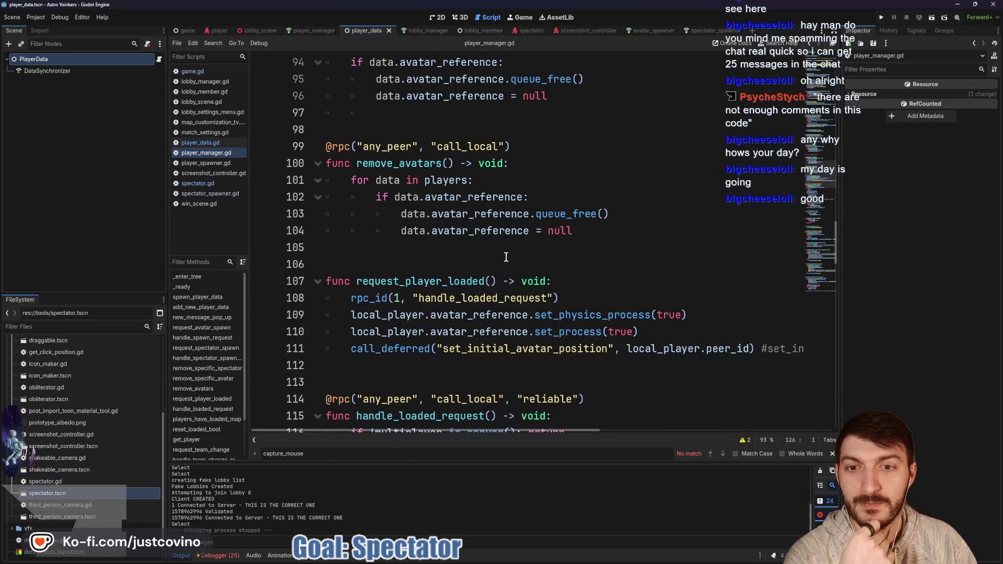
scroll(505, 257, "down", 1)
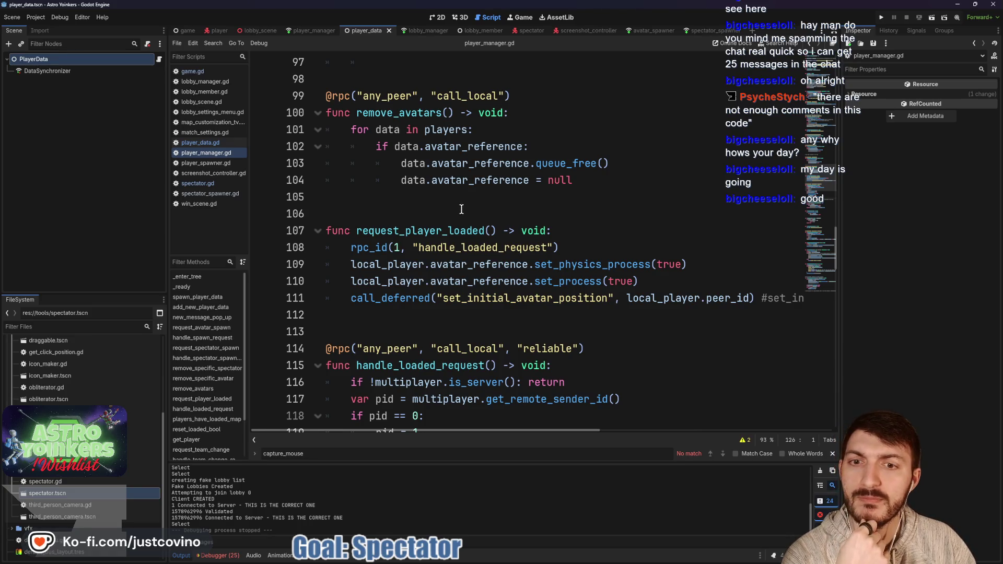
scroll(458, 212, "down", 4)
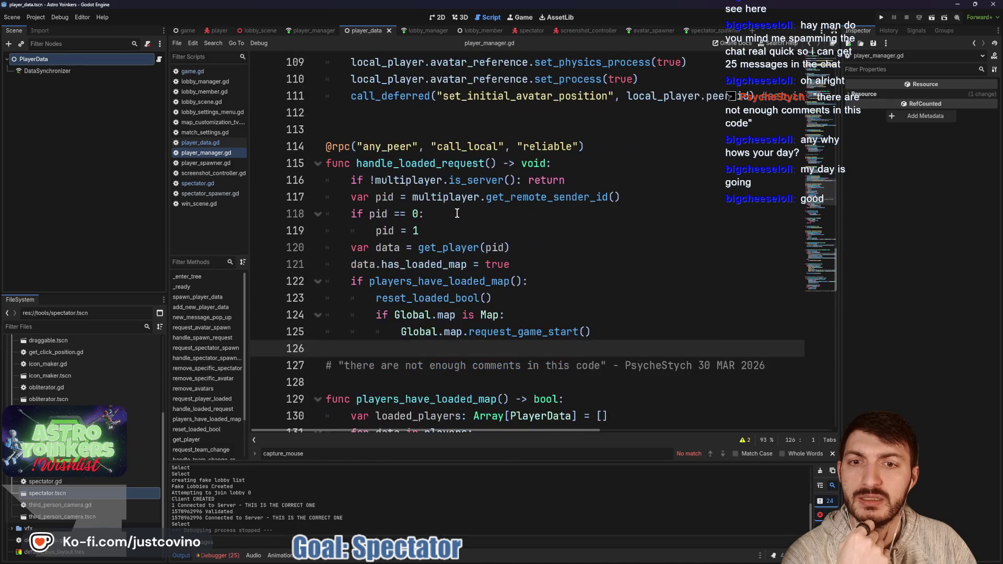
scroll(457, 213, "down", 1)
scroll(458, 214, "down", 2)
scroll(460, 217, "up", 17)
scroll(462, 220, "up", 5)
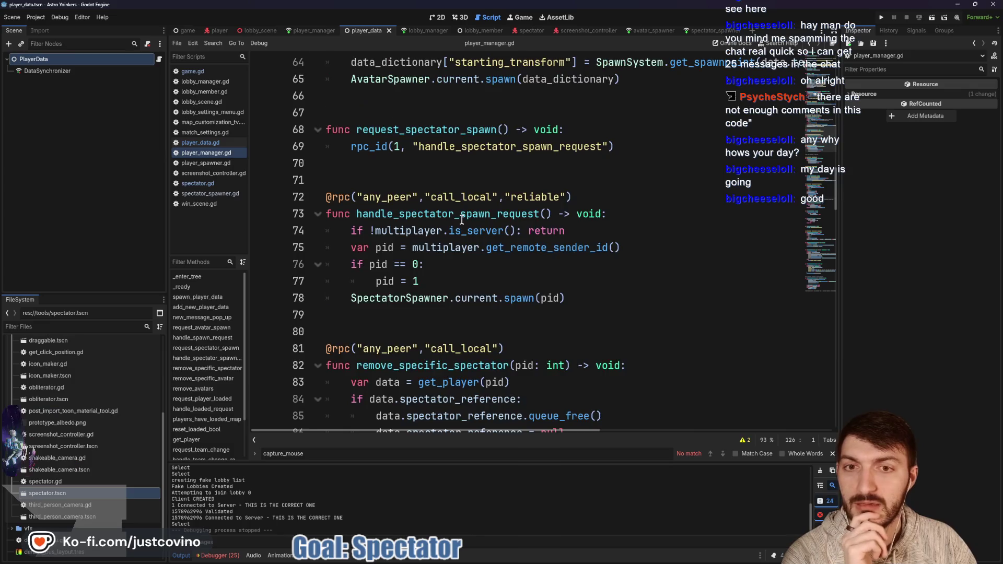
scroll(461, 220, "up", 8)
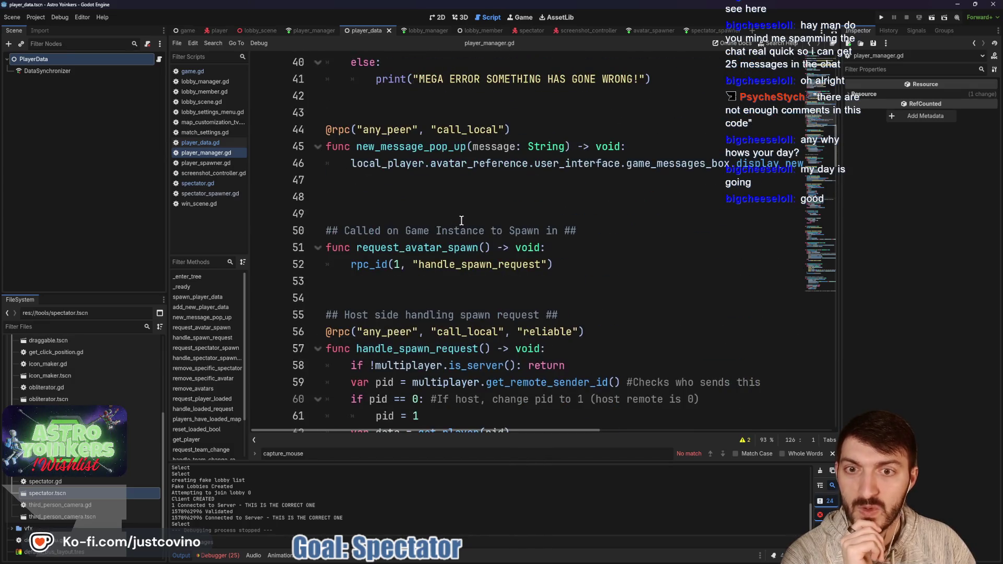
scroll(462, 219, "up", 2)
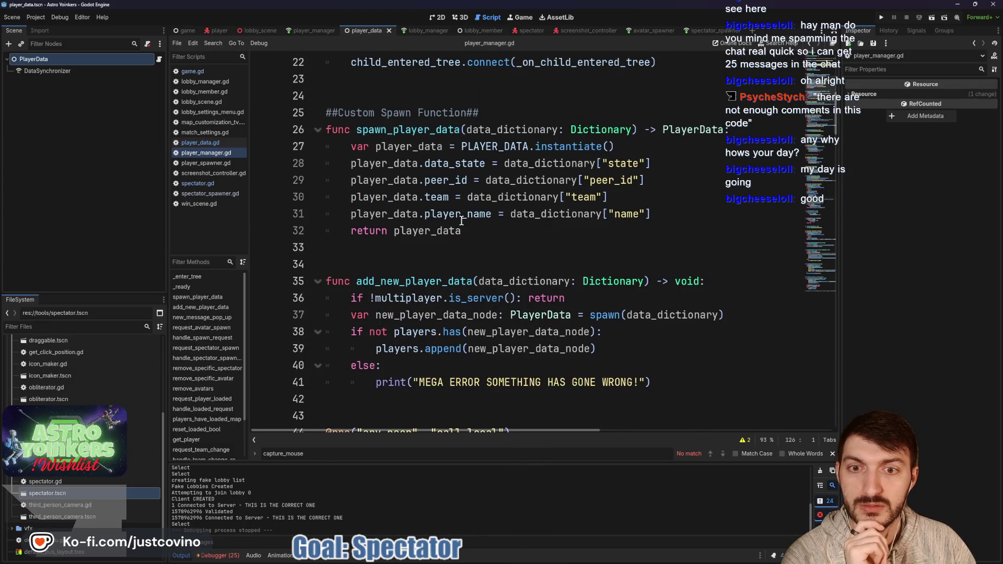
scroll(462, 221, "up", 4)
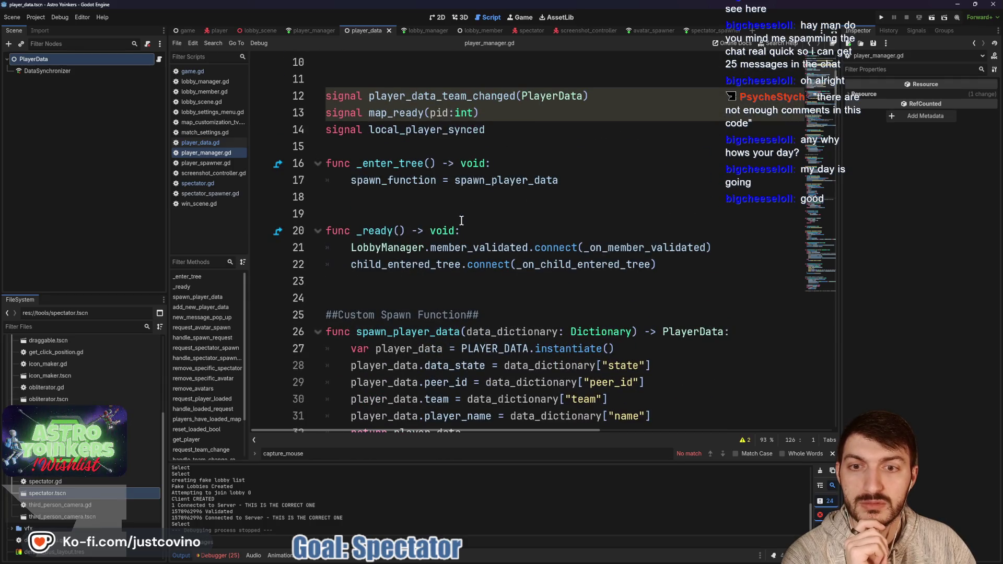
scroll(461, 220, "down", 7)
scroll(461, 220, "down", 5)
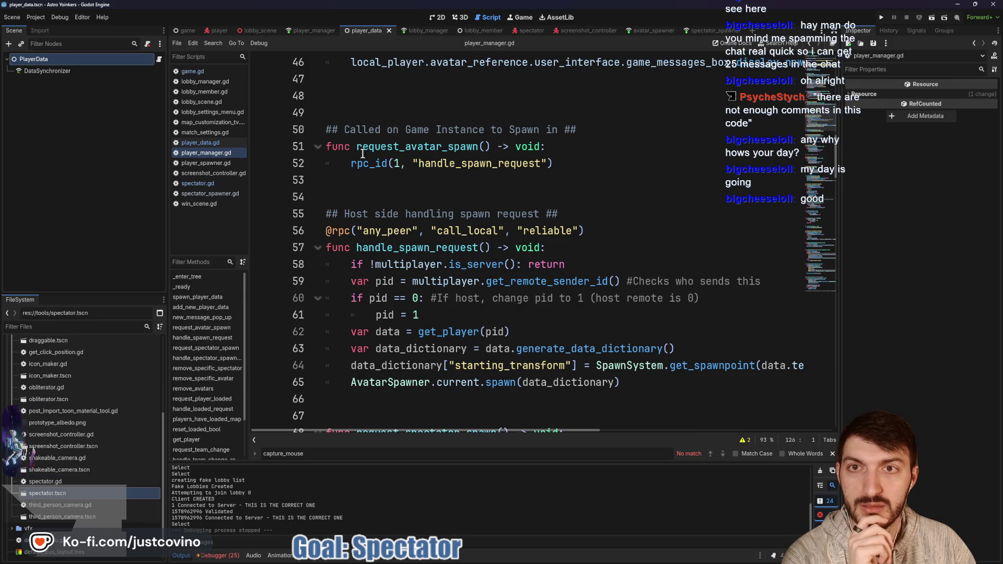
Step: Inspect request_avatar_spawn and request_spectator_spawn in the player_manager scene, then return to player_data.gd
left_click(309, 30)
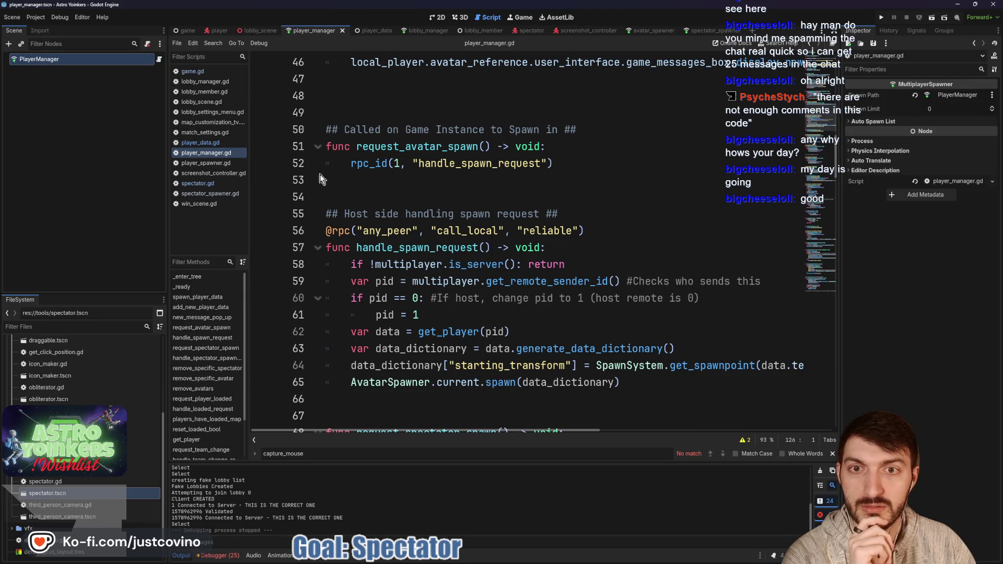
double_click(399, 150)
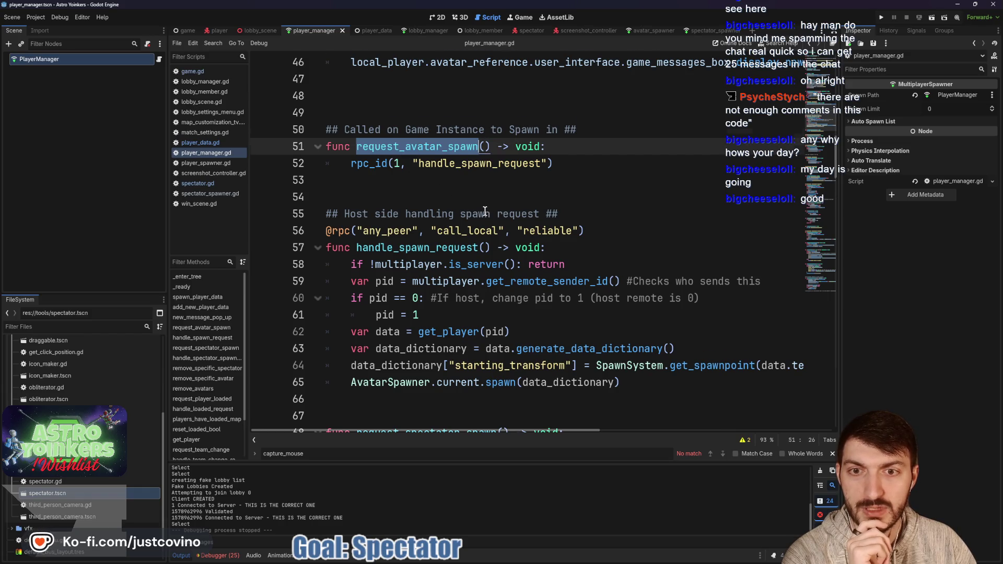
scroll(484, 210, "down", 4)
double_click(399, 230)
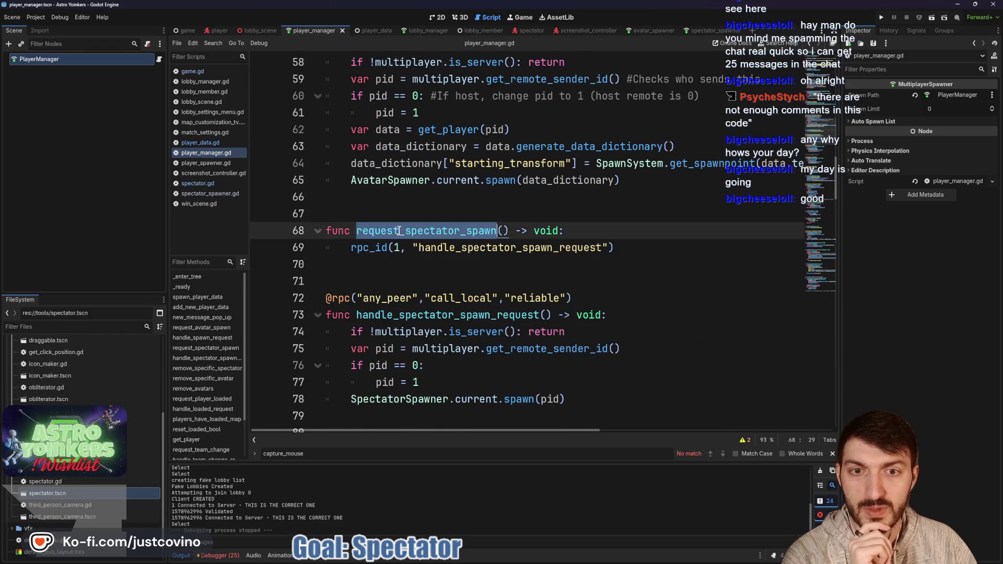
left_click(398, 282)
scroll(400, 304, "down", 5)
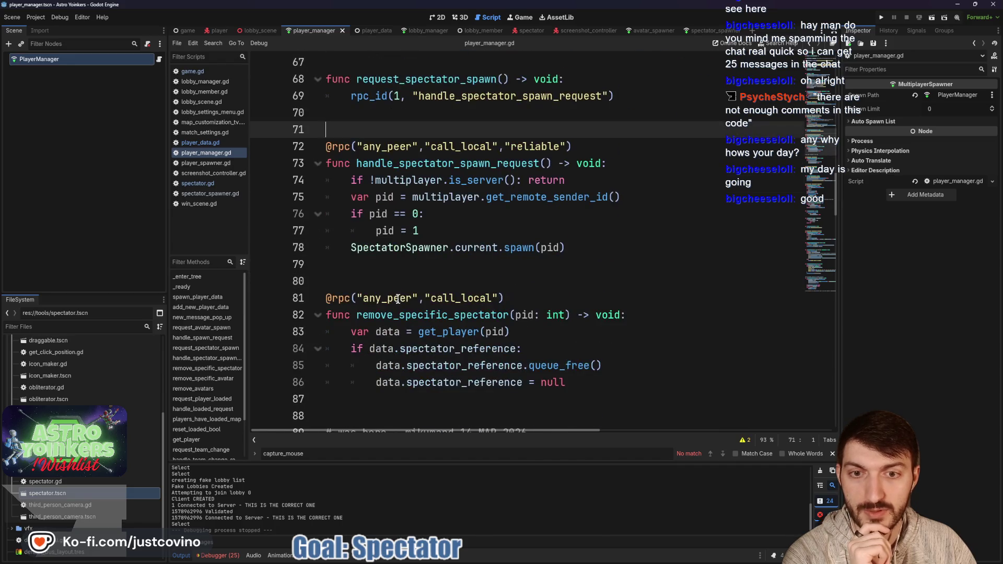
scroll(448, 214, "down", 2)
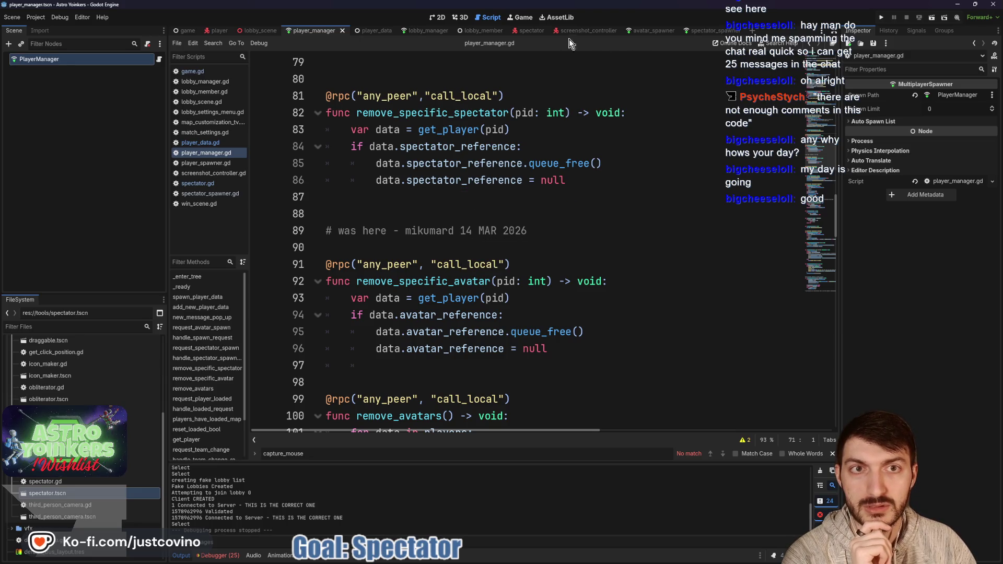
left_click(379, 31)
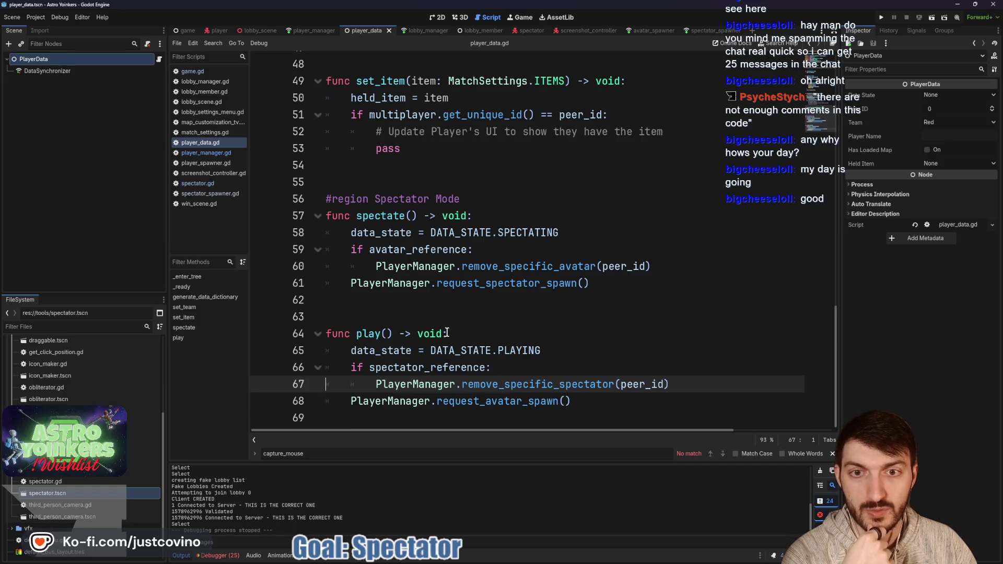
Step: Add Console.add_command("play", play) below the spectate command in _ready and save
scroll(469, 319, "up", 12)
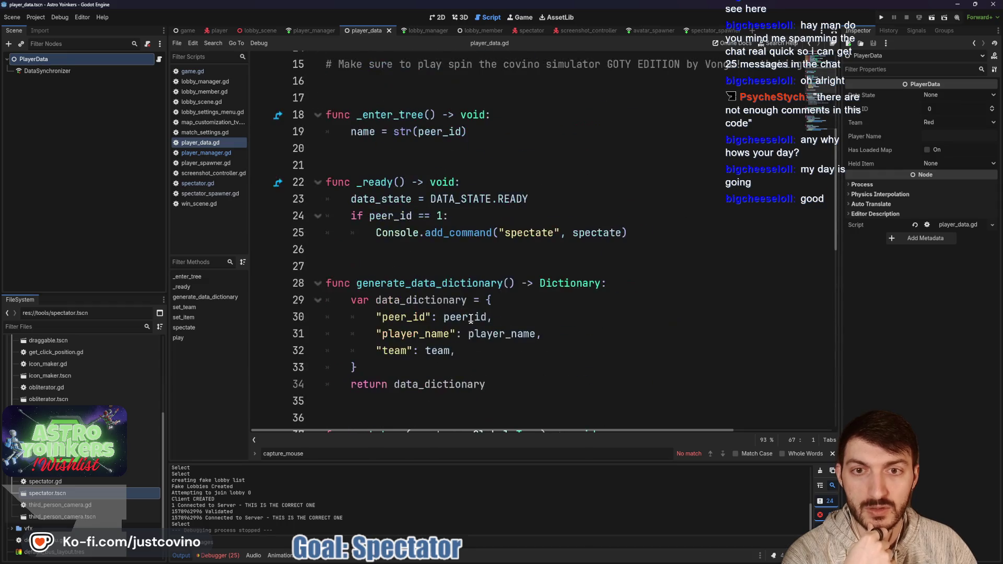
left_click(672, 285)
key("Return")
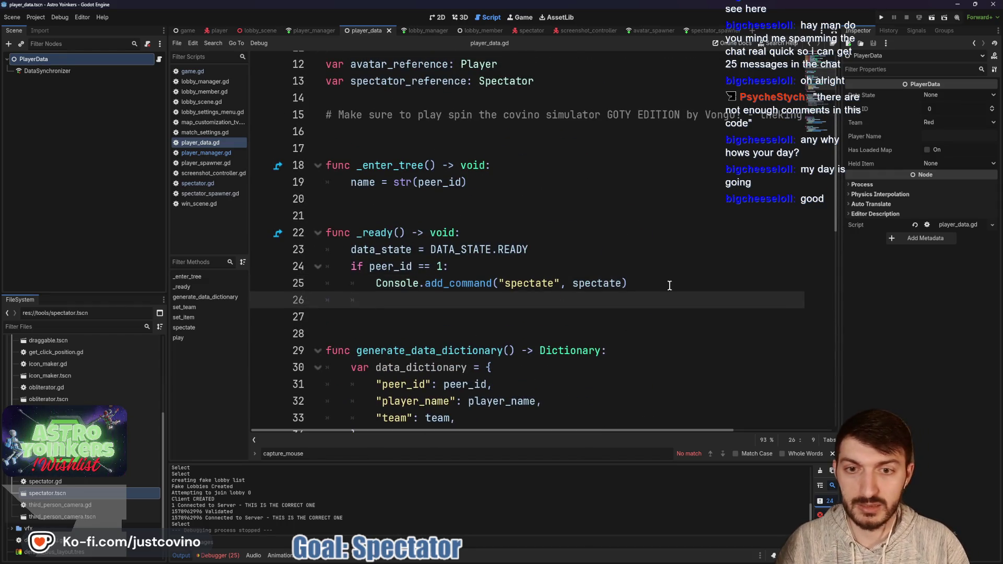
type("Console.add_command(\"pl")
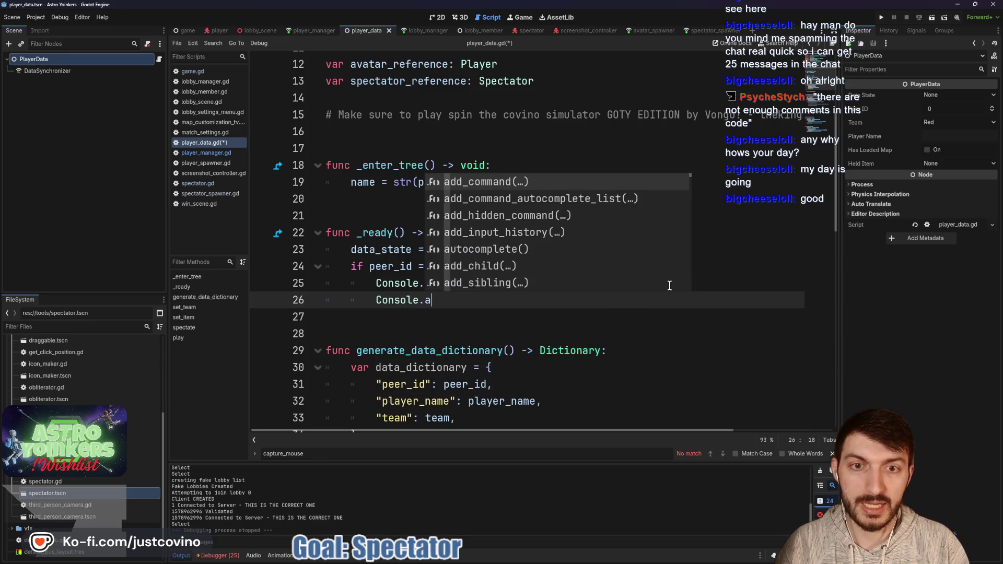
type("ay\", pla")
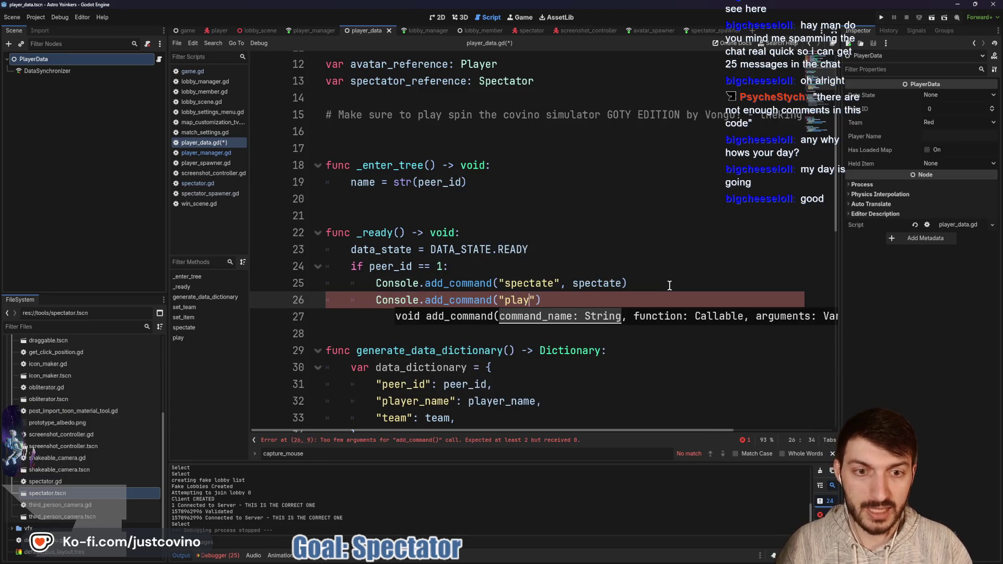
type("y")
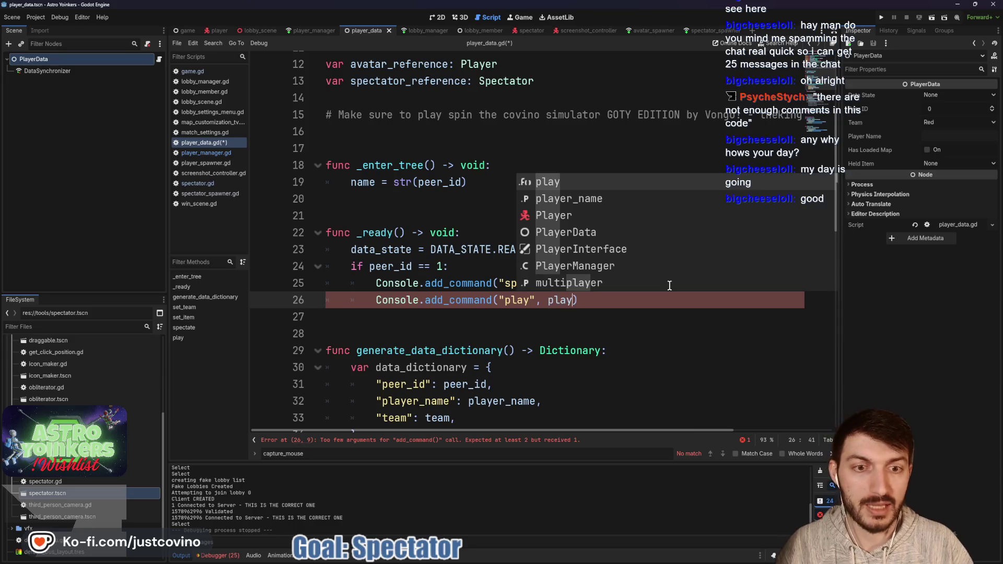
left_click(622, 313)
key("ctrl+s")
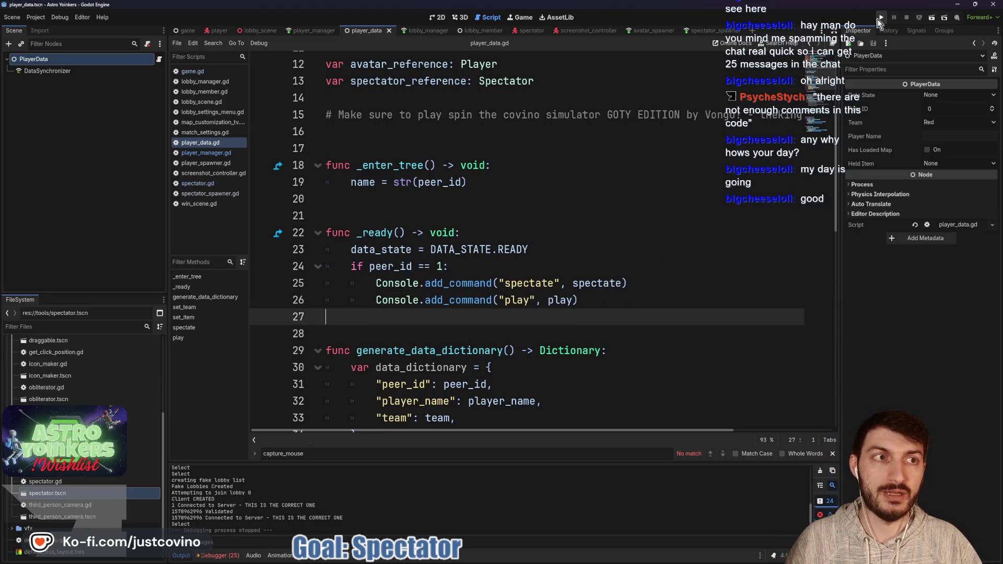
Step: Run the project, place the two game windows side by side, and host a lobby
left_click(880, 18)
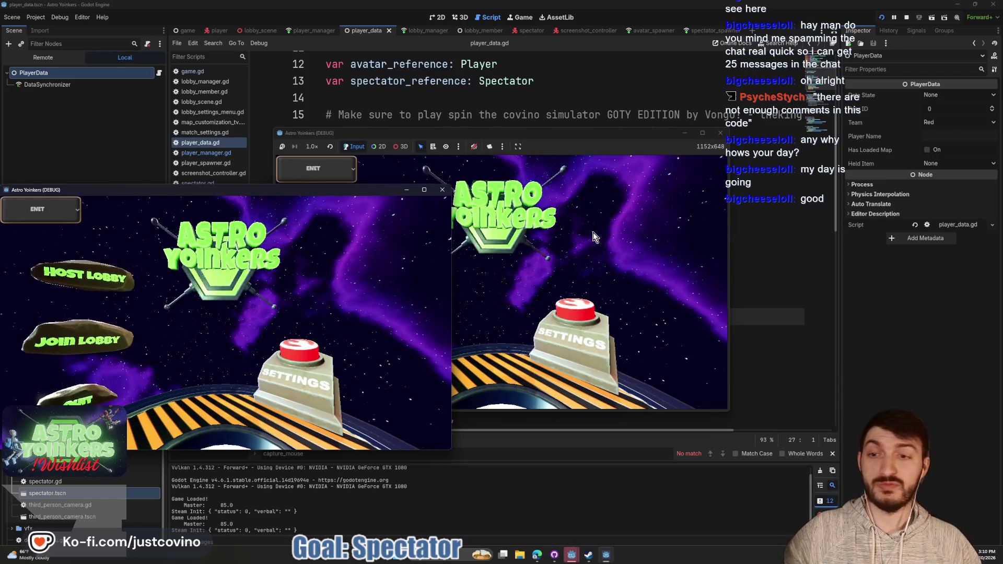
left_click_drag(261, 190, 763, 167)
left_click_drag(586, 137, 339, 151)
left_click(110, 253)
left_click(251, 273)
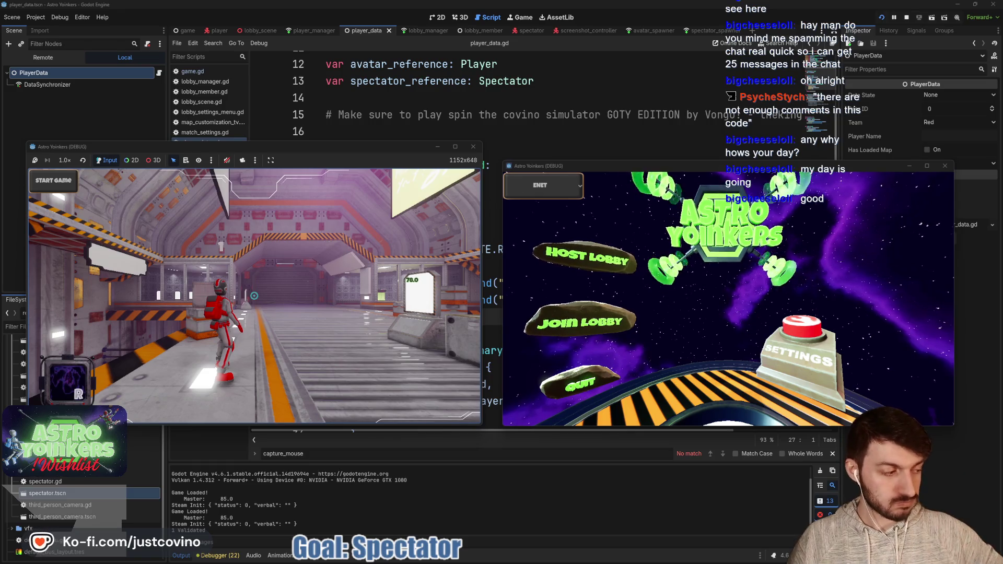
Step: Enter spectate in the dev console, try play, then expand Game in the remote tree
key("grave")
type("spectate")
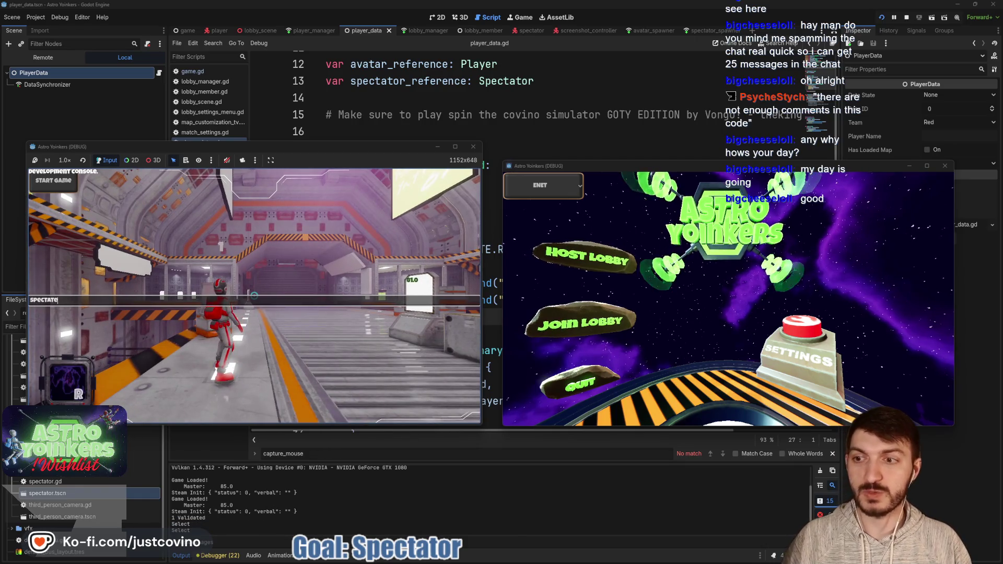
key("Return")
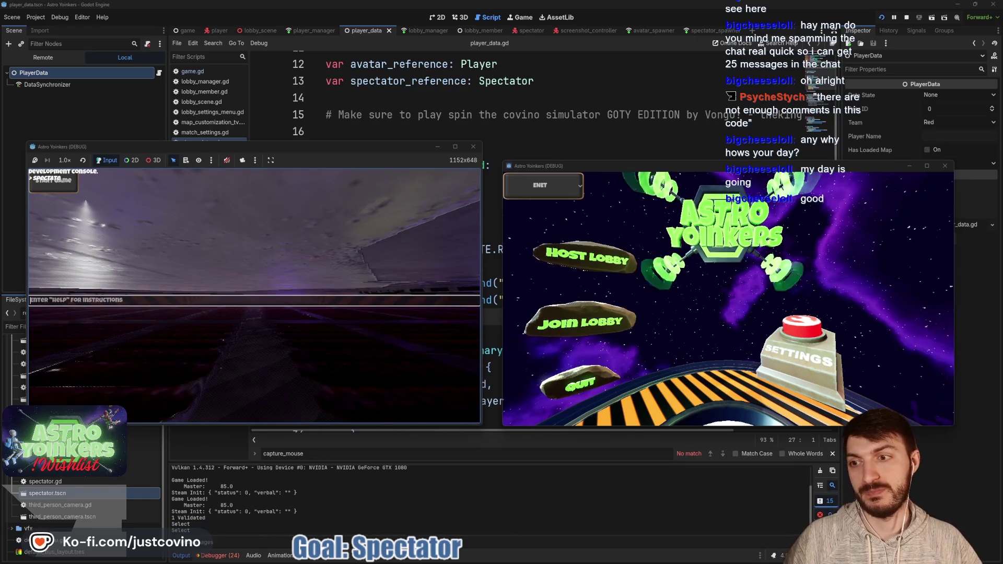
key("Escape")
key("Escape")
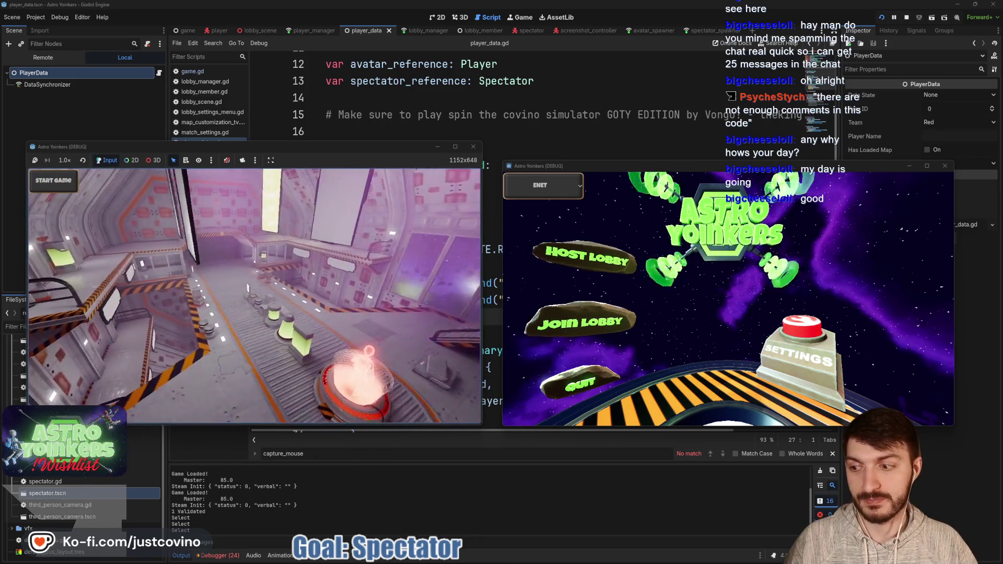
type("ay")
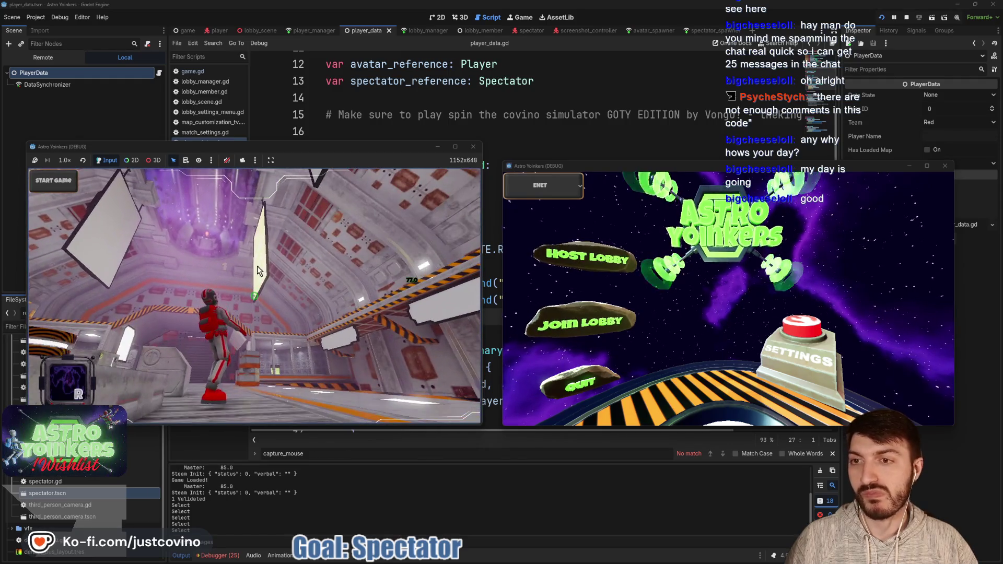
left_click(38, 58)
left_click(12, 190)
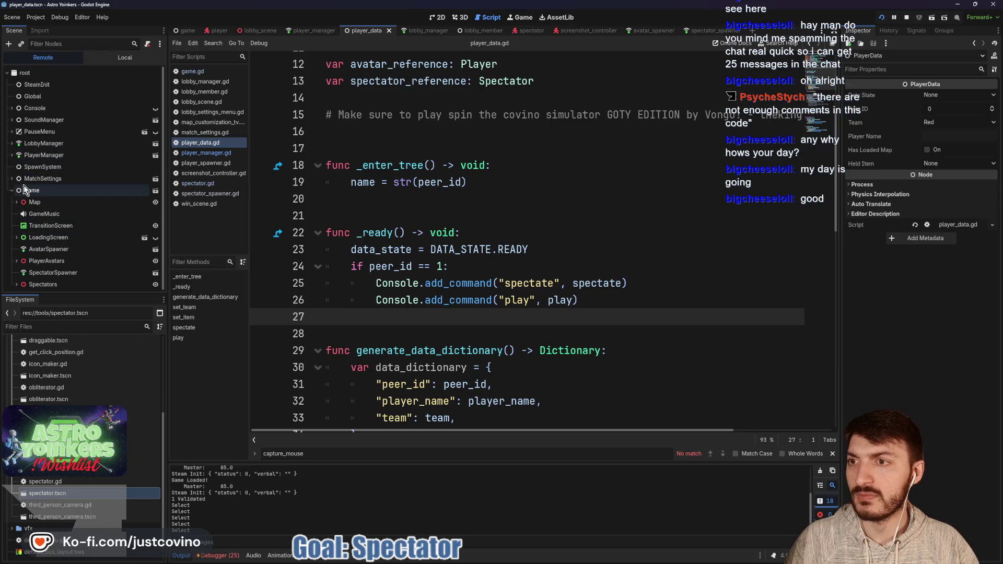
Step: Expand Spectators to reveal the Spectator node and collapse PlayerAvatars
left_click(16, 285)
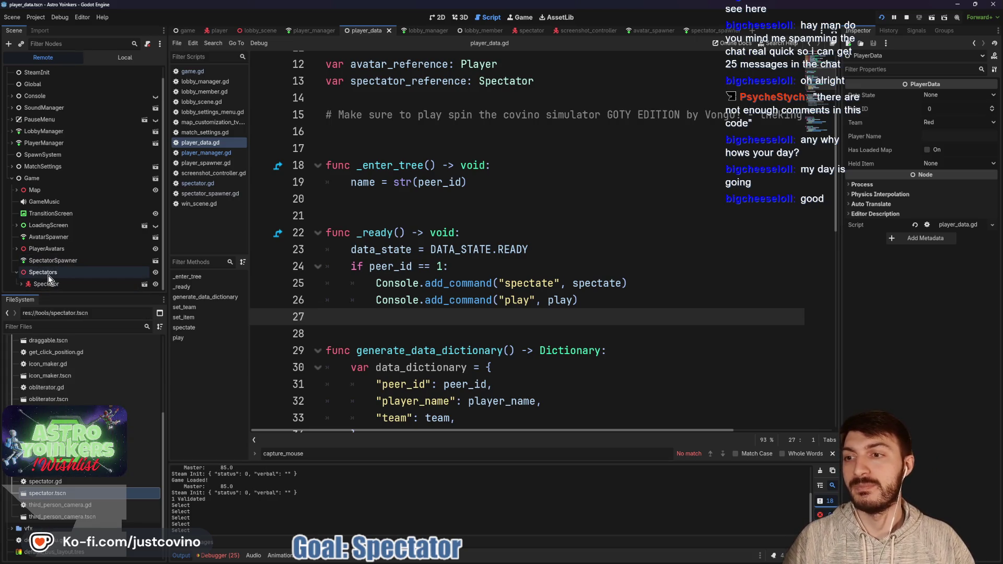
left_click(17, 249)
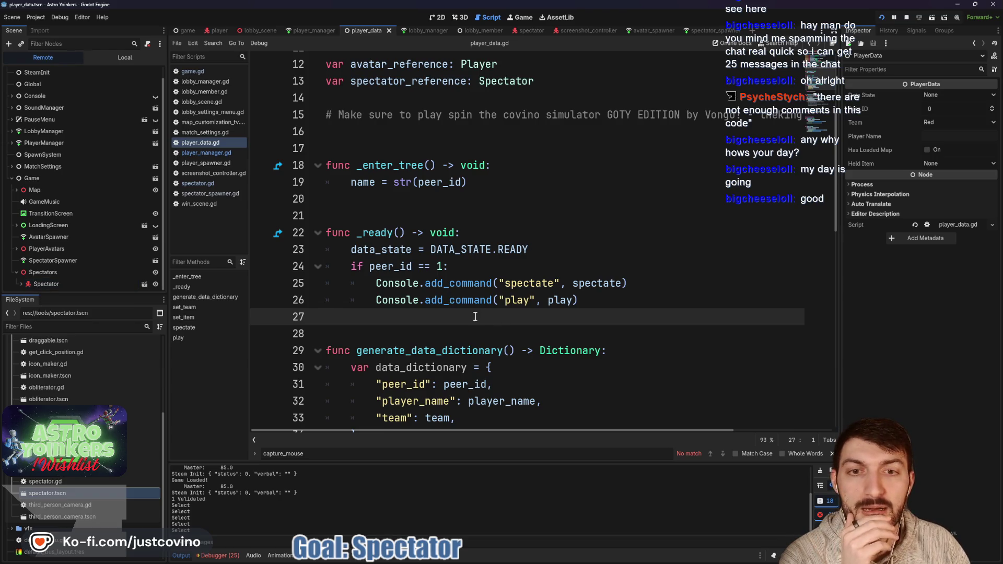
scroll(464, 298, "up", 4)
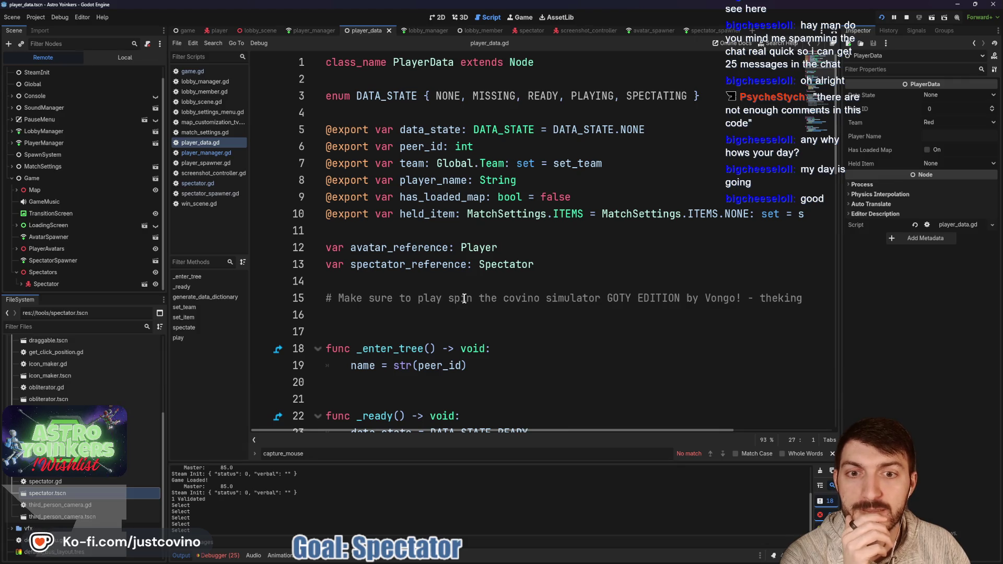
Step: Stop the running game and highlight spectator_reference in the script
left_click(909, 18)
double_click(417, 263)
scroll(435, 264, "down", 5)
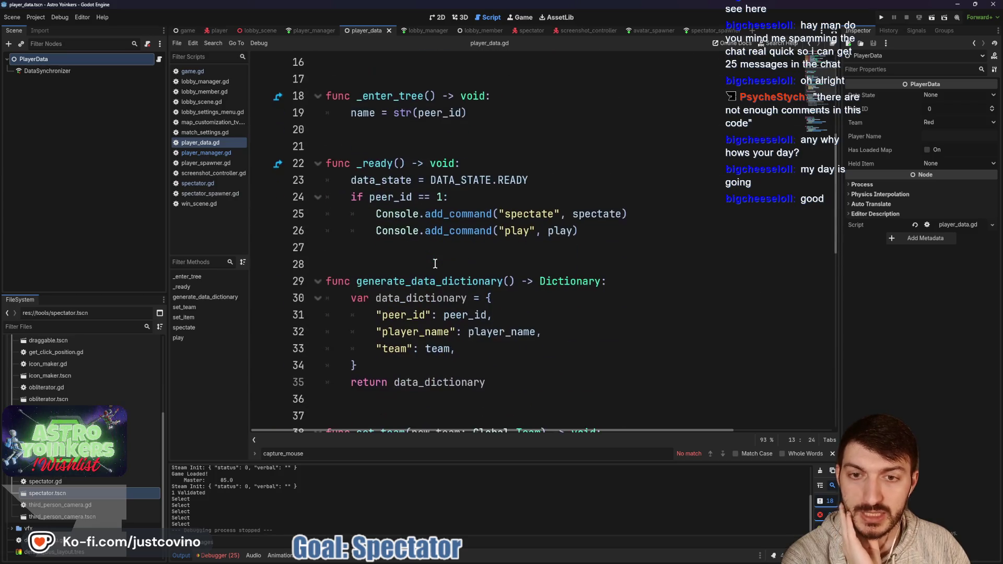
scroll(436, 263, "up", 1)
scroll(465, 199, "down", 2)
scroll(494, 132, "up", 1)
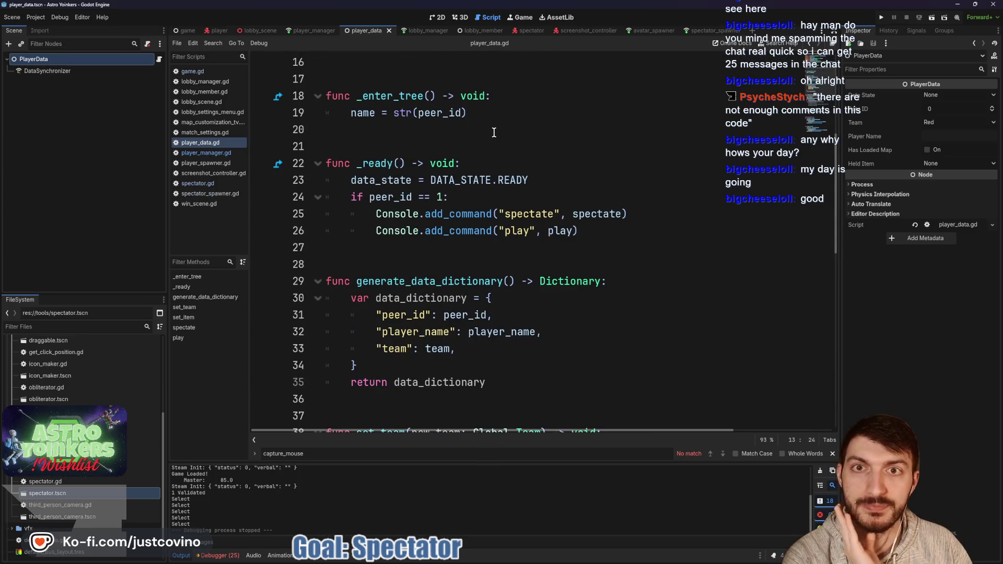
Step: In player_manager.gd, highlight every use of avatar_reference
left_click(314, 30)
scroll(461, 233, "down", 4)
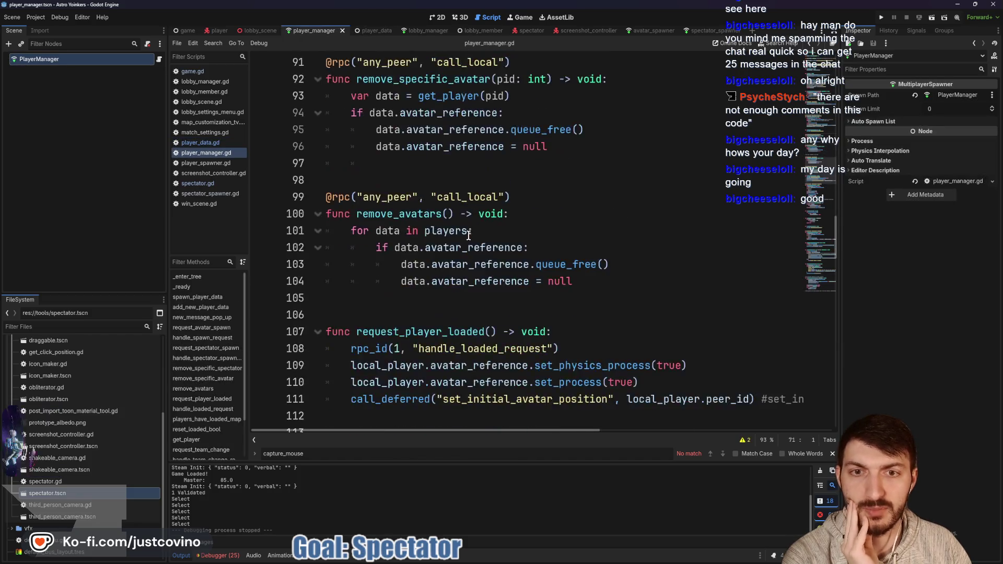
scroll(461, 233, "up", 2)
double_click(425, 213)
scroll(510, 261, "up", 1)
scroll(510, 261, "up", 1)
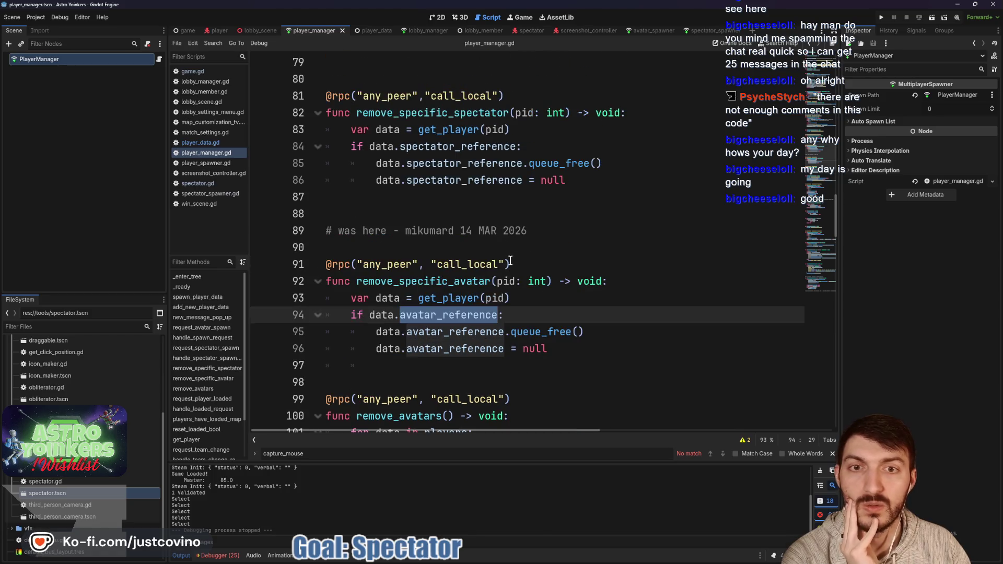
scroll(511, 261, "up", 6)
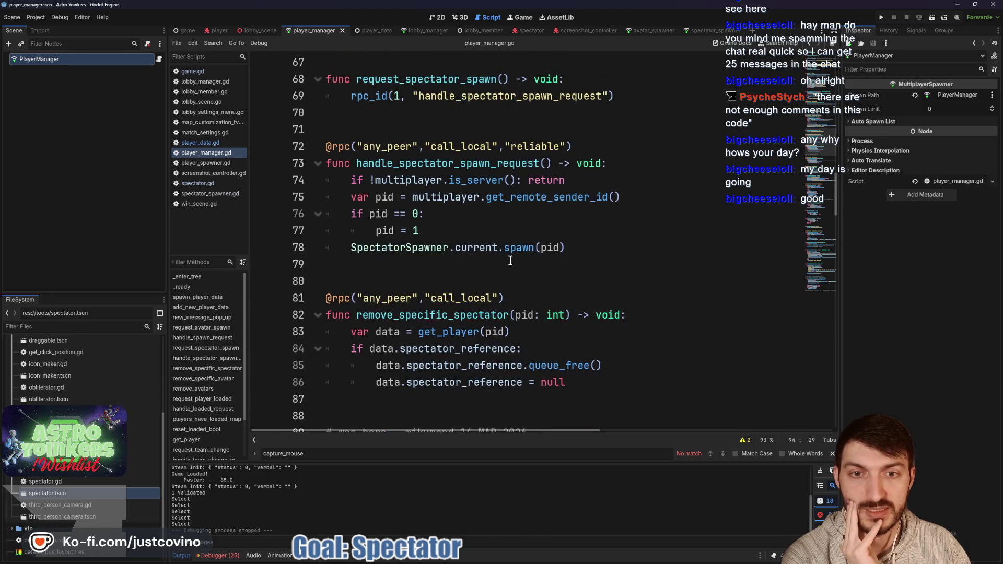
scroll(469, 269, "up", 2)
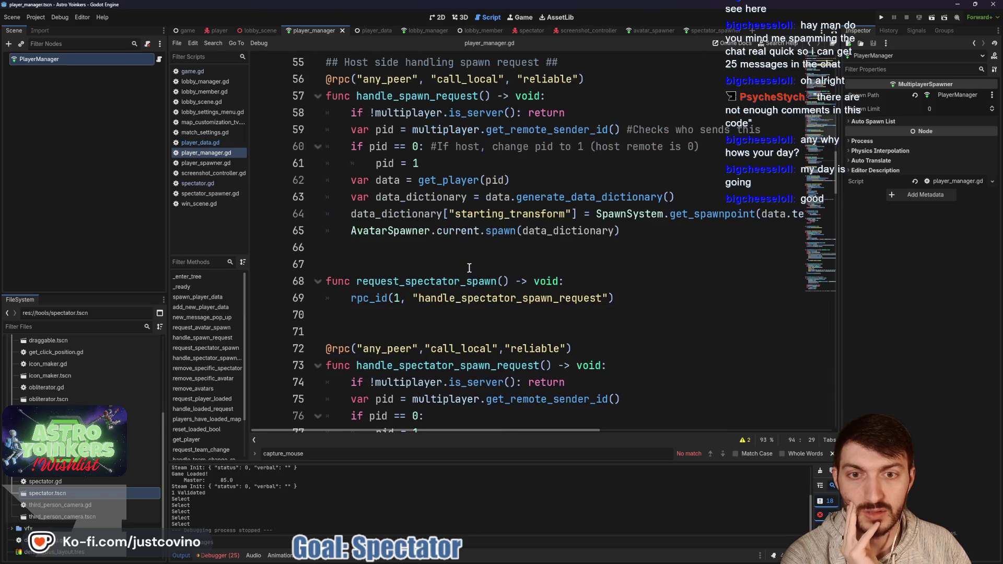
scroll(438, 278, "down", 2)
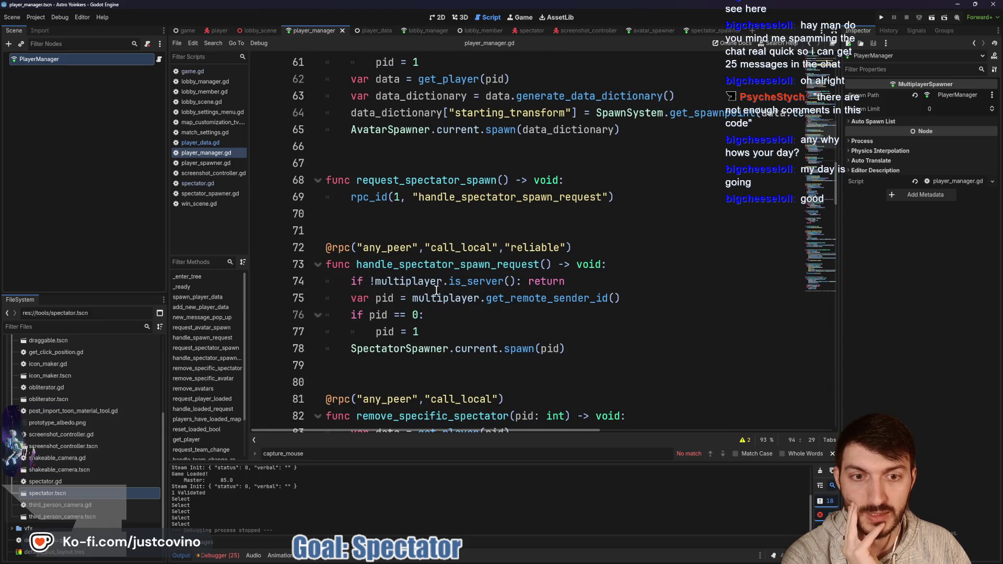
Step: Jump from line 77 to SpectatorSpawner's spectator_spawner.gd to view spawn_spectator
left_click(447, 337)
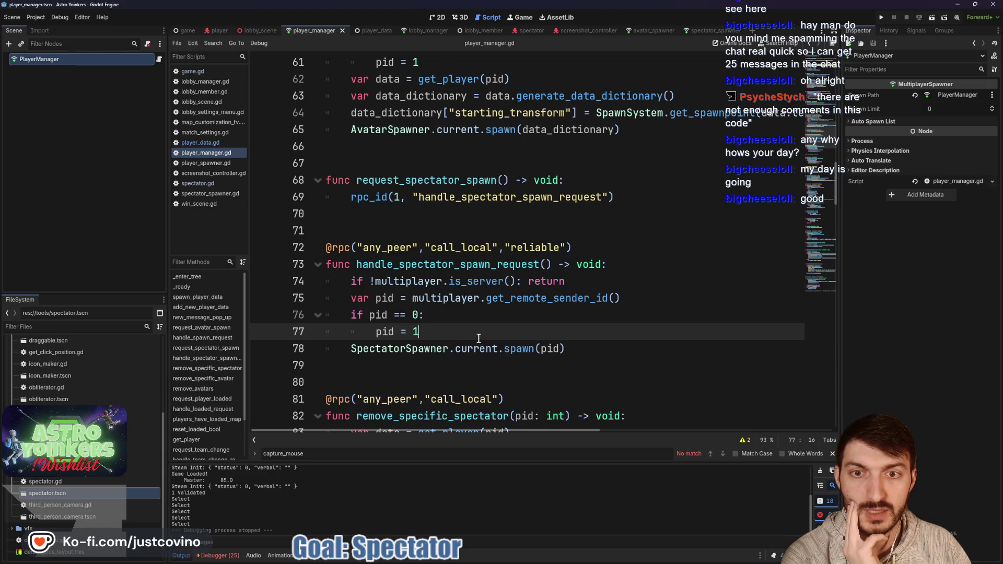
scroll(478, 339, "down", 1)
scroll(523, 293, "down", 1)
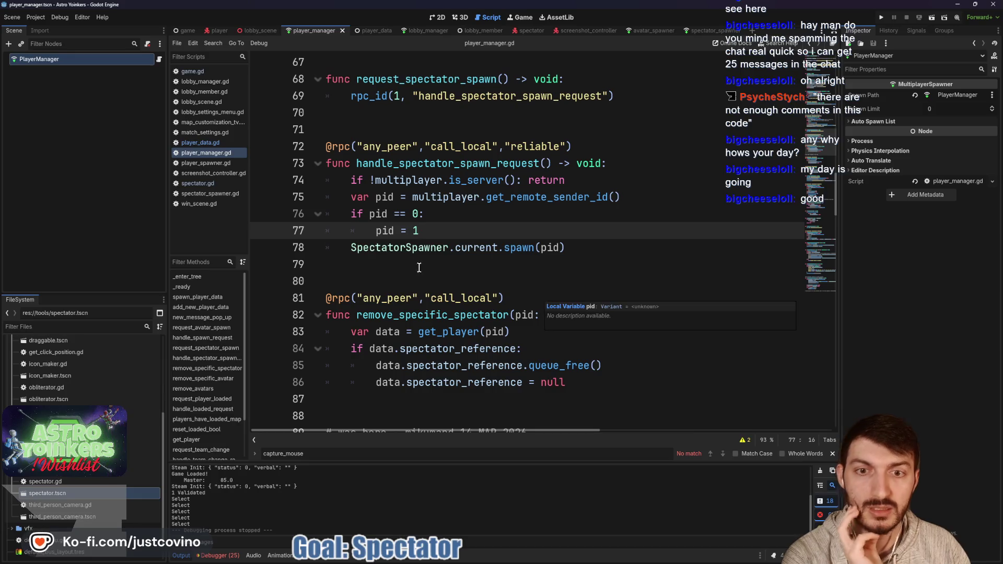
left_click(377, 249, "ctrl")
scroll(470, 292, "down", 1)
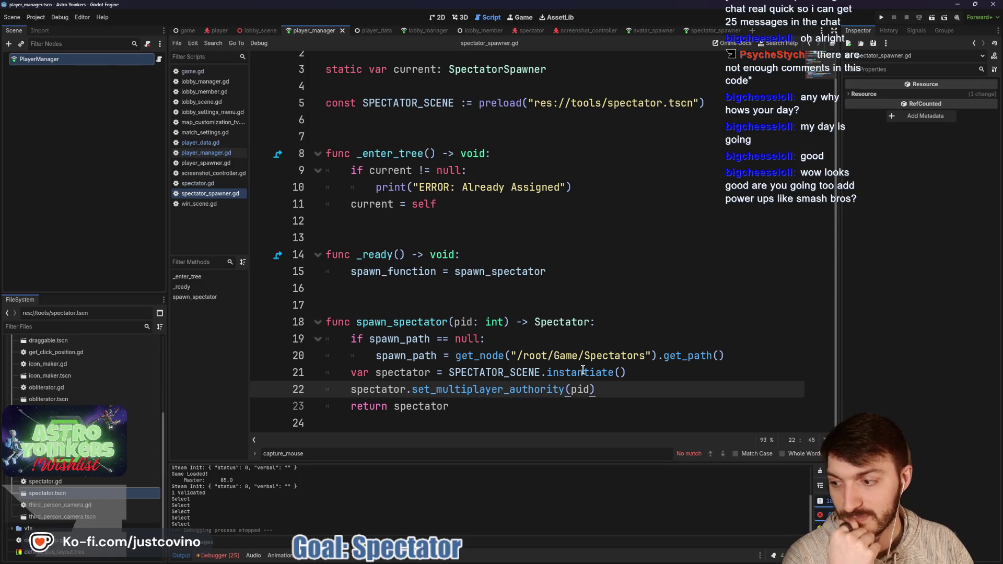
Step: Open the AvatarSpawner scene's player_spawner.gd via game.gd to compare with spawn_spectator
mouse_move(580, 368)
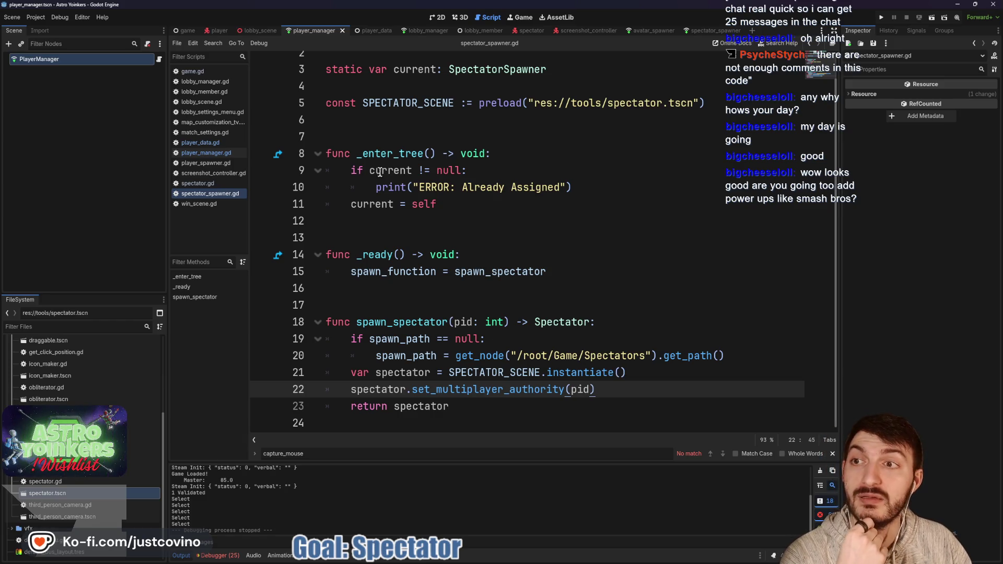
left_click(212, 153)
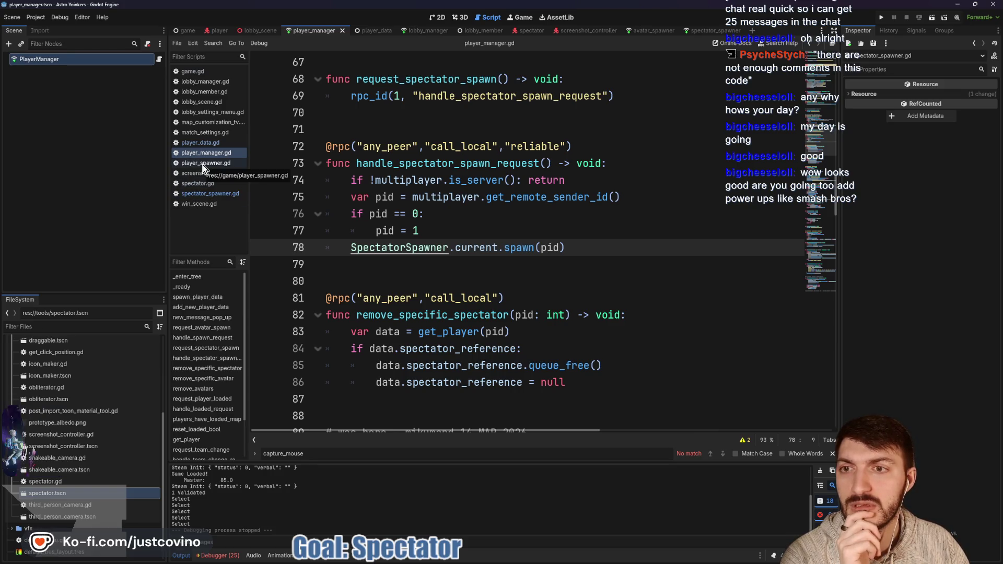
left_click(184, 71)
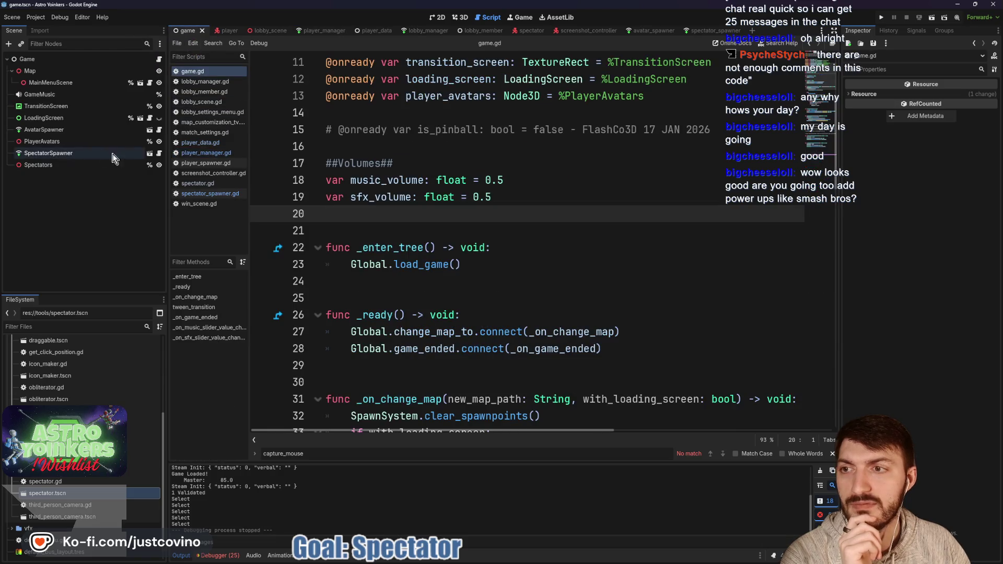
left_click(150, 131)
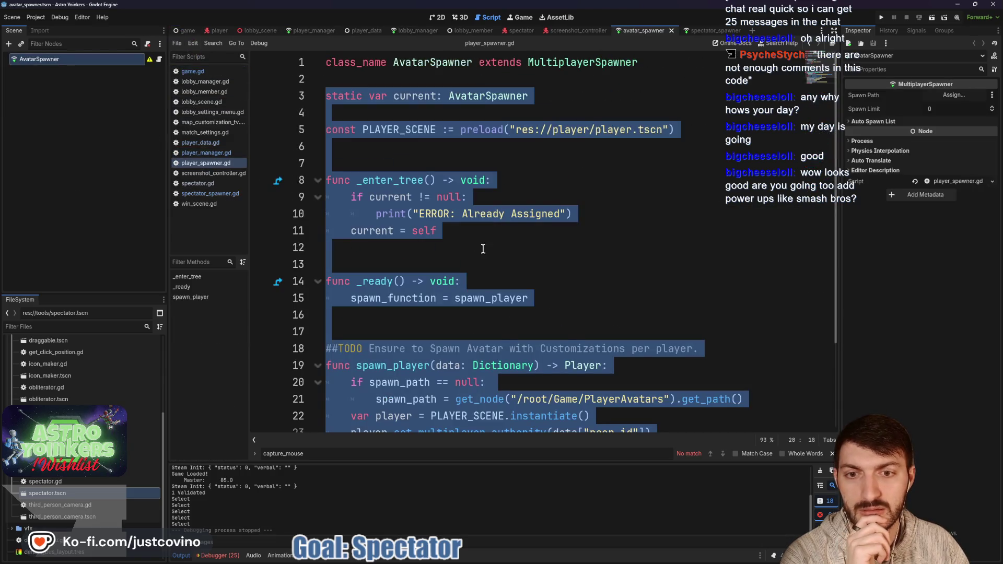
left_click(483, 249)
scroll(483, 249, "down", 2)
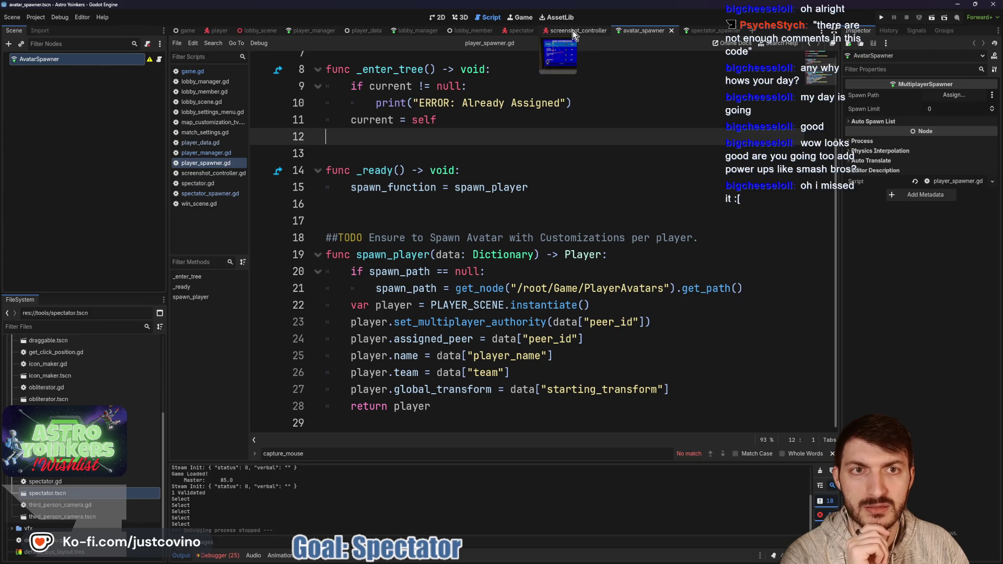
Step: Select and copy avatar_reference = self on line 128 of player.gd, then show spectator.gd
left_click(220, 33)
scroll(489, 274, "up", 7)
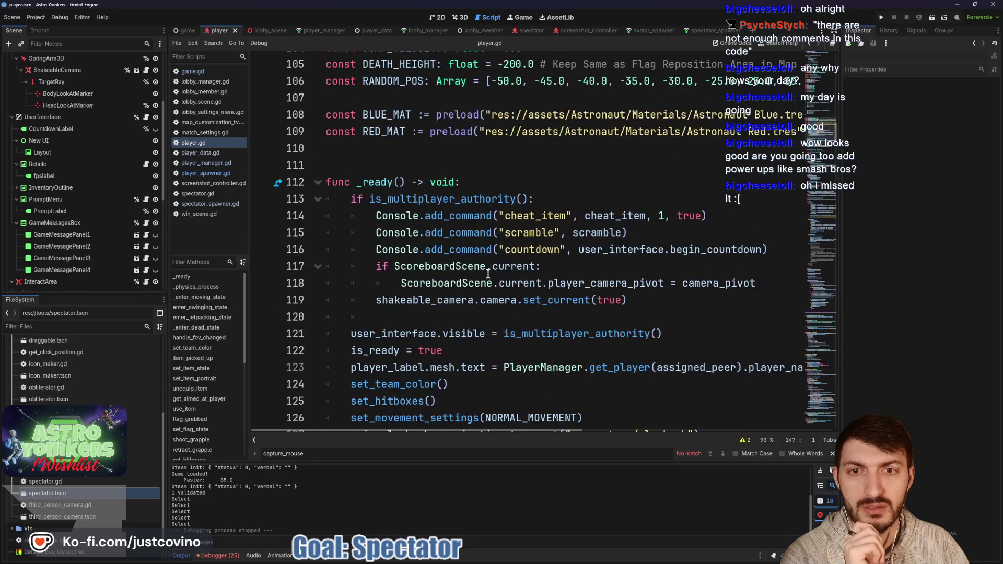
scroll(488, 274, "down", 2)
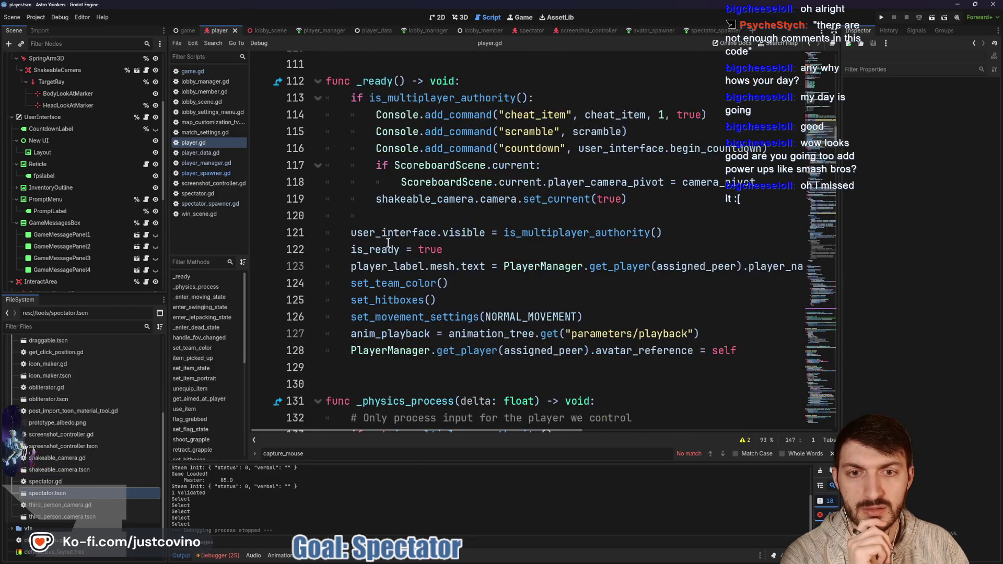
left_click_drag(694, 230, 338, 233)
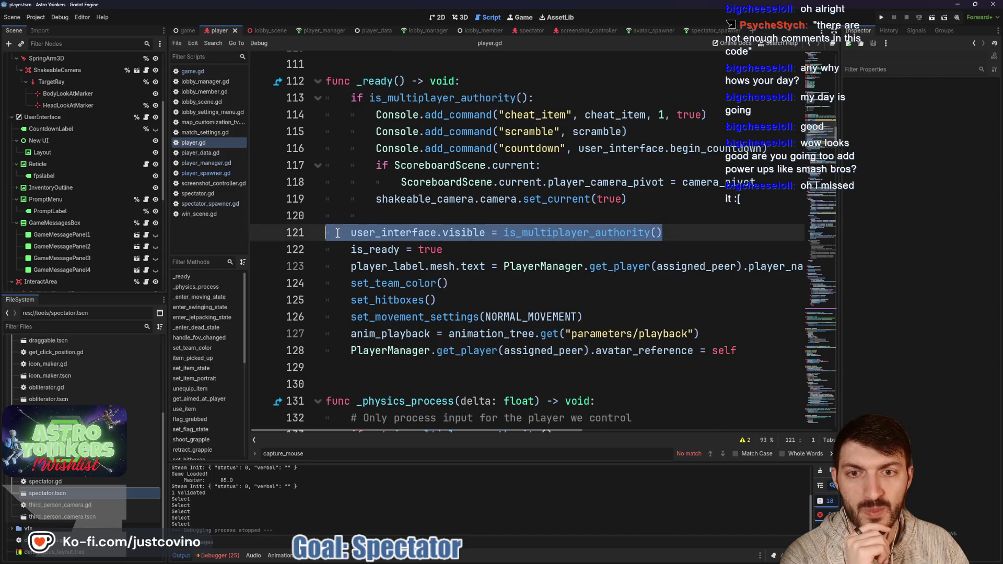
scroll(585, 249, "down", 1)
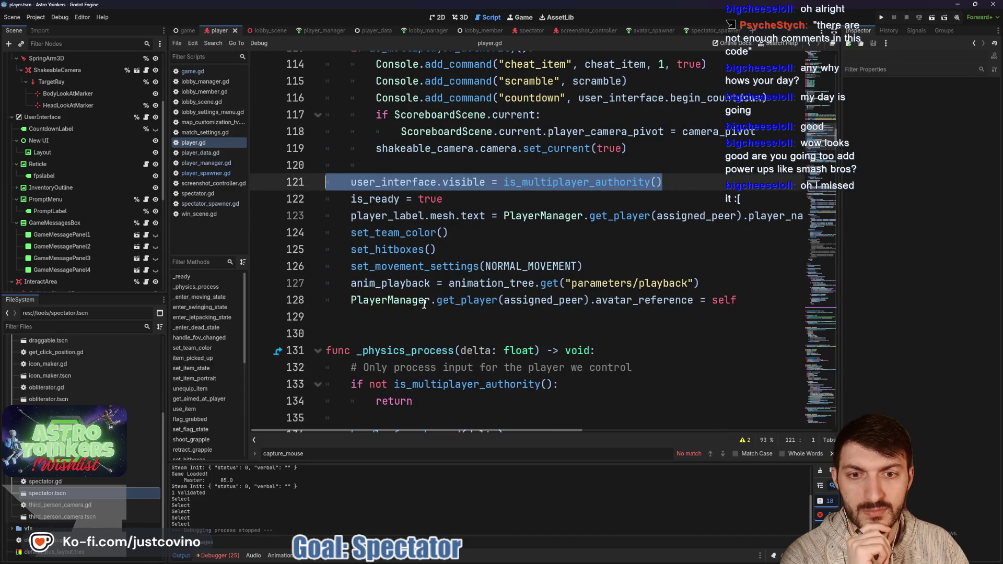
left_click_drag(738, 301, 347, 303)
key("ctrl+c")
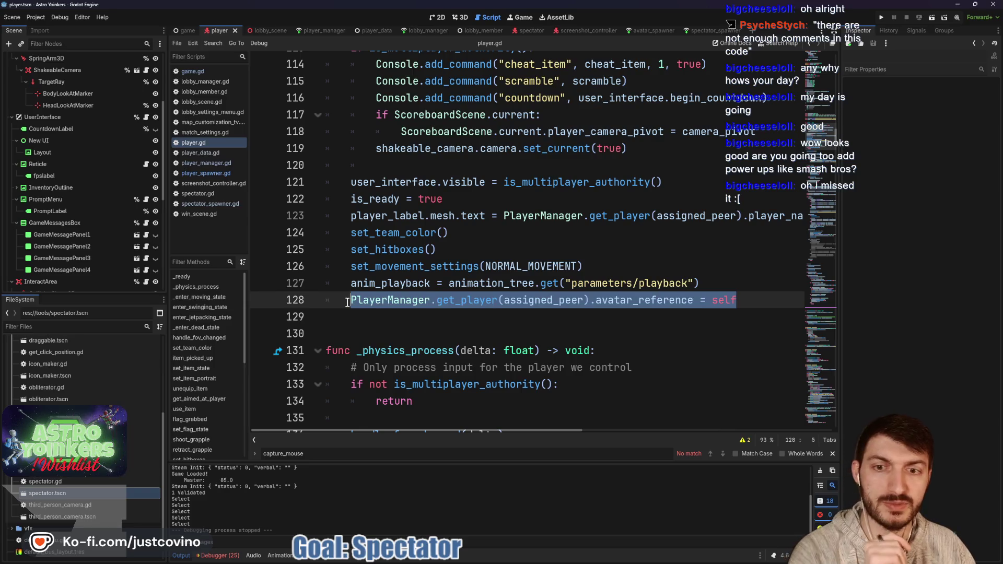
left_click(527, 30)
scroll(444, 237, "up", 2)
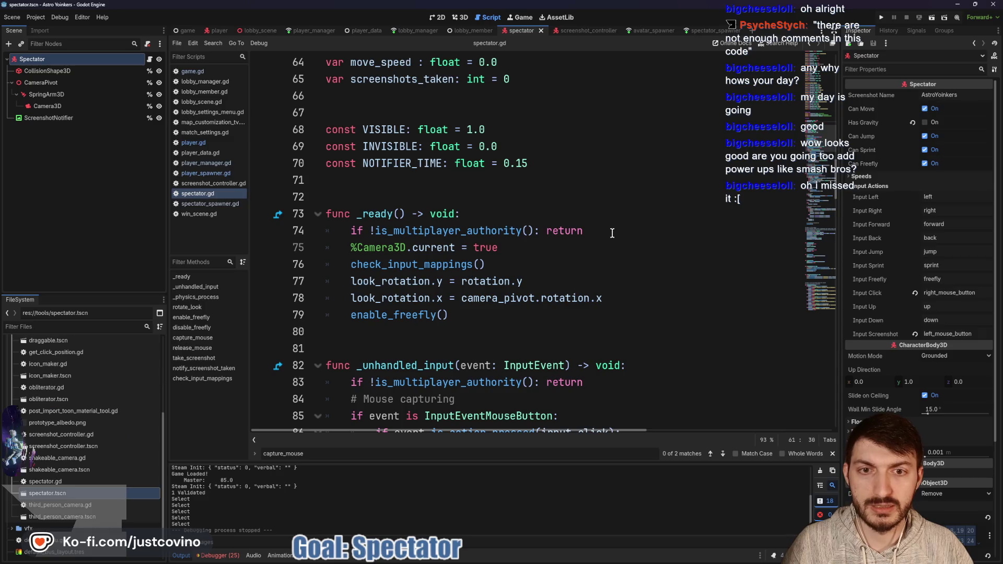
Step: Paste the avatar_reference line below line 75 and change it to spectator_reference
left_click(526, 247)
key("Return")
key("ctrl+v")
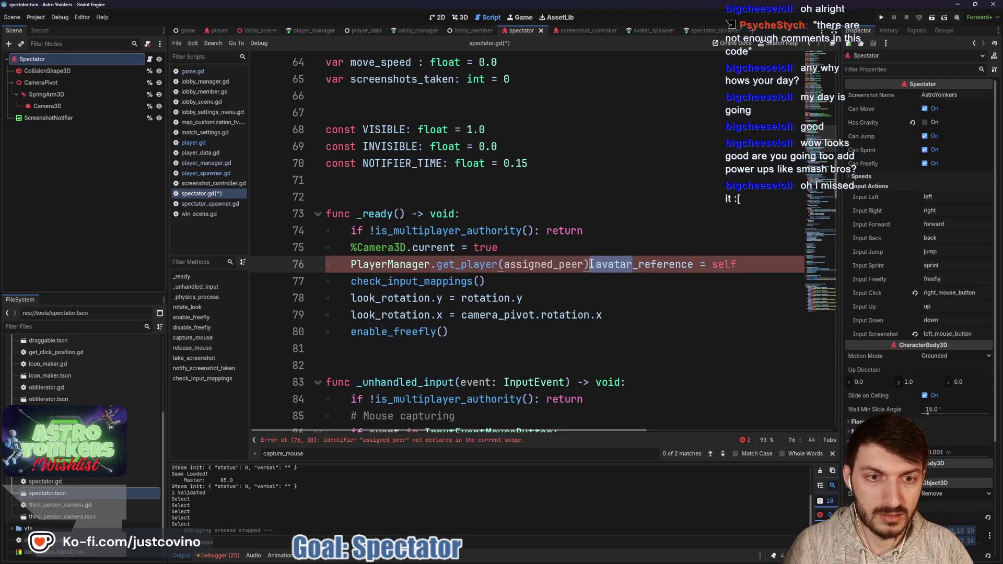
type("specta")
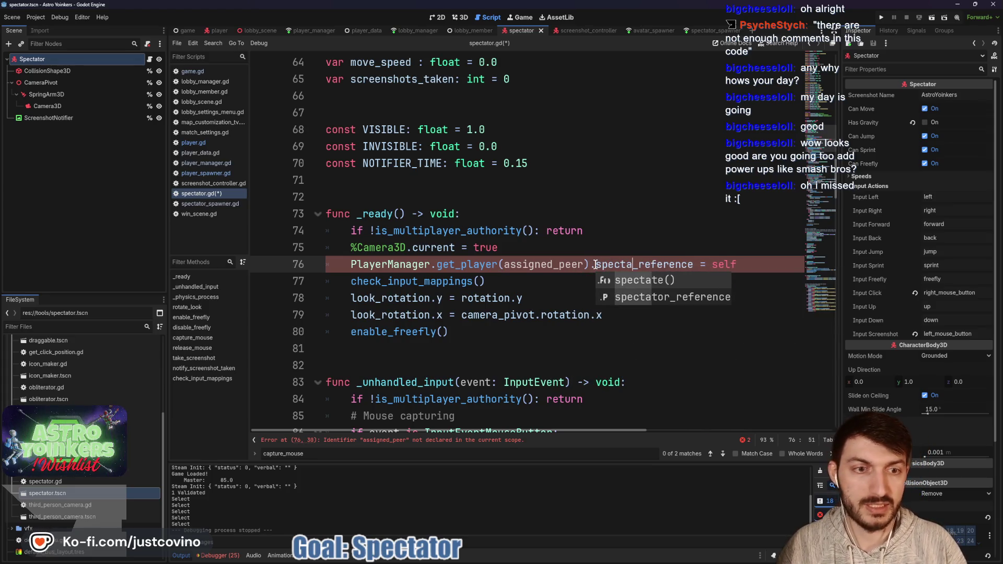
type("to")
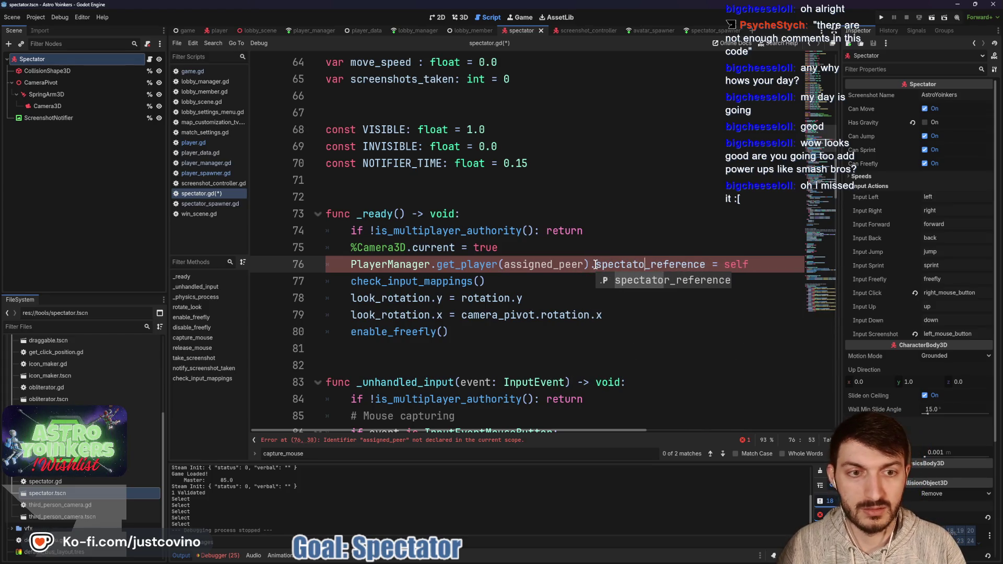
key("Escape")
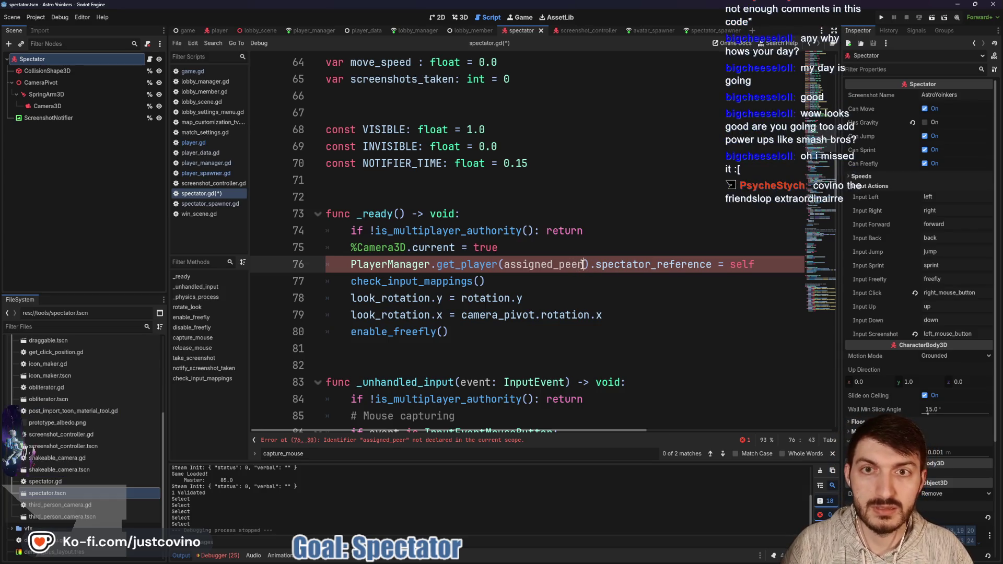
Step: Replace assigned_peer with multiplayer.get_unique_id(), save spectator.gd, and run the project
left_click_drag(584, 265, 505, 265)
scroll(535, 277, "up", 4)
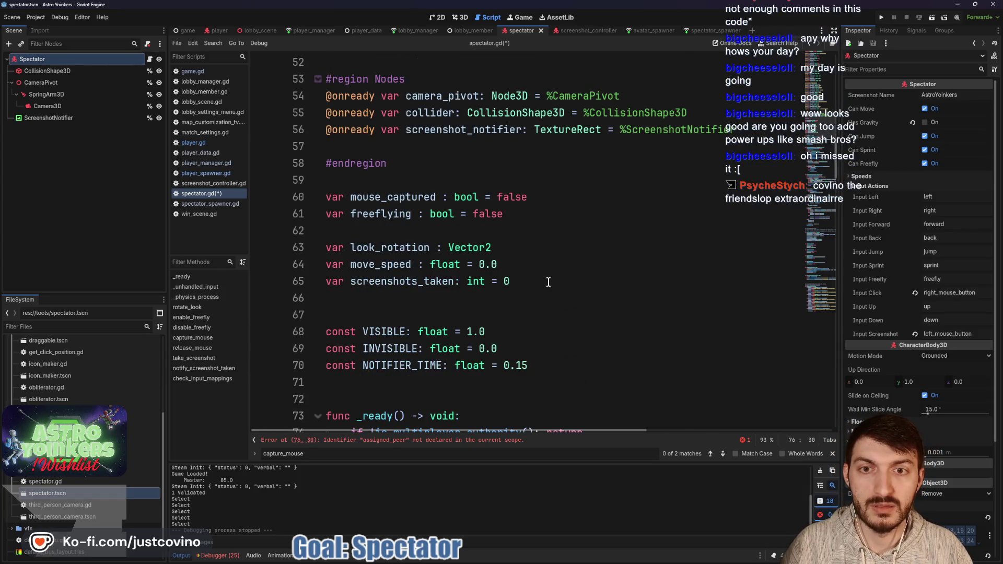
scroll(549, 282, "down", 4)
scroll(548, 283, "up", 4)
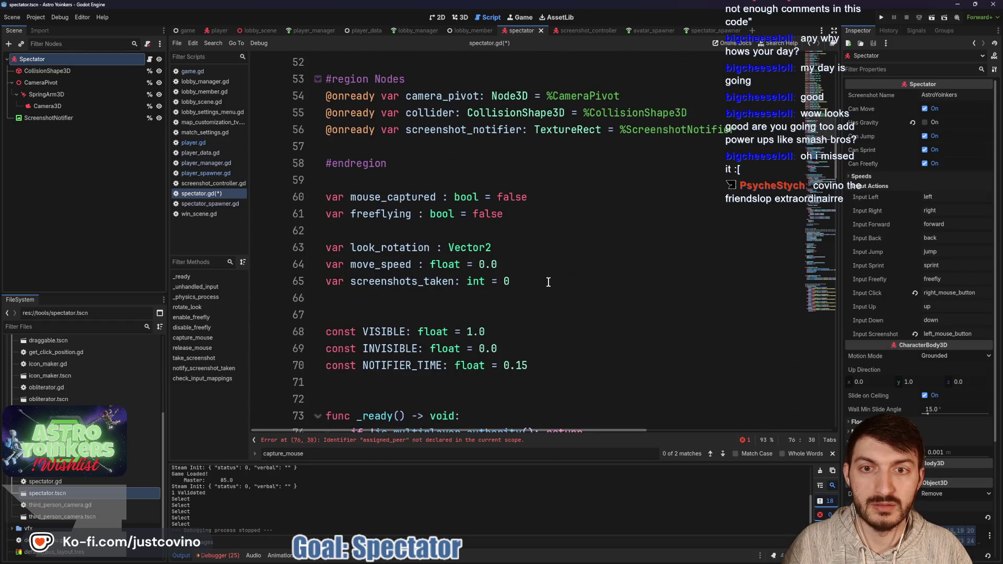
scroll(548, 282, "up", 1)
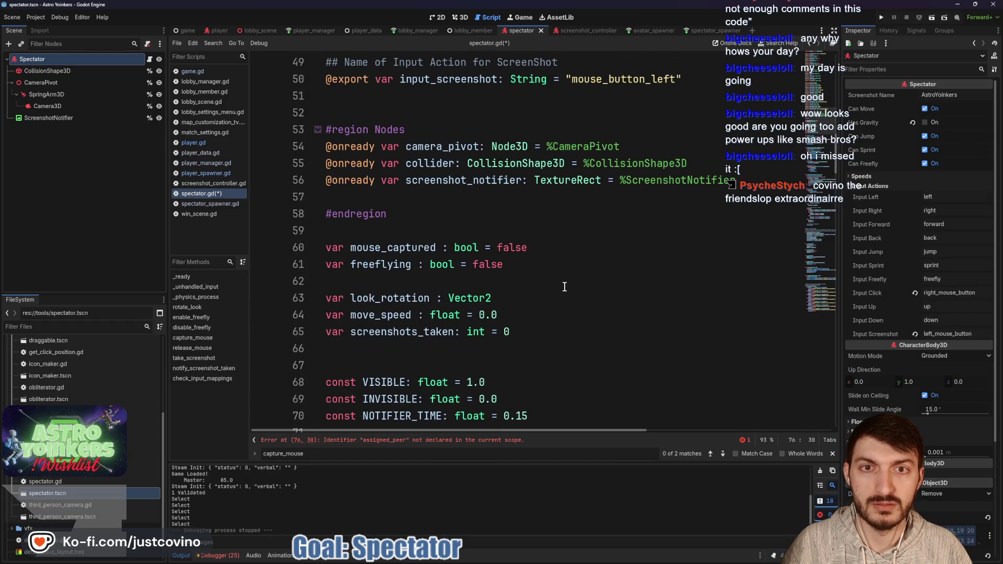
scroll(561, 286, "down", 5)
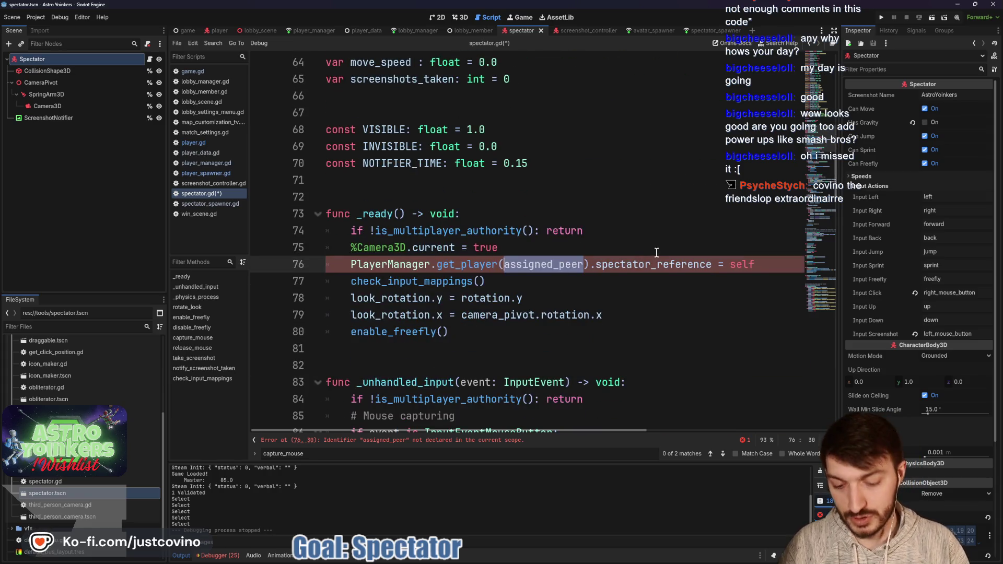
type("multiplayer.get")
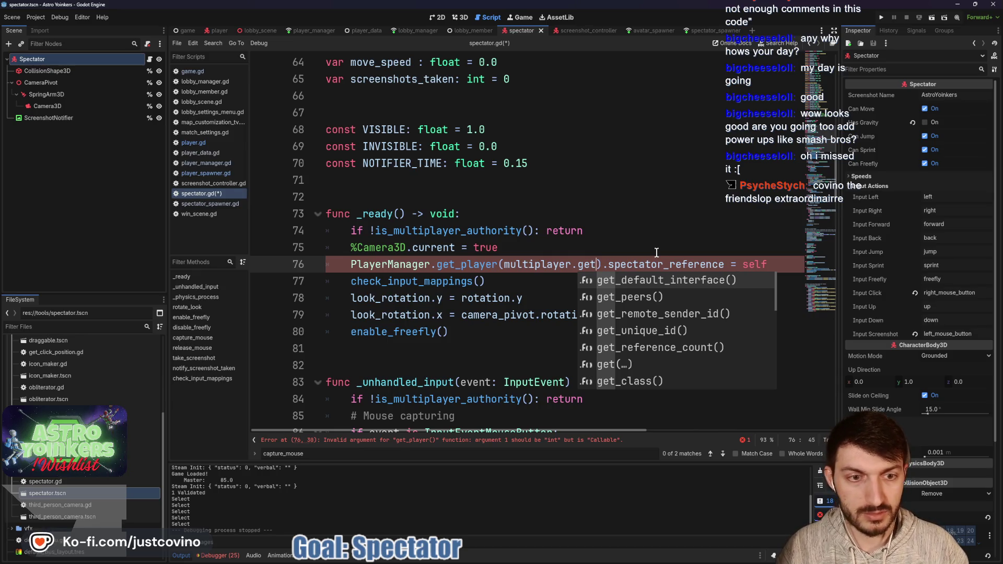
key("Down")
key("Down")
key("Down")
key("Return")
left_click(656, 252)
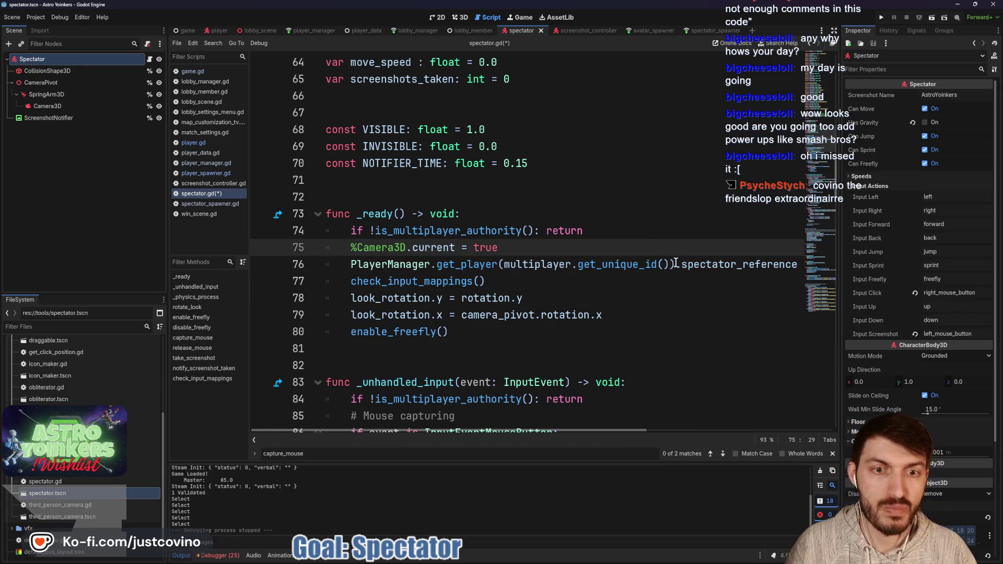
scroll(674, 264, "right", 3)
key("ctrl+s")
left_click(880, 17)
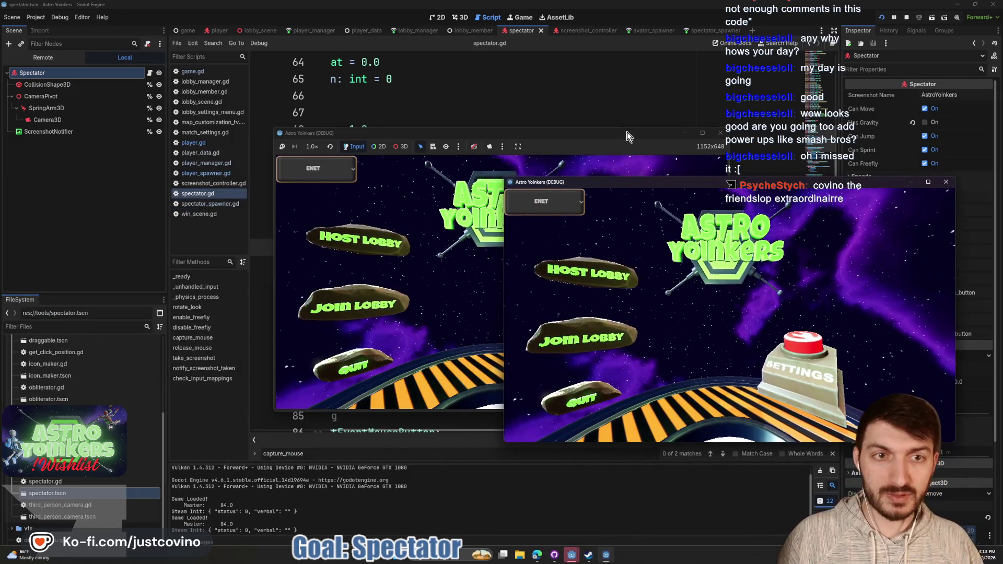
Step: Move the second game window aside and host a lobby in the left game
mouse_move(627, 132)
left_mouse_down()
mouse_move(347, 155)
mouse_move(360, 159)
left_mouse_up()
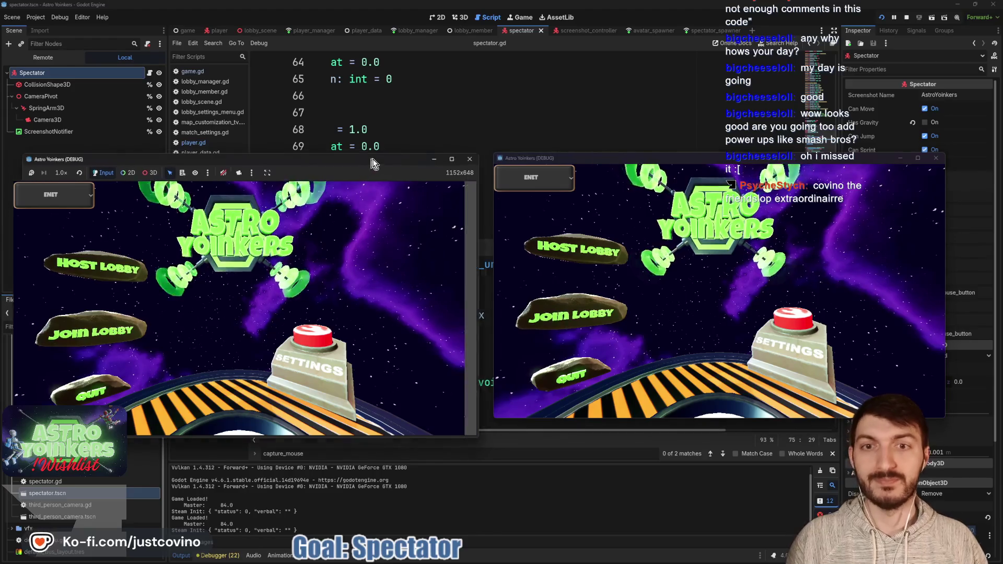
left_click(112, 263)
left_click(256, 251)
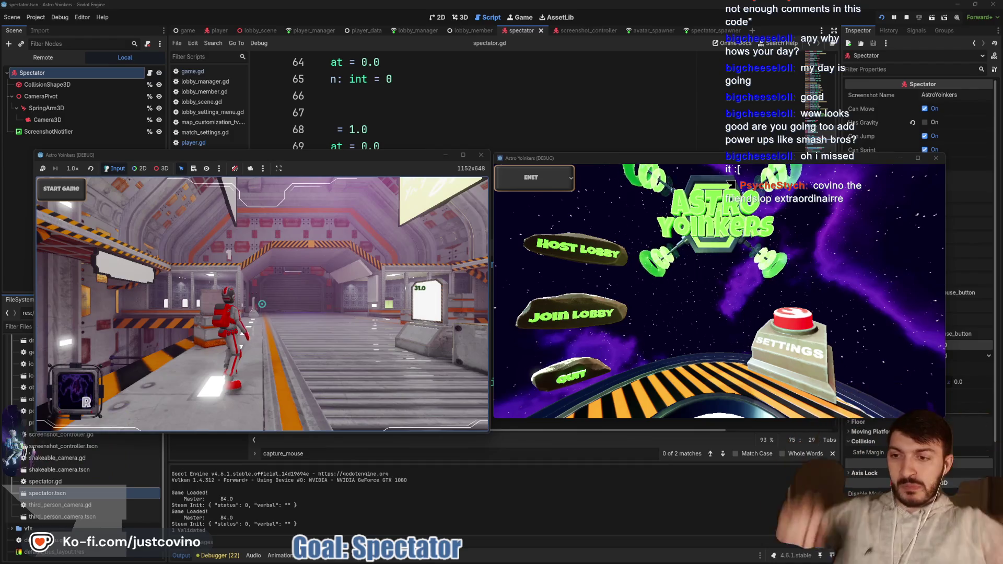
Step: Join the hosted lobby from the right game, then walk the host player forward
left_click(573, 319)
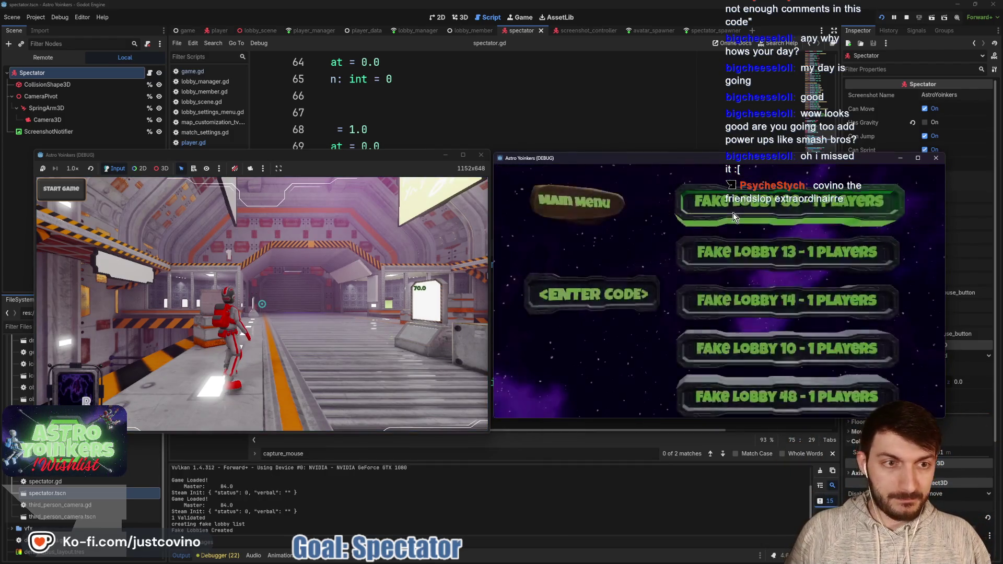
left_click(732, 212)
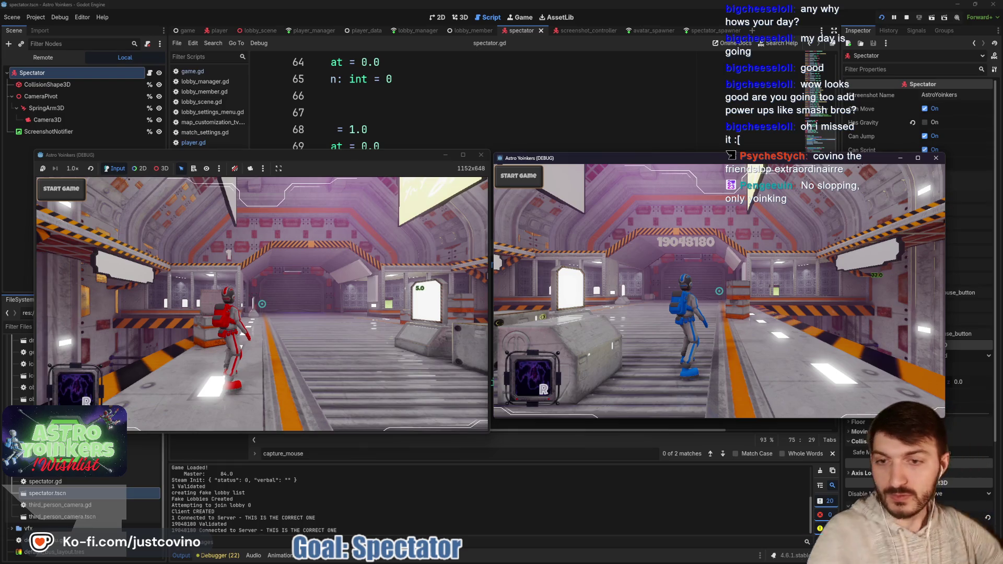
left_click(344, 161)
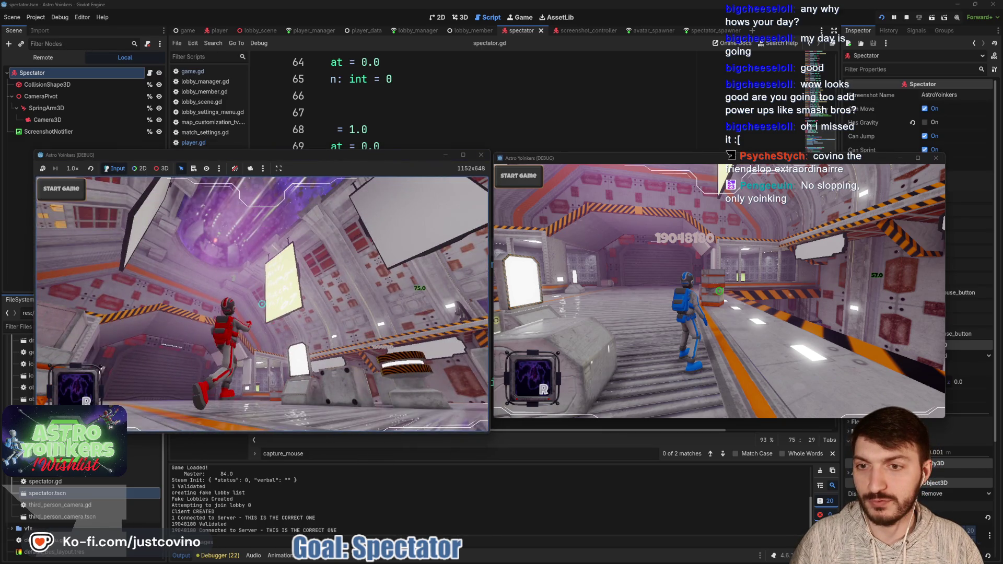
key("w")
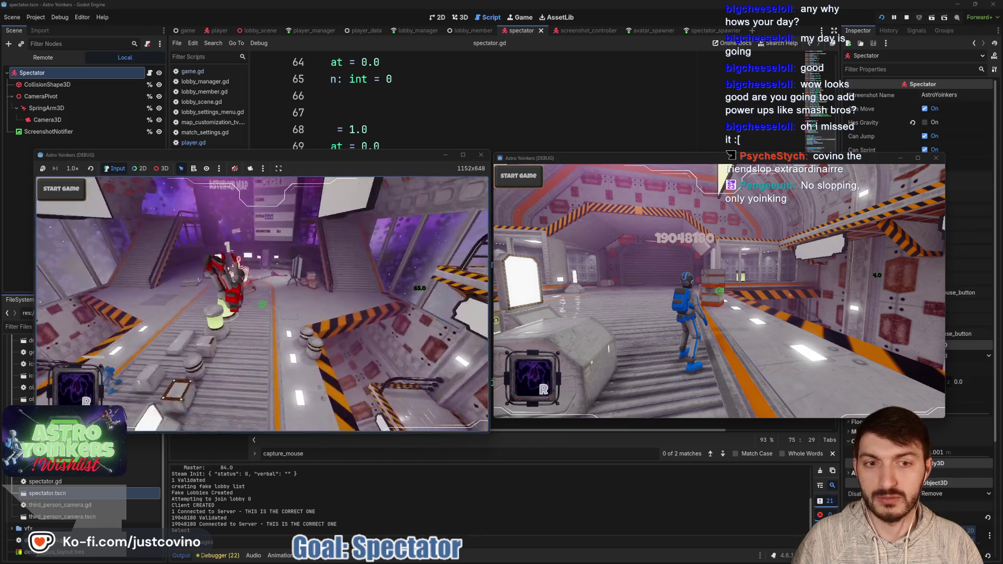
key("w")
key("w")
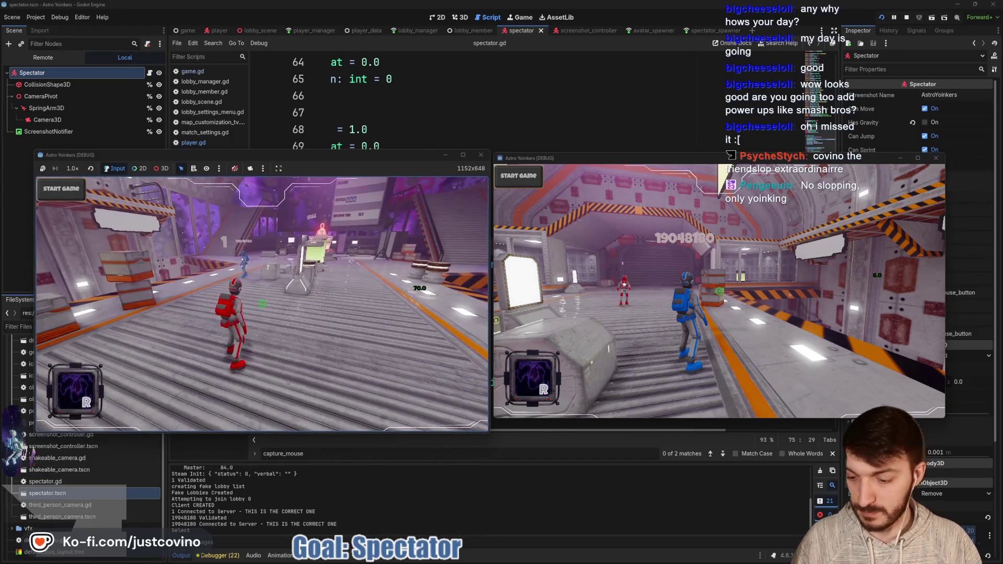
Step: Enter SPECTATE in the game's dev console and fly the spectator camera around
key("grave")
type("sp")
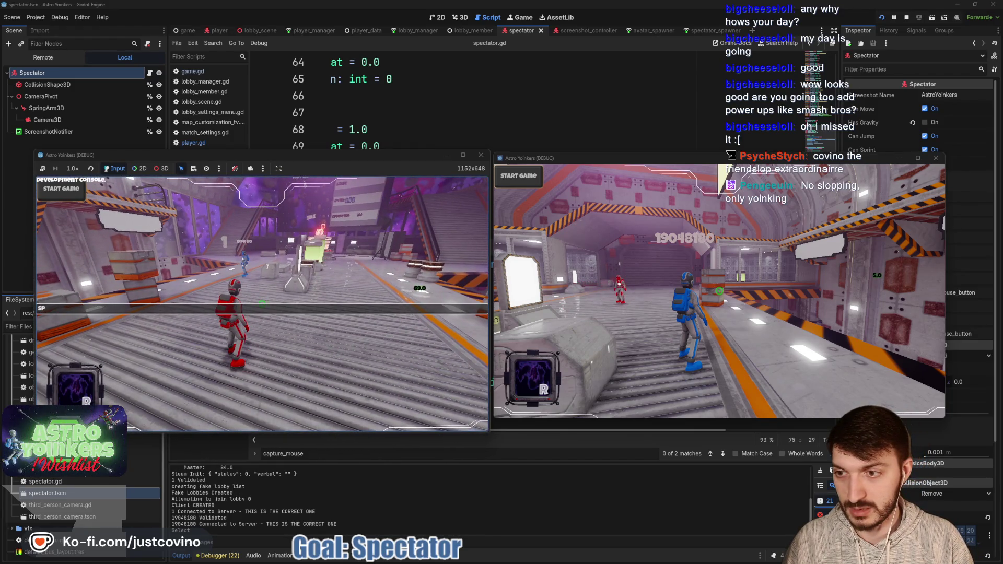
type("ectate")
key("Return")
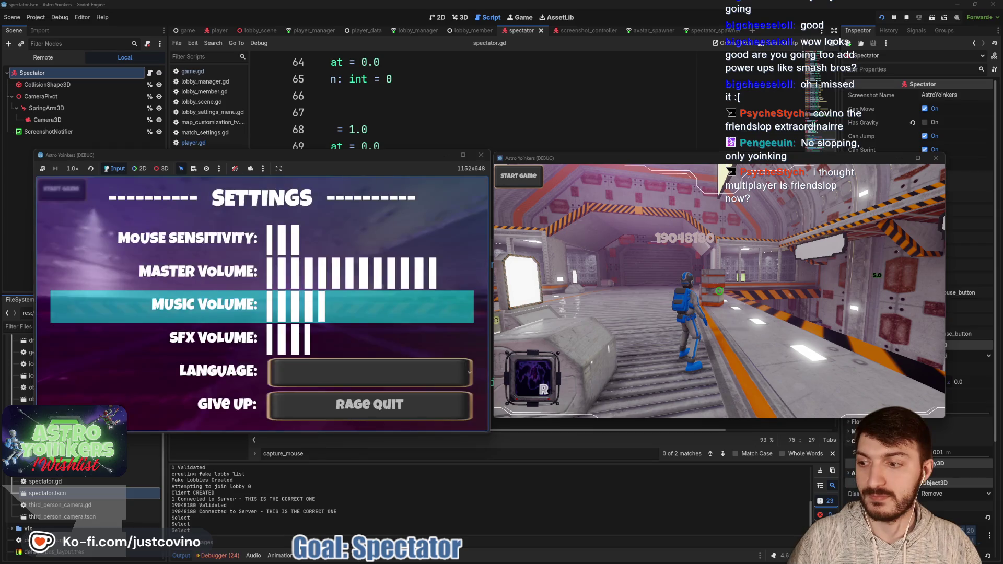
key("Escape")
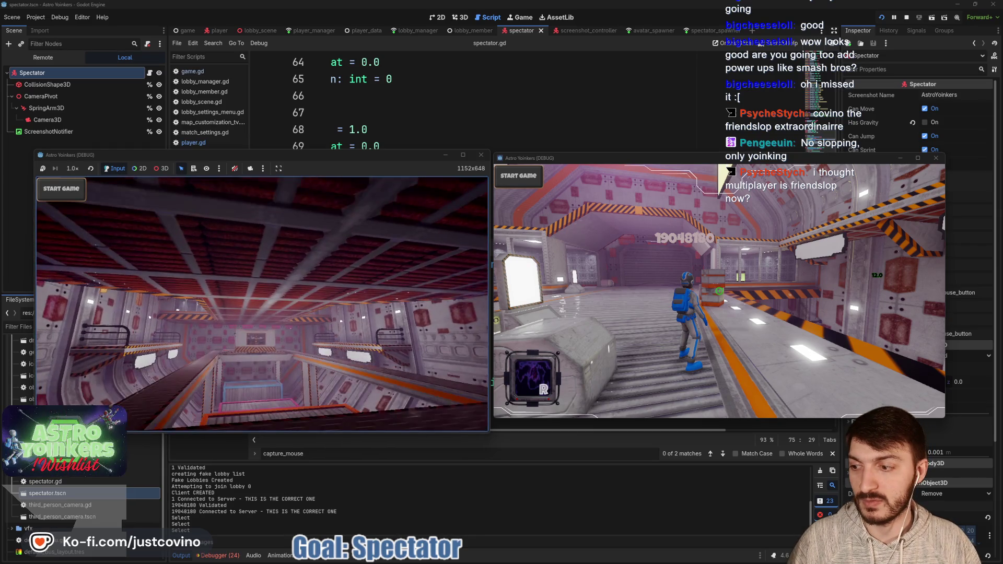
key("space")
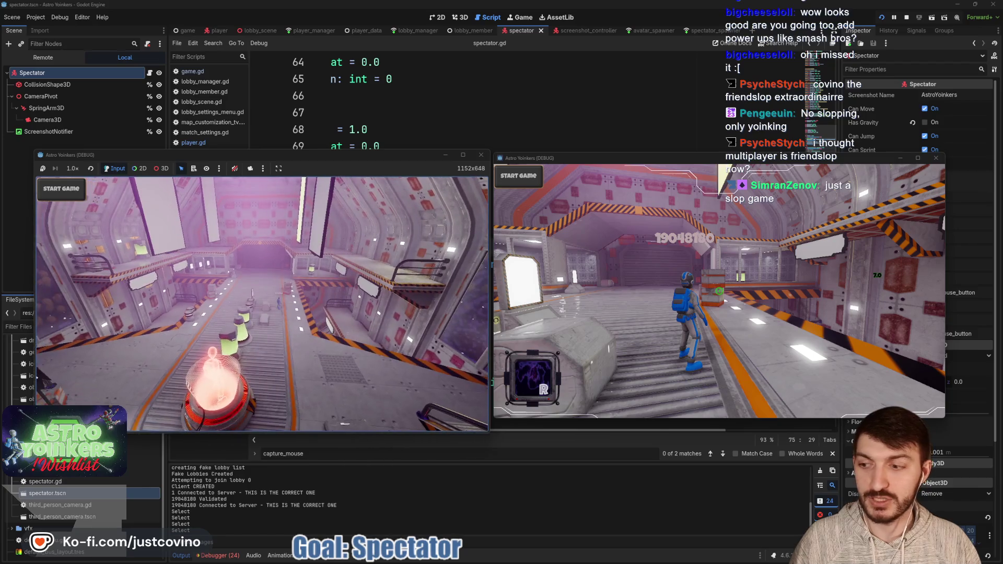
key("Escape")
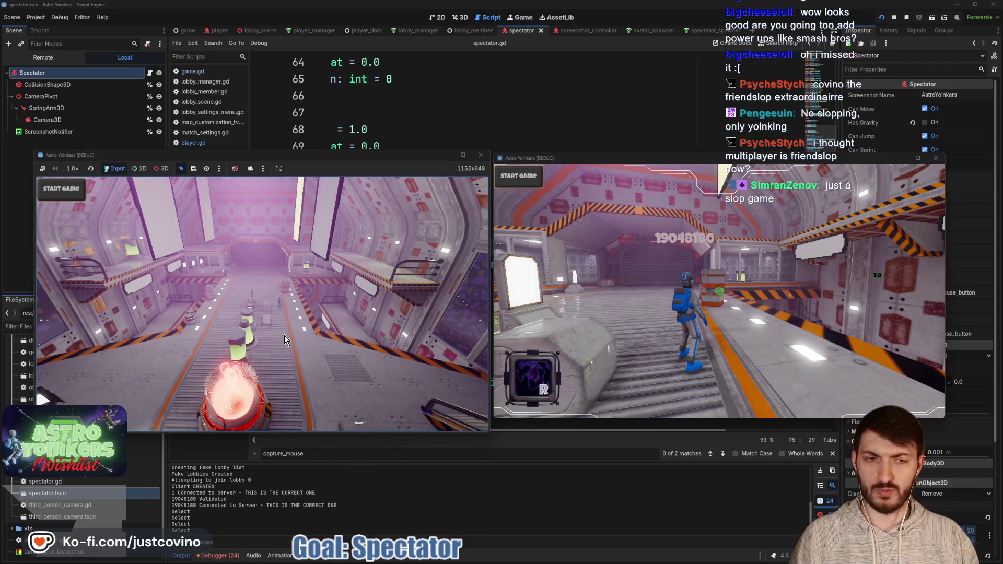
Step: Return to the red player avatar with the PLAY command and show the Remote scene tree
key("grave")
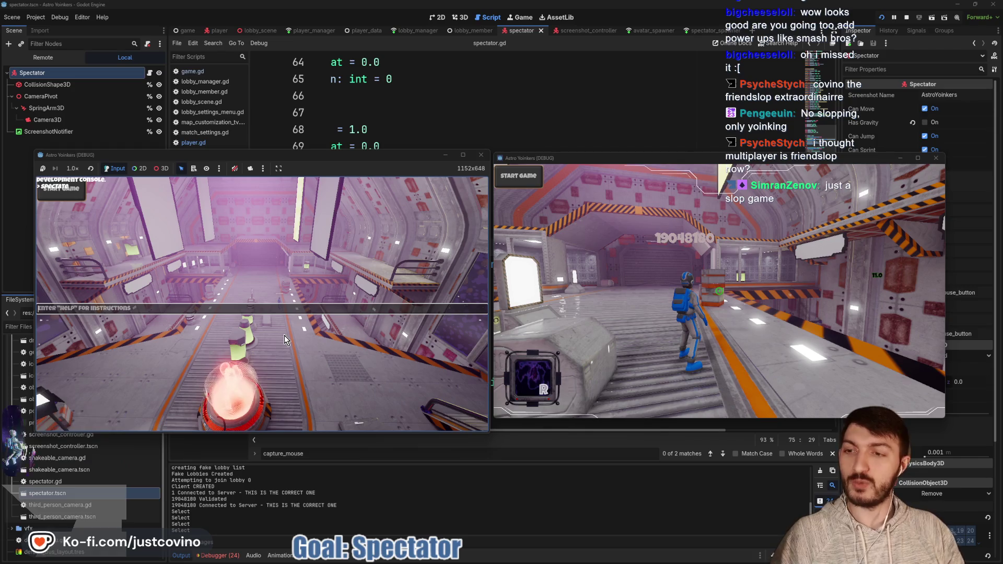
type("play")
key("Return")
key("Escape")
key("Escape")
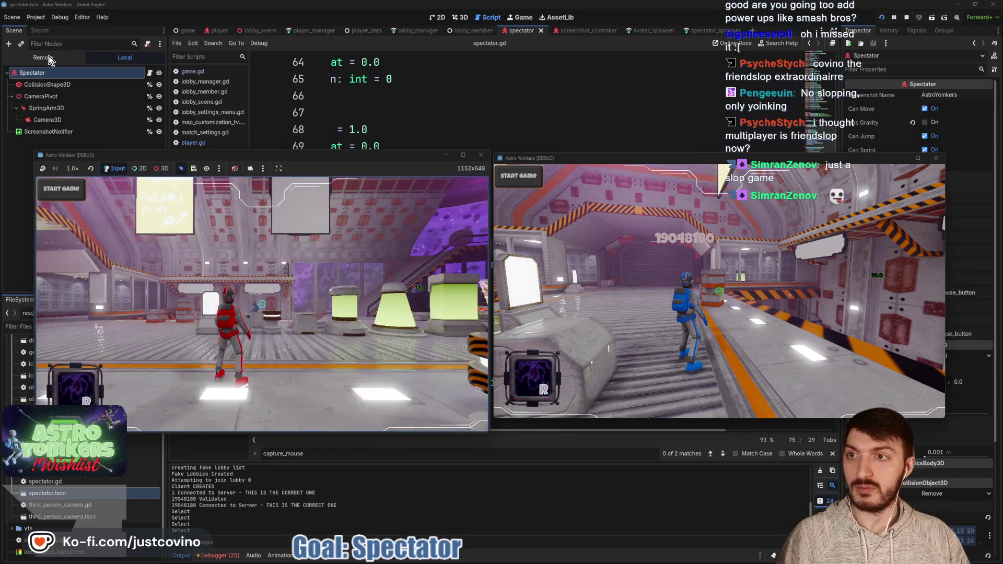
left_click(43, 58)
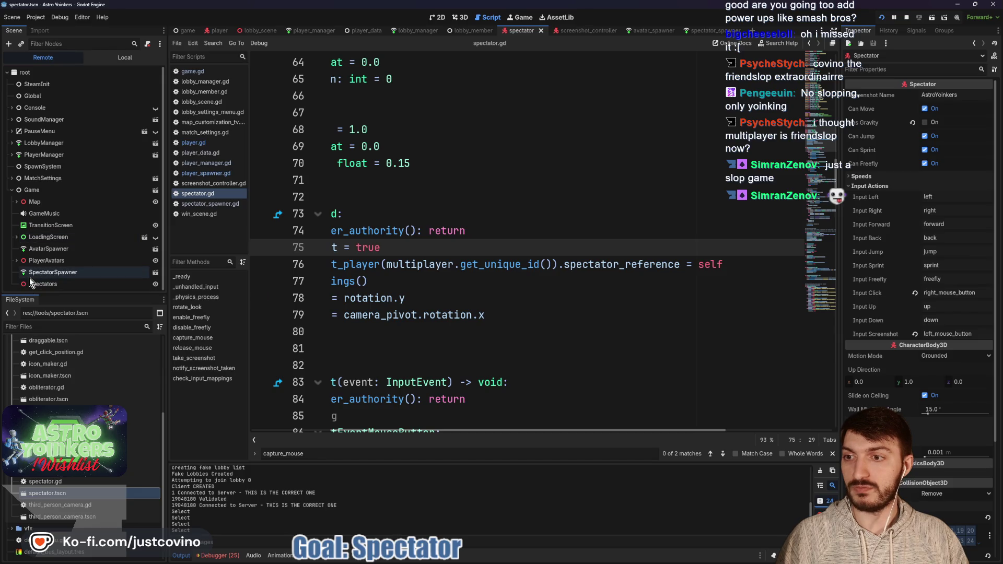
Step: Bring the game window forward, look around in game, then stop the running project with F8
mouse_move(556, 560)
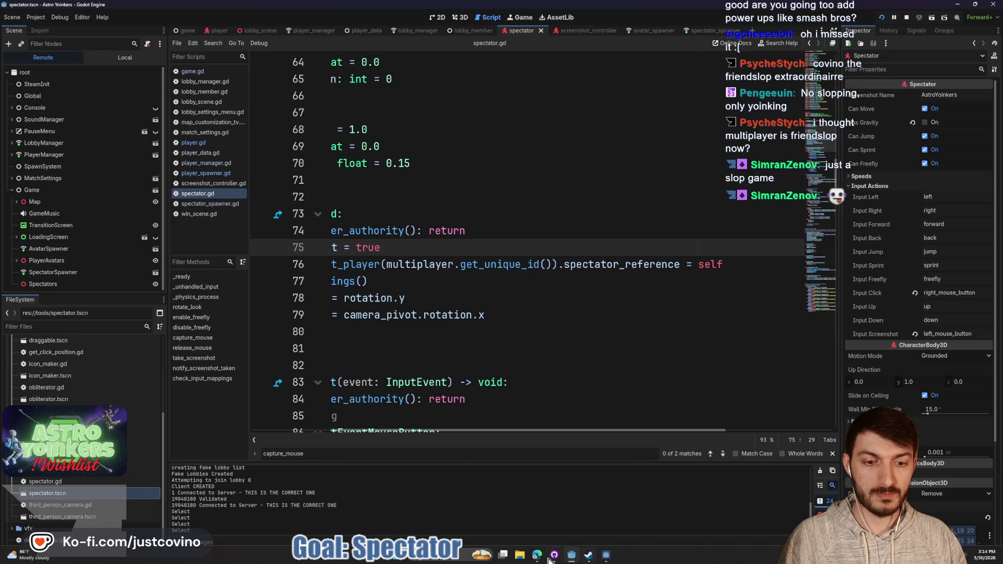
left_click(576, 544)
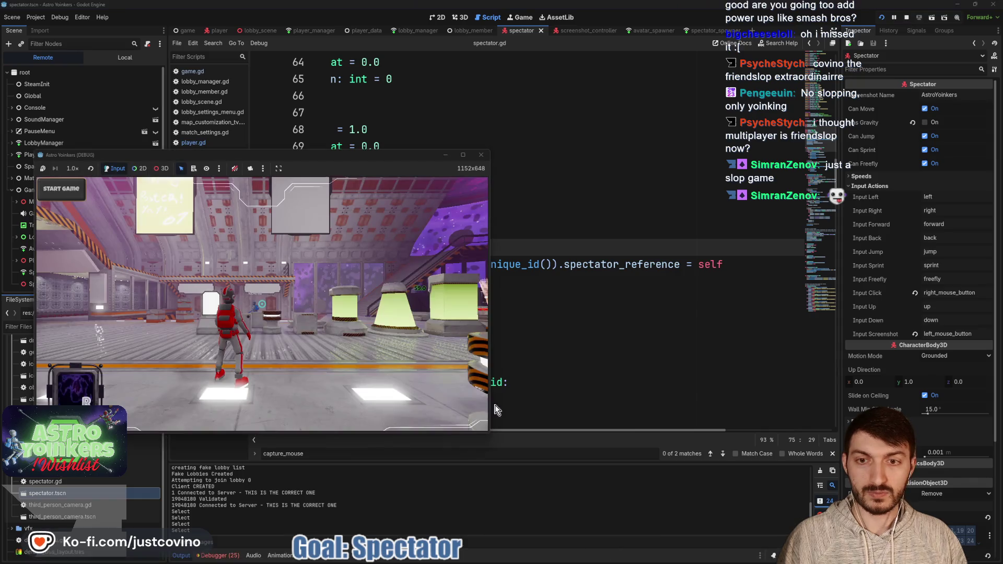
left_click(282, 291)
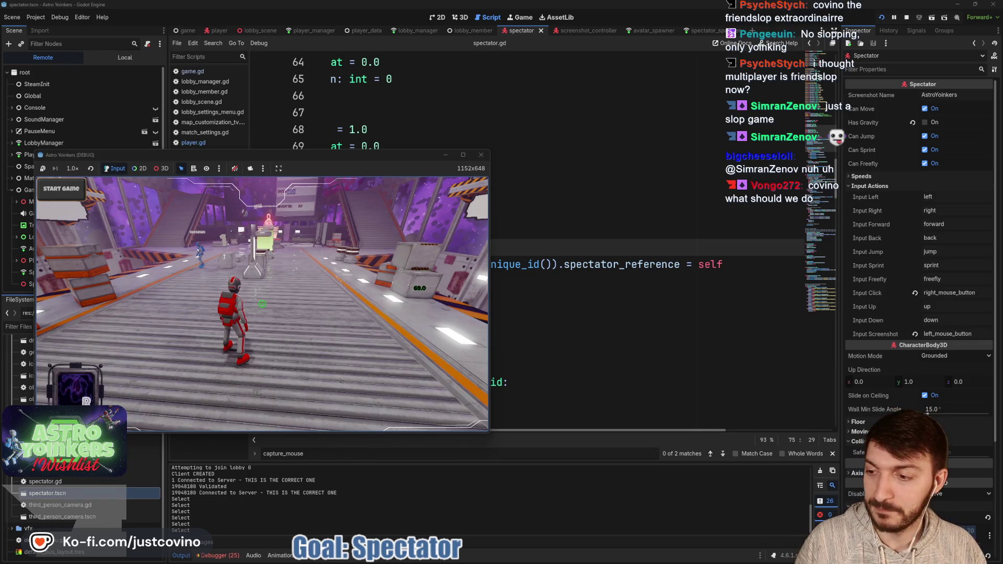
key("F8")
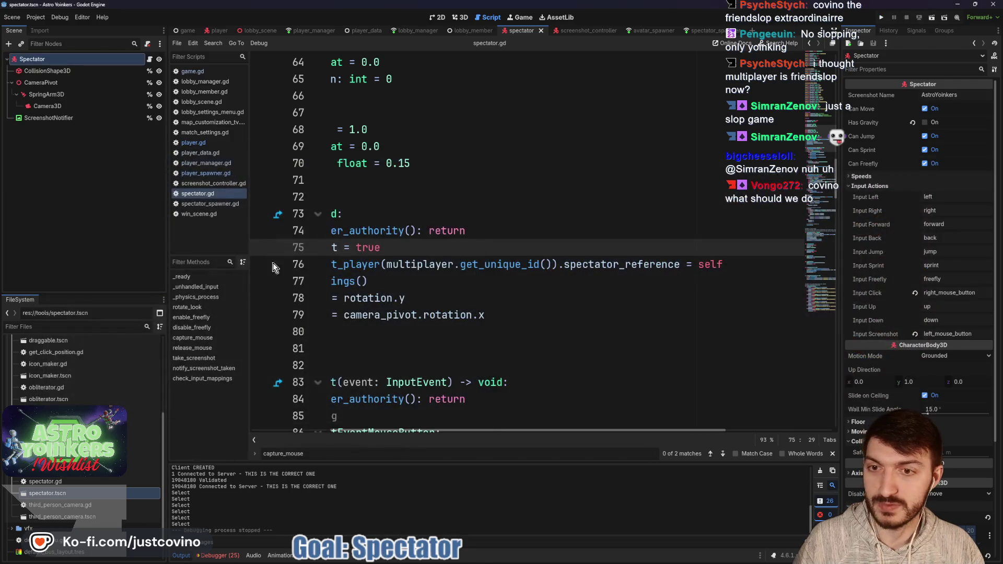
left_click(370, 364)
key("ctrl+s")
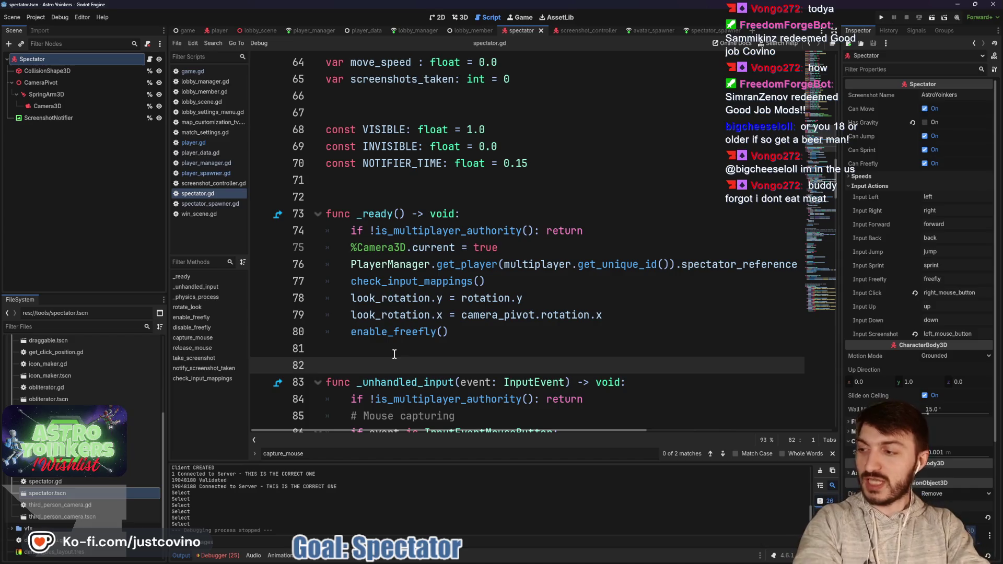
left_click(394, 355)
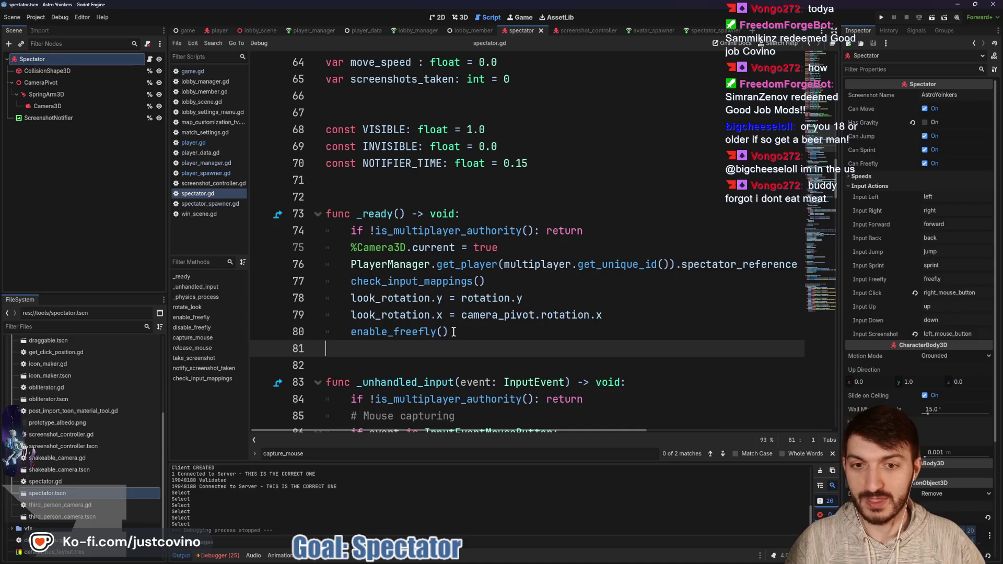
scroll(456, 354, "down", 1)
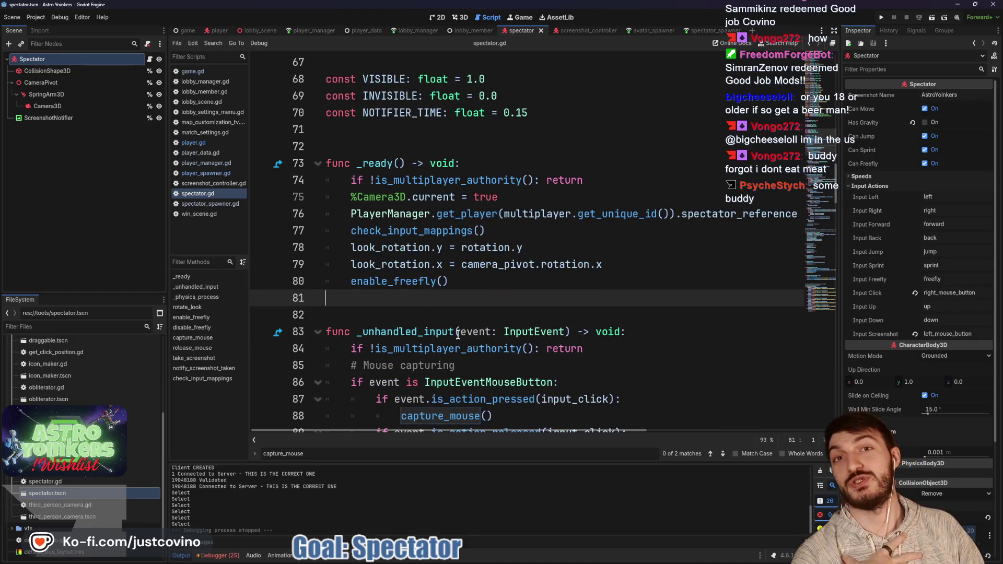
left_click(411, 314)
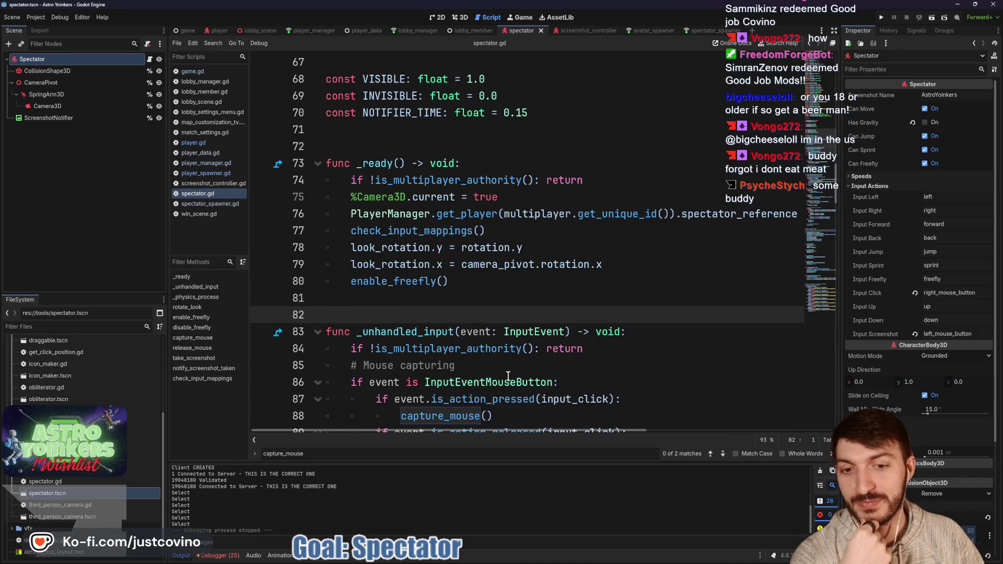
scroll(509, 332, "down", 2)
left_click(509, 332)
key("Escape")
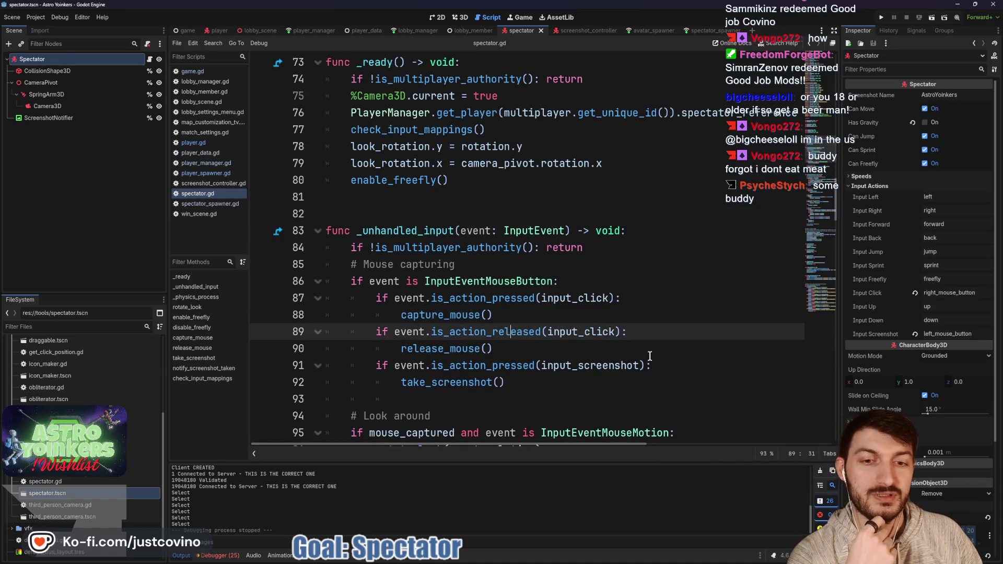
left_click(517, 308)
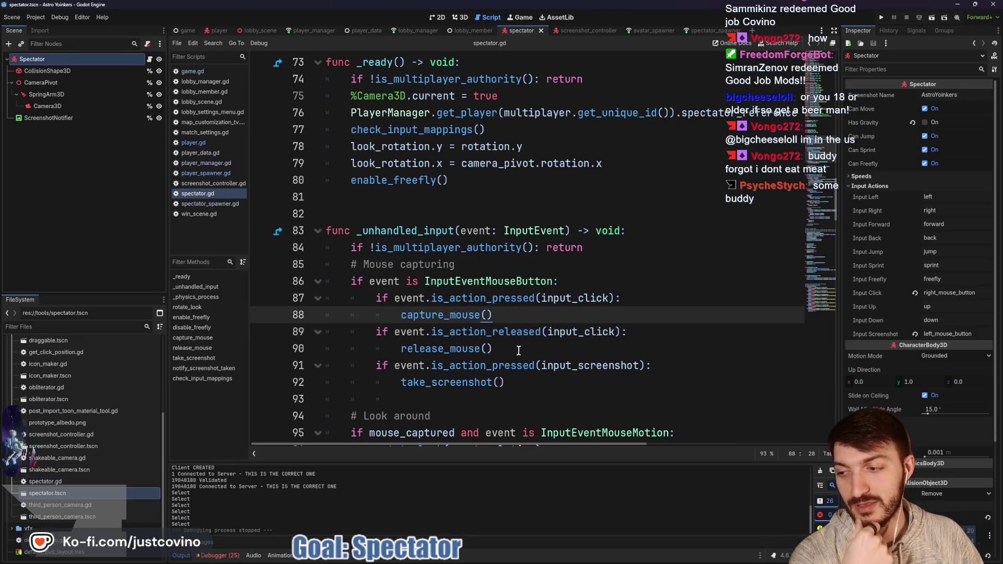
scroll(507, 339, "up", 2)
left_click(465, 309)
scroll(444, 300, "up", 3)
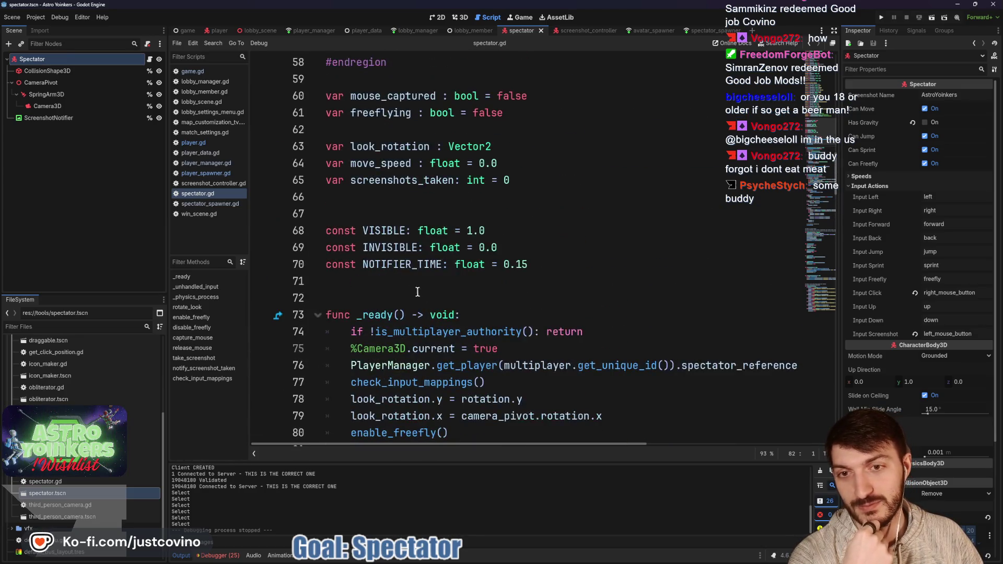
left_click(422, 284)
left_click(349, 218)
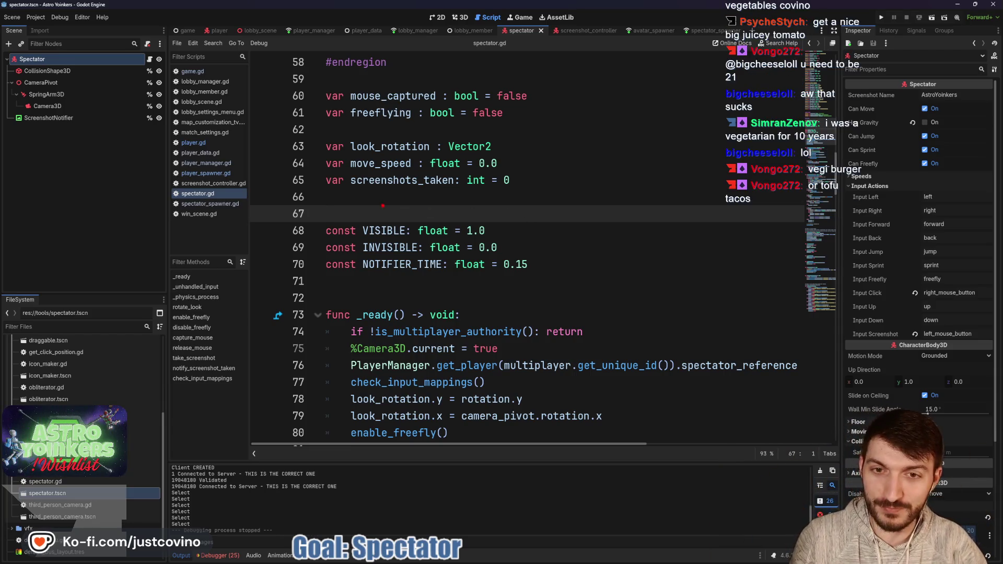
left_click_drag(321, 232, 389, 204)
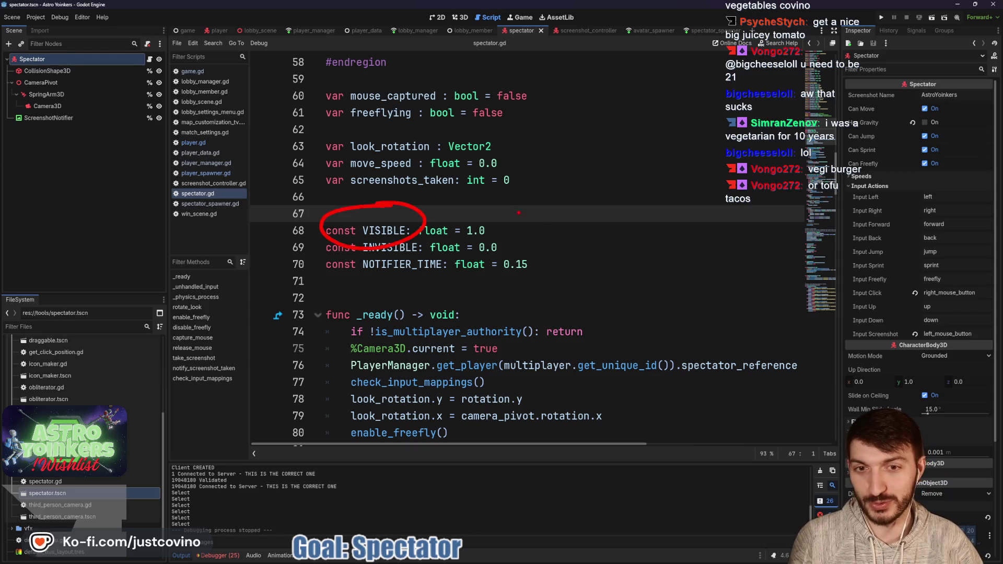
mouse_move(550, 205)
left_mouse_down()
mouse_move(485, 228)
mouse_move(684, 232)
mouse_move(590, 206)
left_mouse_up()
left_click(701, 280)
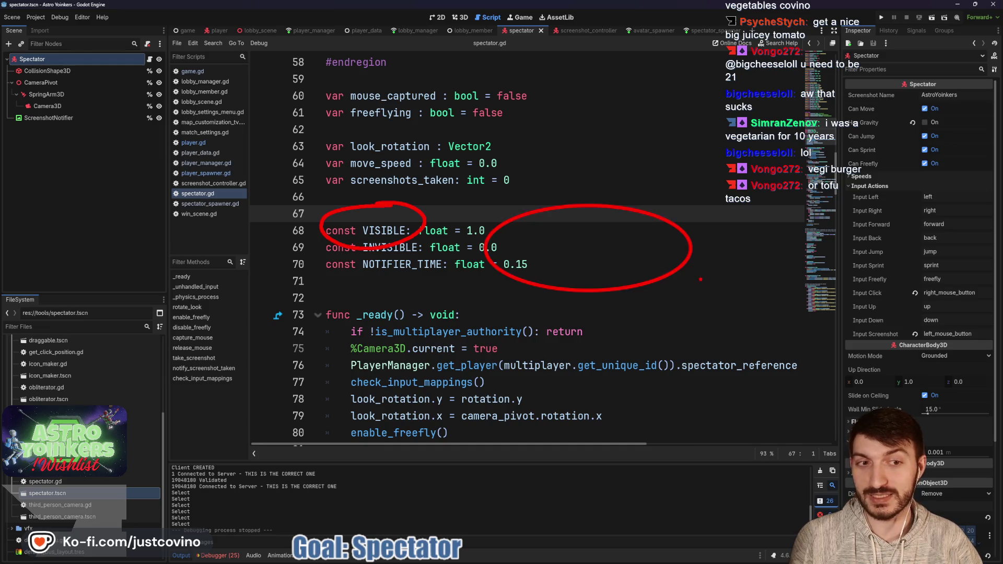
left_click_drag(690, 246, 690, 356)
mouse_move(481, 250)
left_mouse_down()
mouse_move(482, 354)
mouse_move(688, 349)
left_mouse_up()
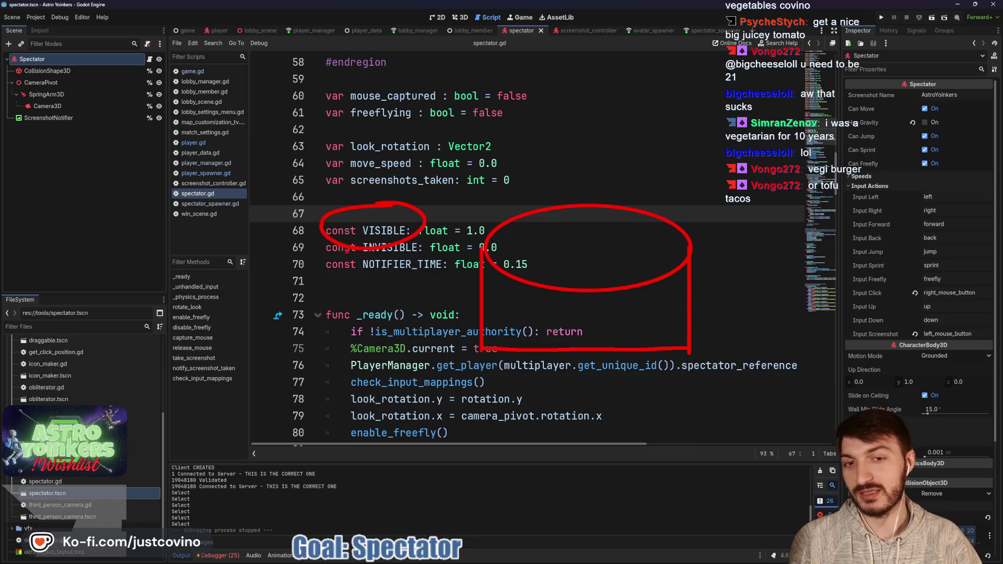
mouse_move(653, 176)
left_mouse_down()
mouse_move(446, 392)
mouse_move(594, 166)
left_mouse_up()
key("Escape")
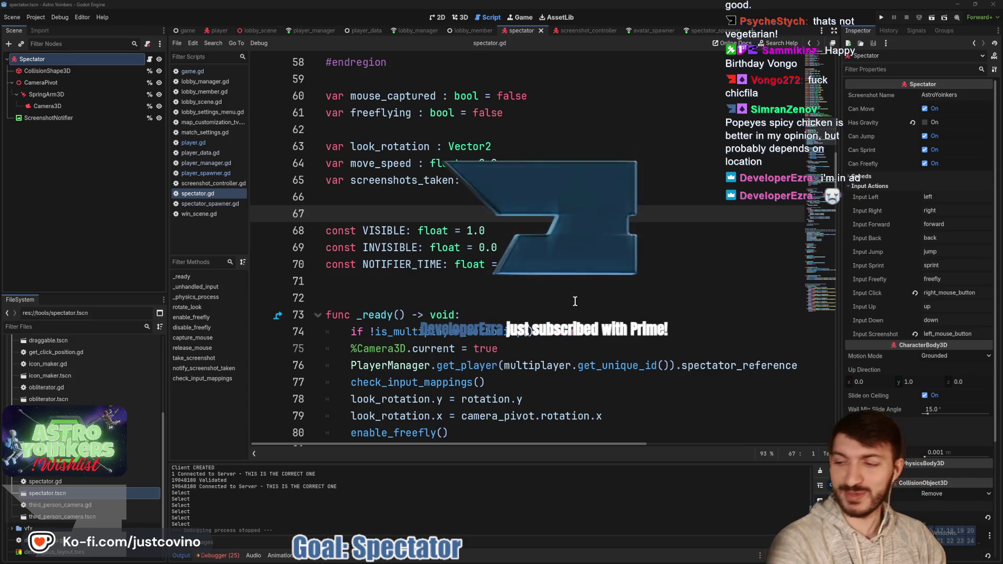
left_click(432, 281)
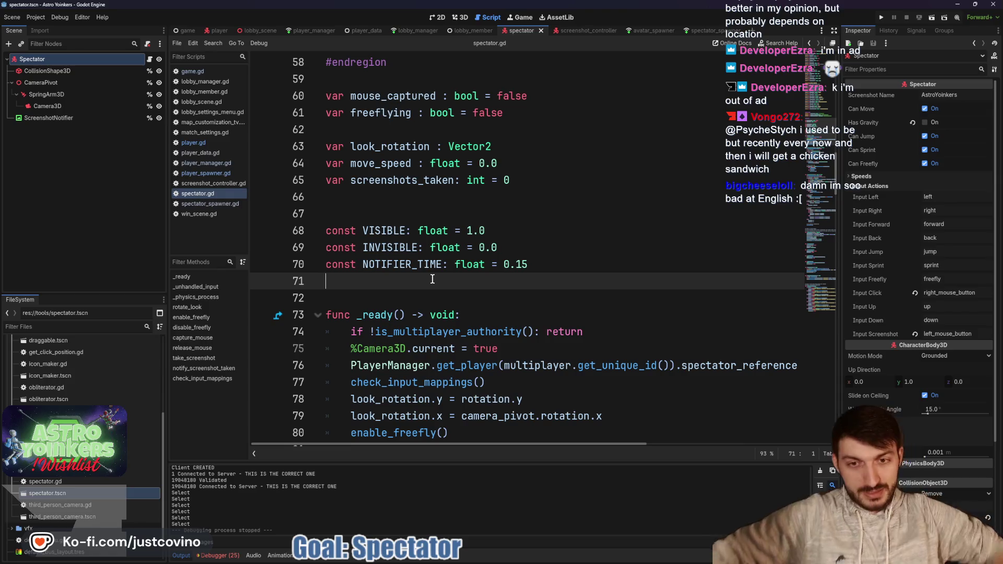
Step: Fold the #region Nodes block in spectator.gd and place the caret on empty line 51
scroll(433, 280, "down", 2)
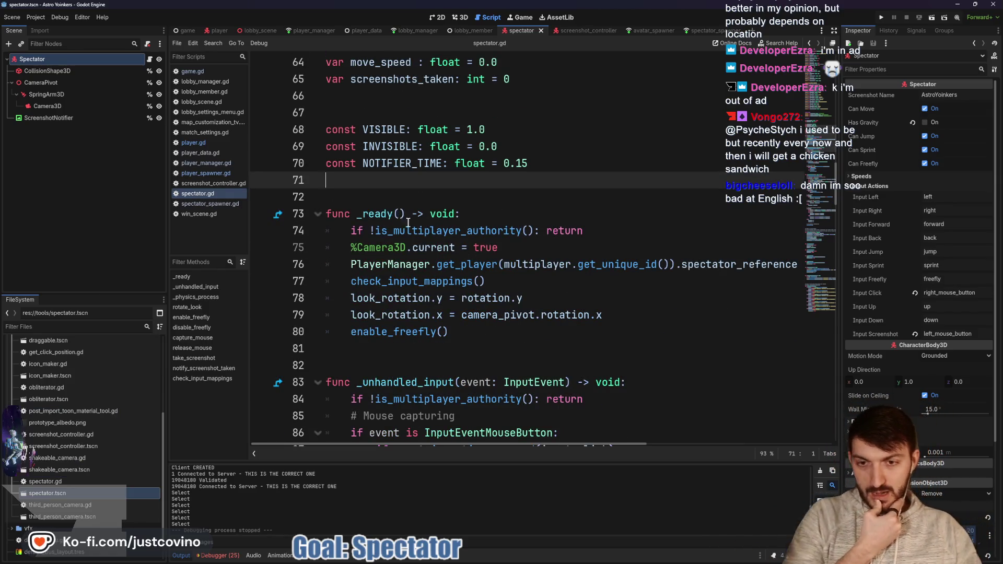
scroll(418, 236, "down", 1)
scroll(444, 294, "down", 4)
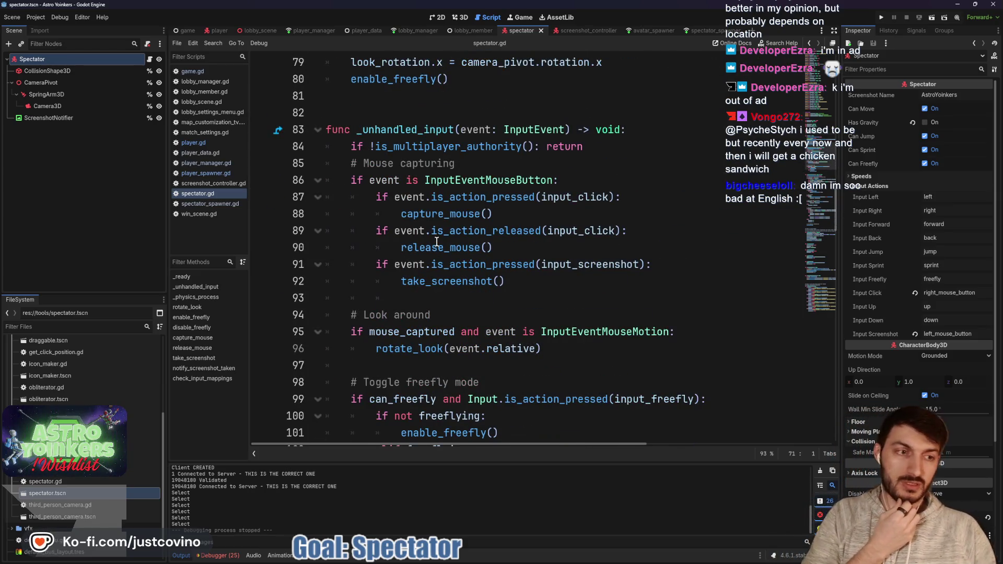
scroll(426, 262, "up", 10)
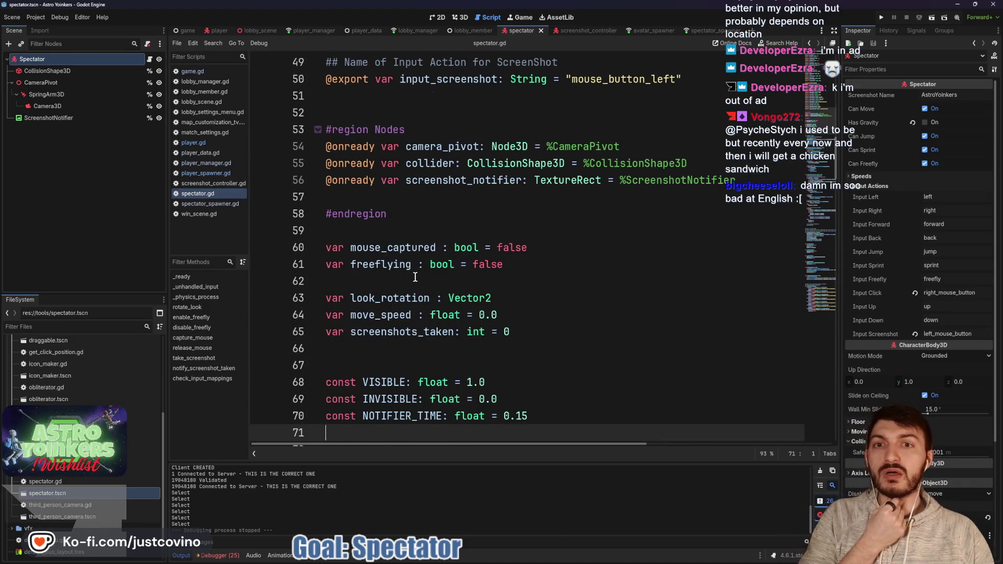
scroll(415, 277, "up", 3)
left_click(318, 283)
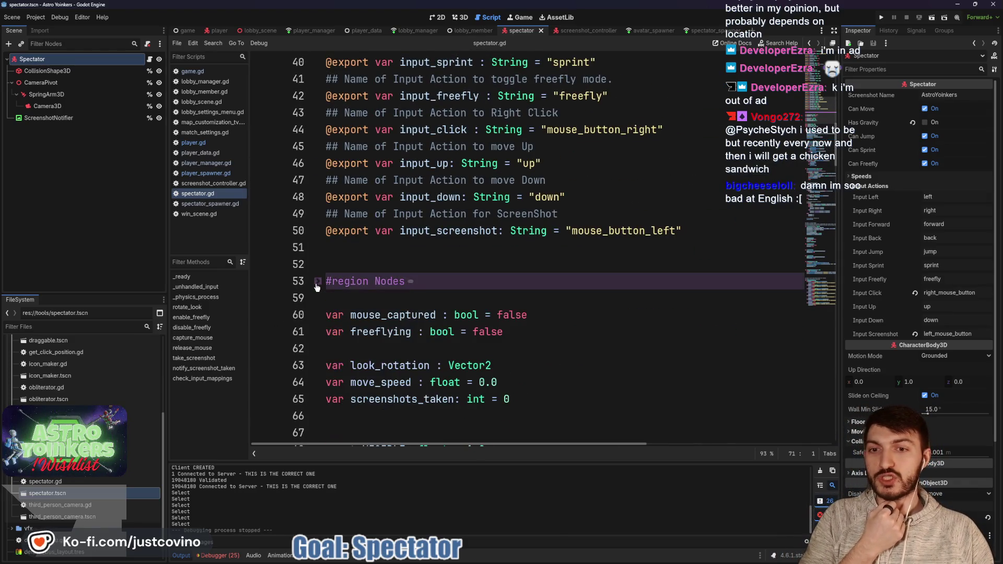
left_click(388, 253)
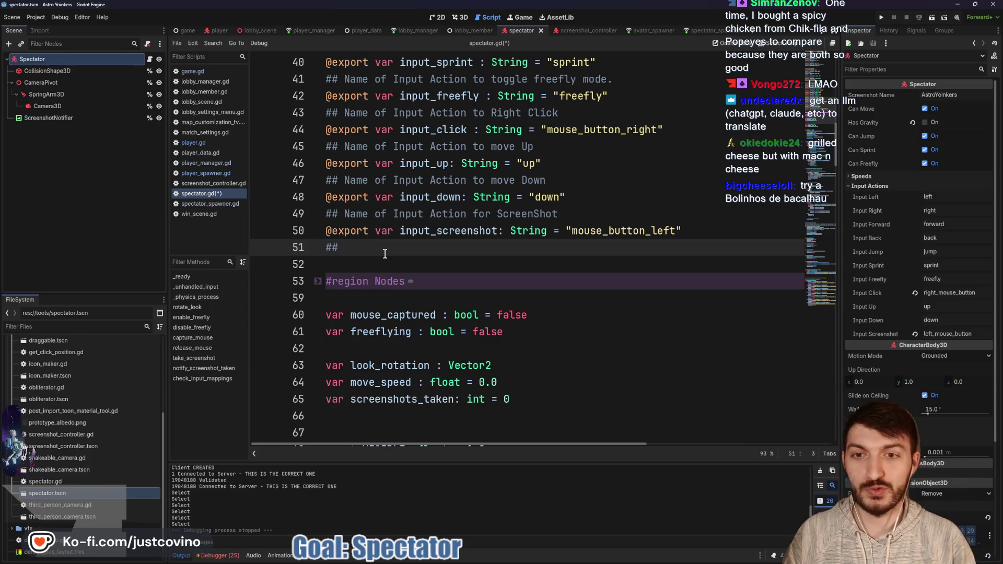
Step: Add the comment 'Name of Input Action for Zooming In' above an input_zoom export defaulting to "mouse_wheel_up"
type("Name of Input Action for ")
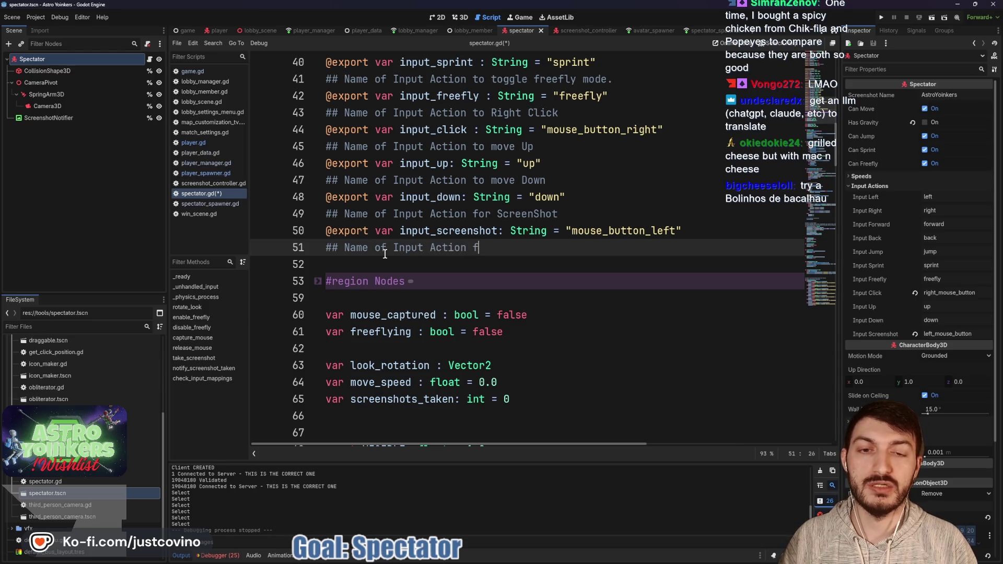
type("Zoom")
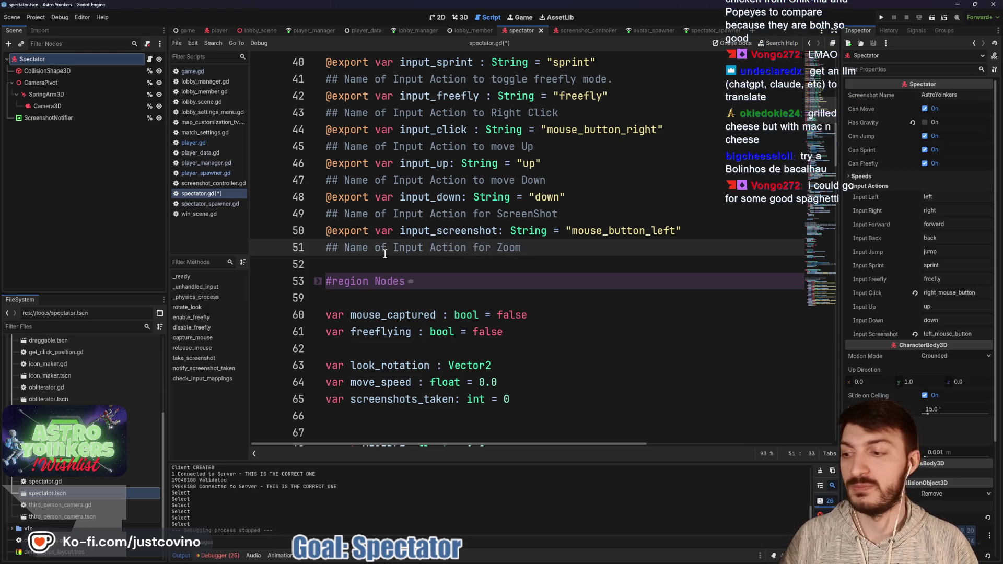
type("ing In")
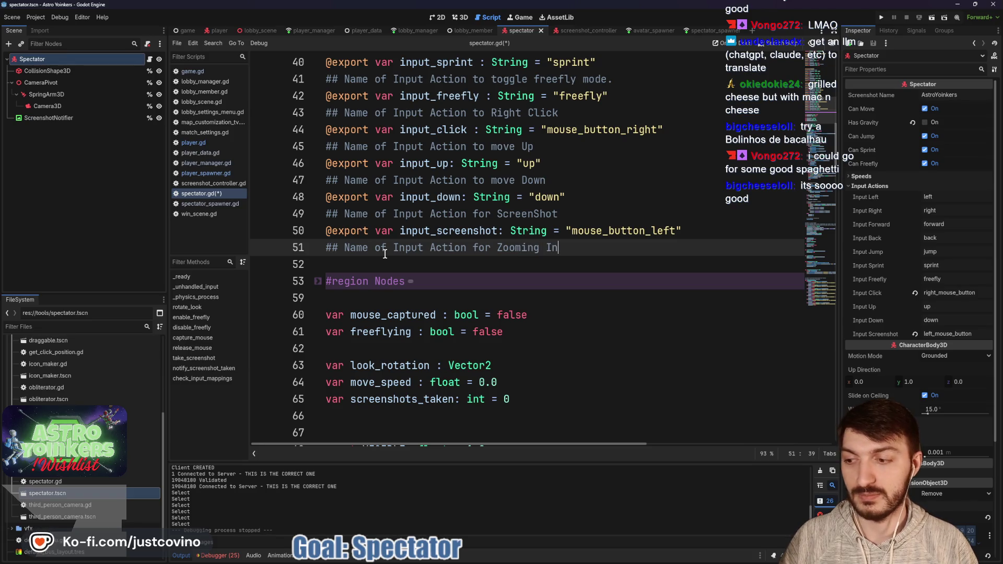
key("Return")
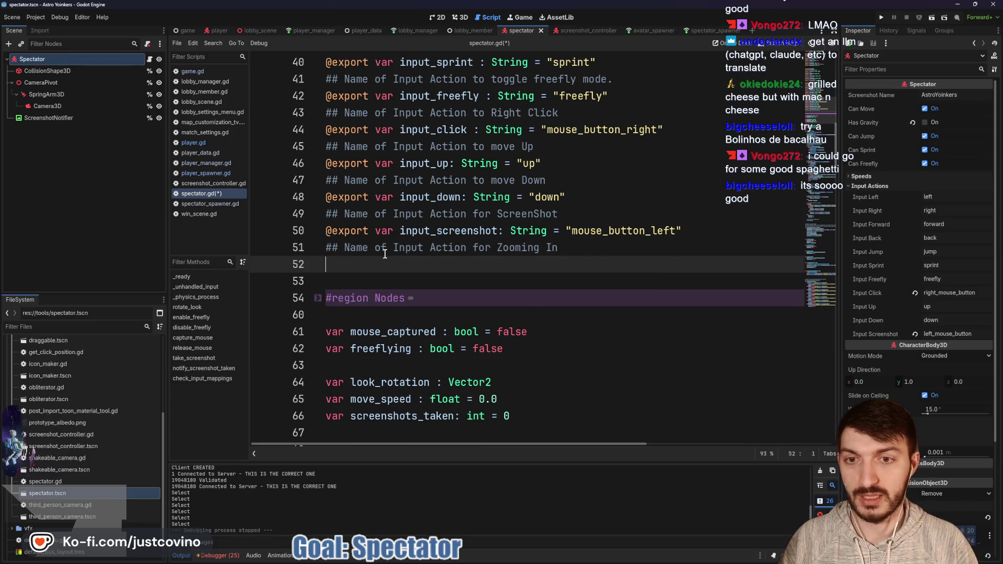
type("@export var input")
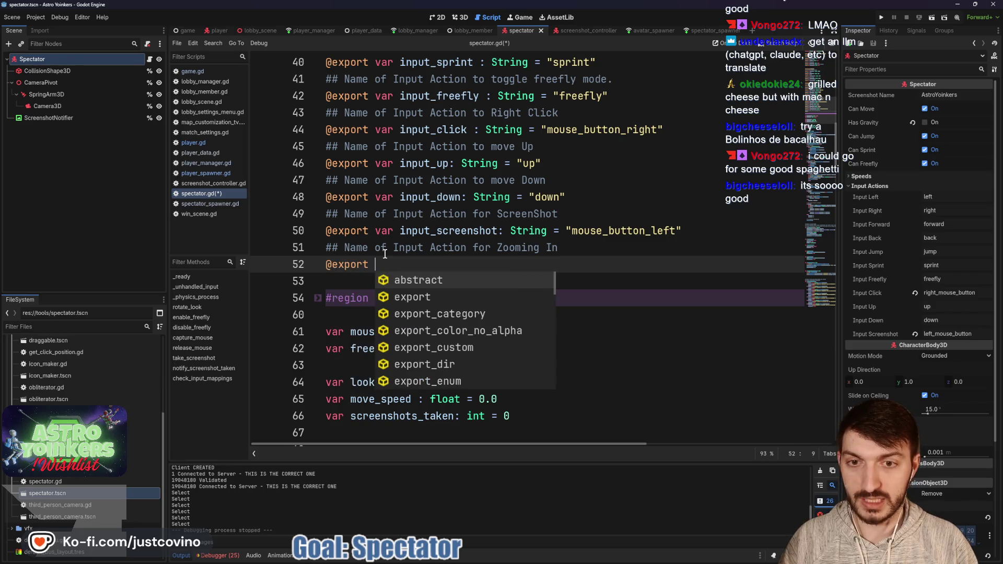
type("_zoom: ")
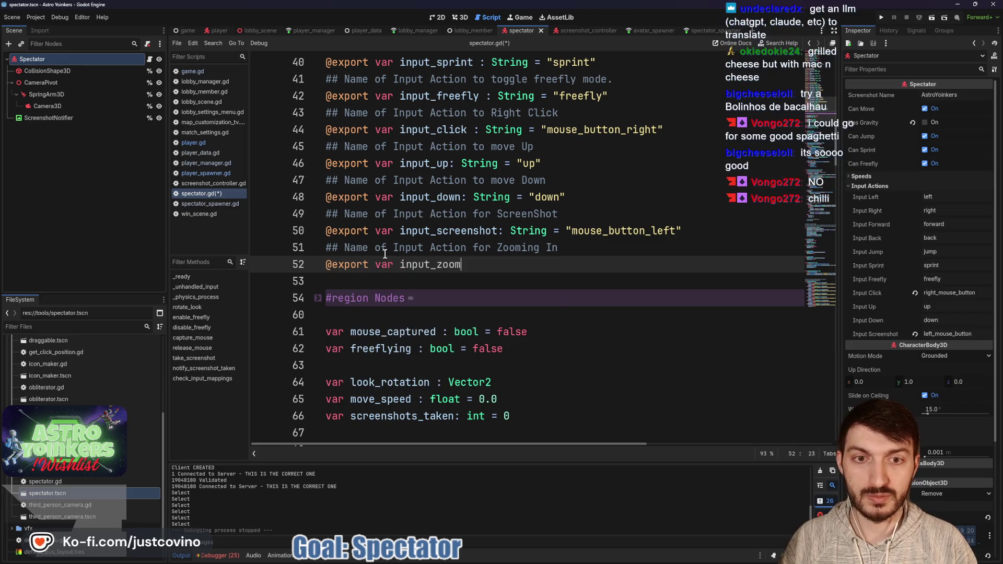
type("String = \"mouse_")
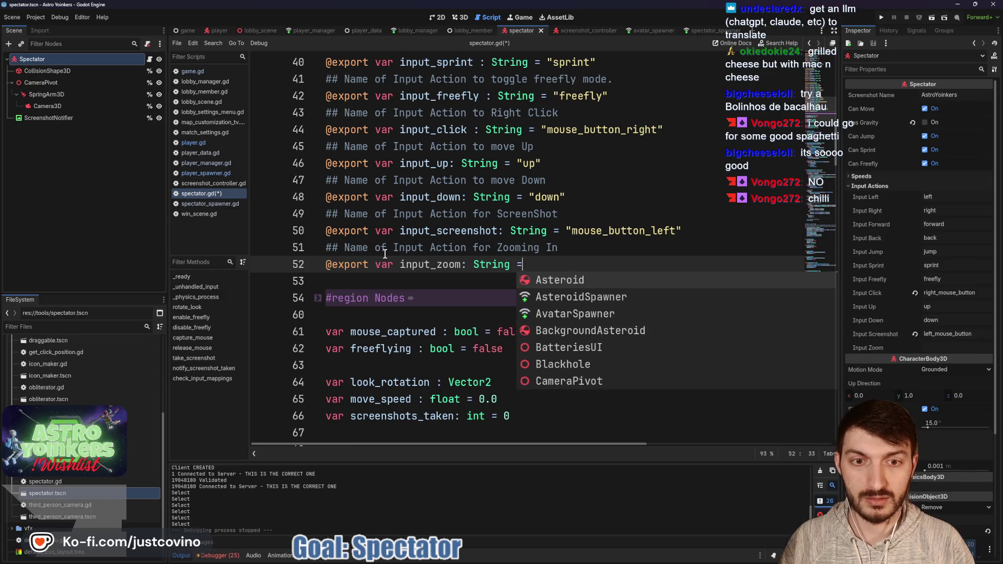
type("wheel_up")
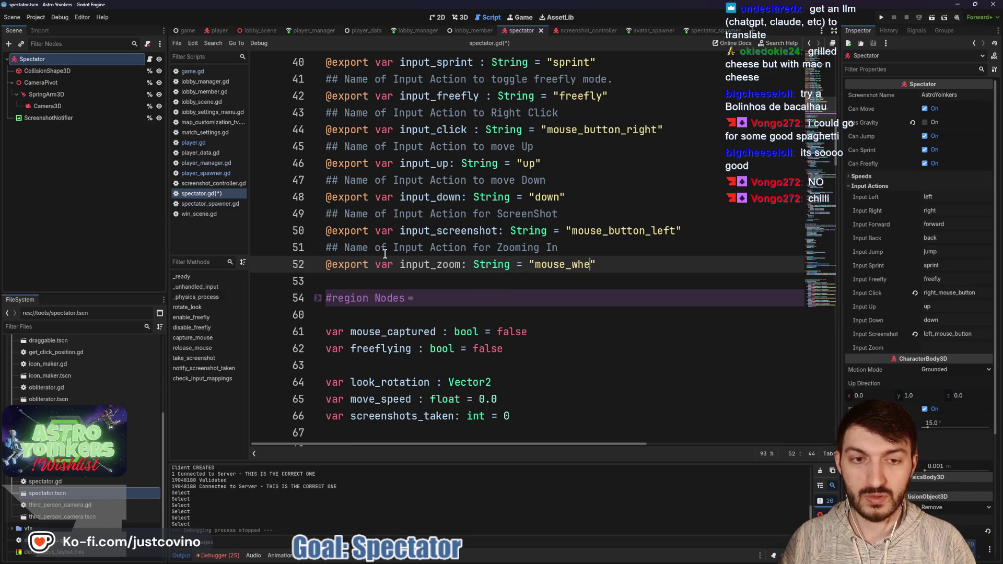
left_click(665, 261)
key("Return")
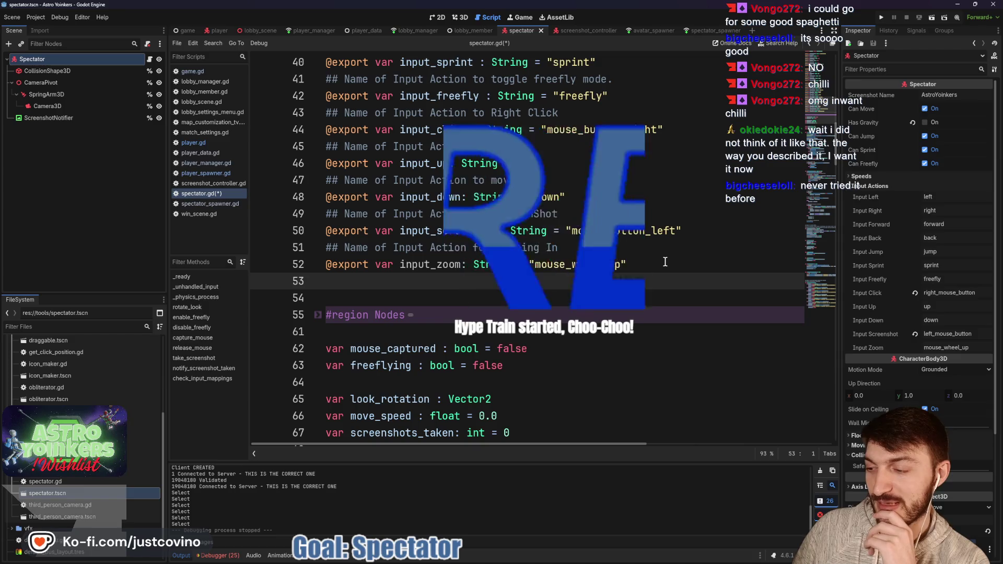
Step: Add a documented input_zoom_out export defaulting to "mouse_wheel_down" and rename input_zoom to input_zoom_in
type("## Name of Input Action for ")
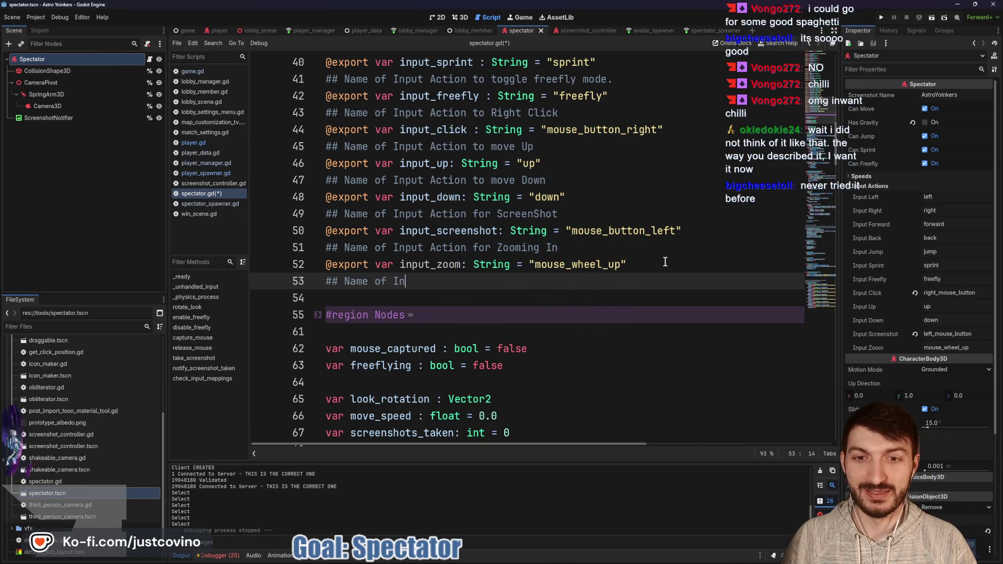
type("Zooming Out")
key("Return")
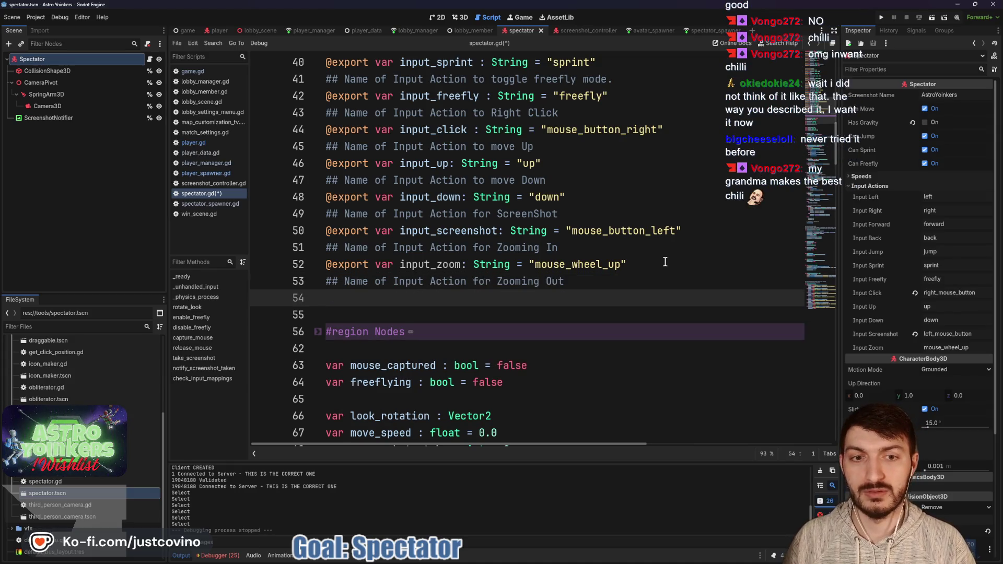
type("@epxo")
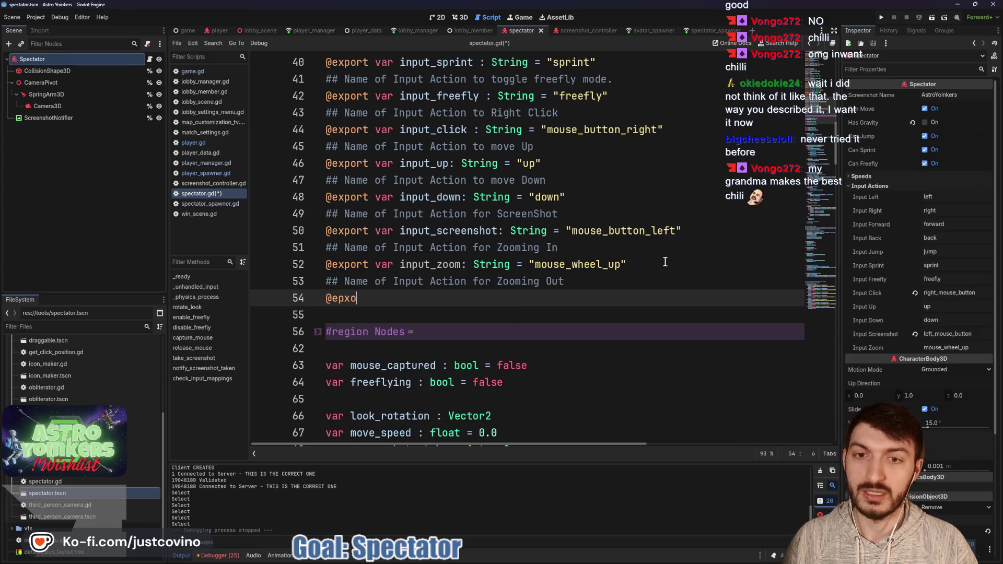
type("port var ")
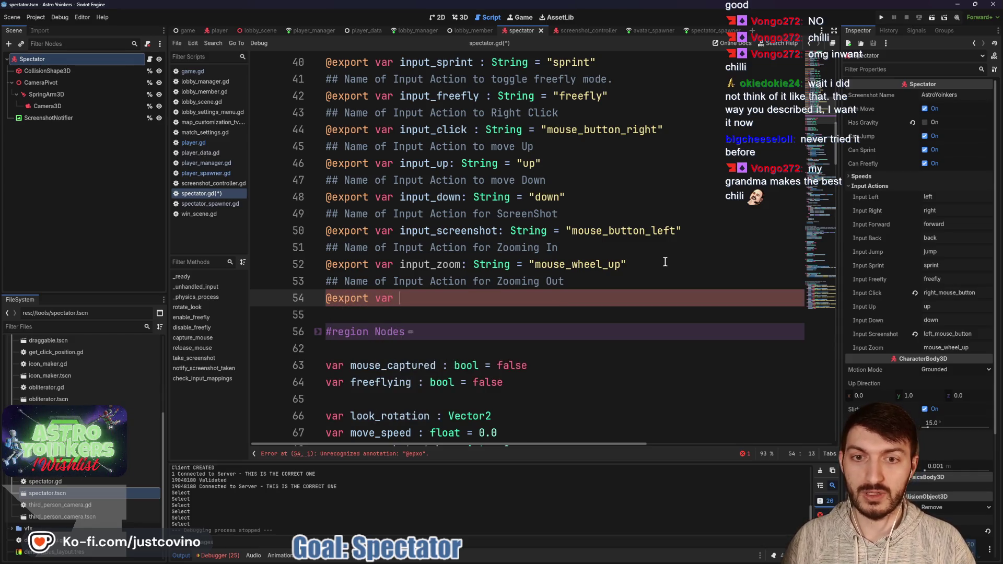
type("ut_")
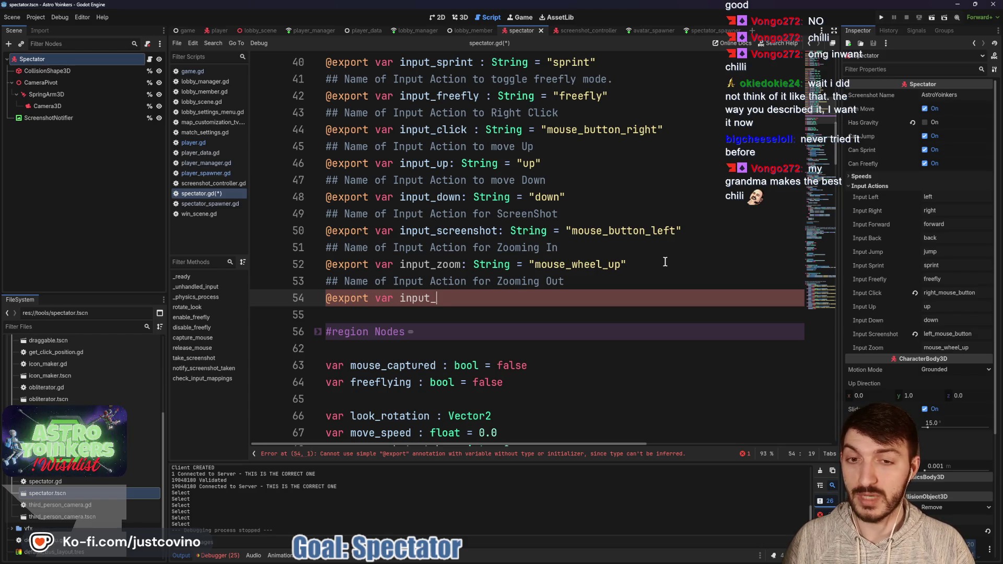
type("zoom_")
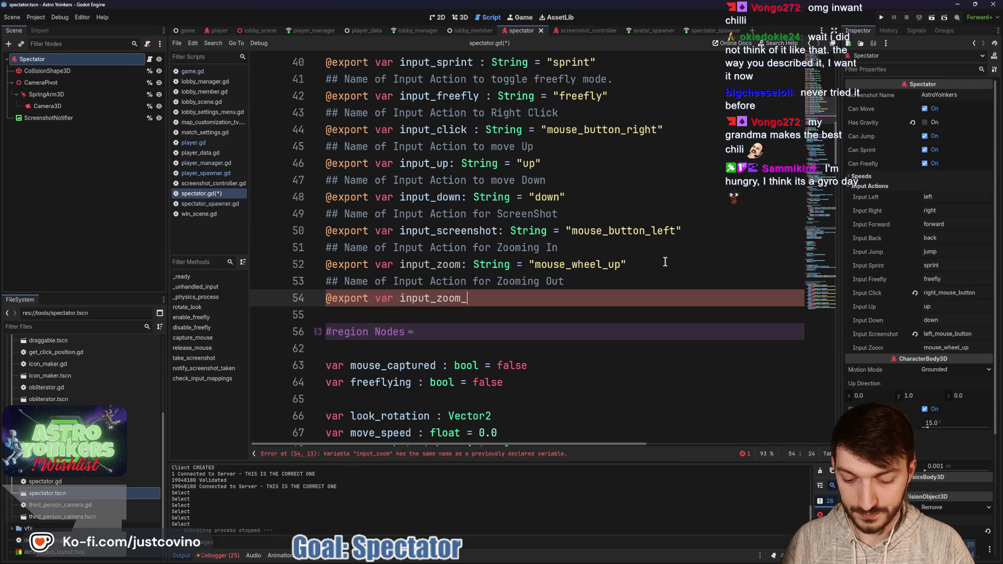
left_click(463, 264)
type("_in")
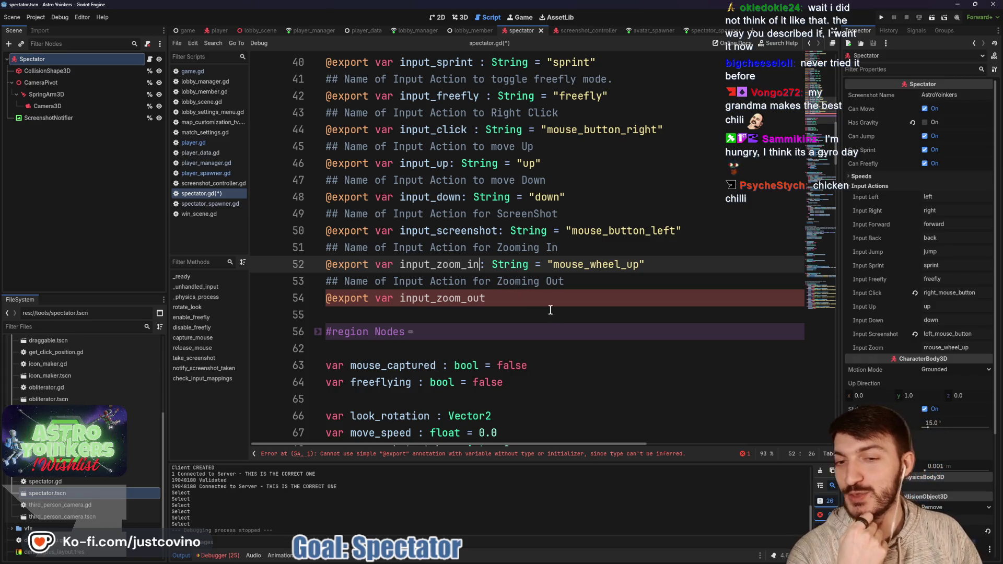
left_click(531, 300)
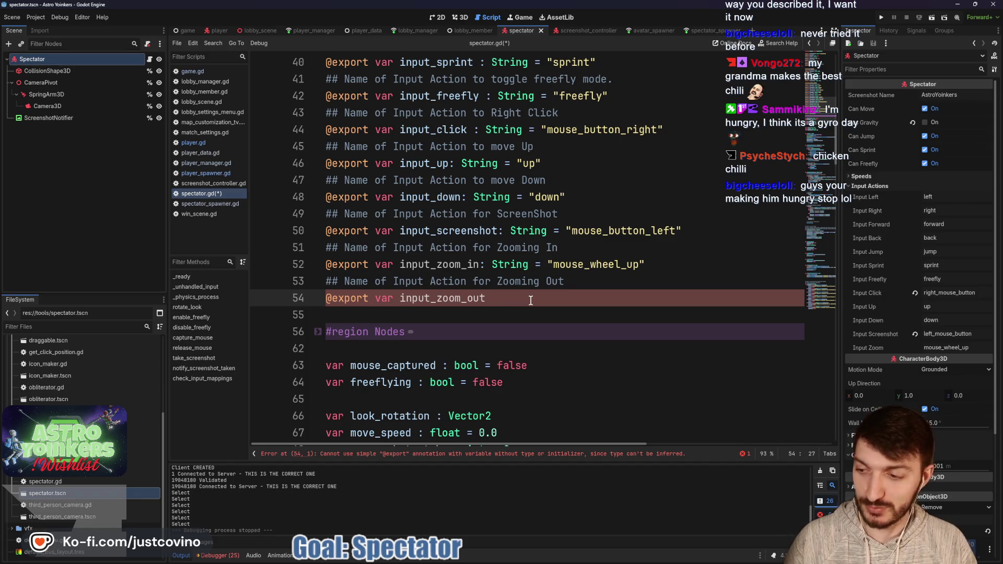
type(": Str")
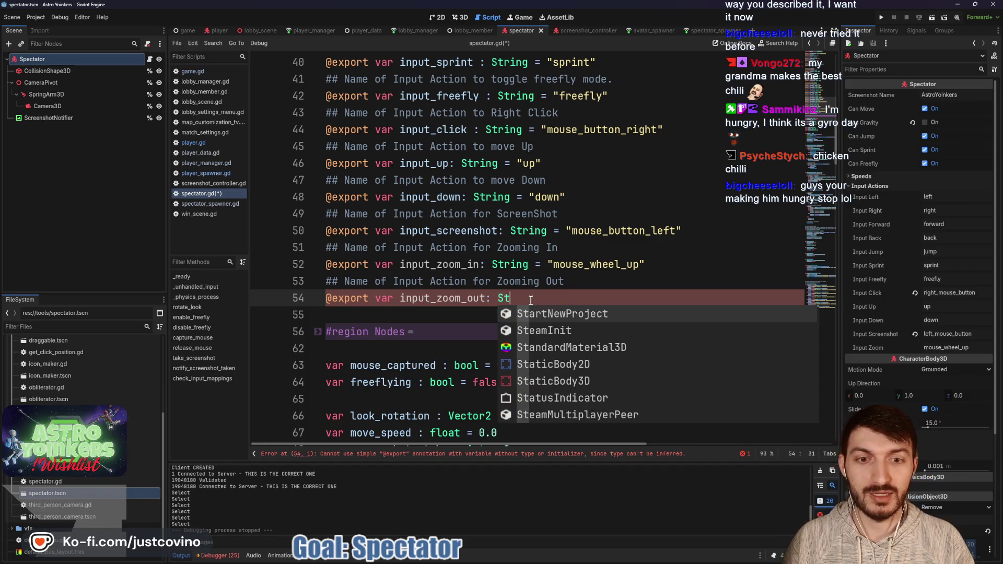
type("ing = \"")
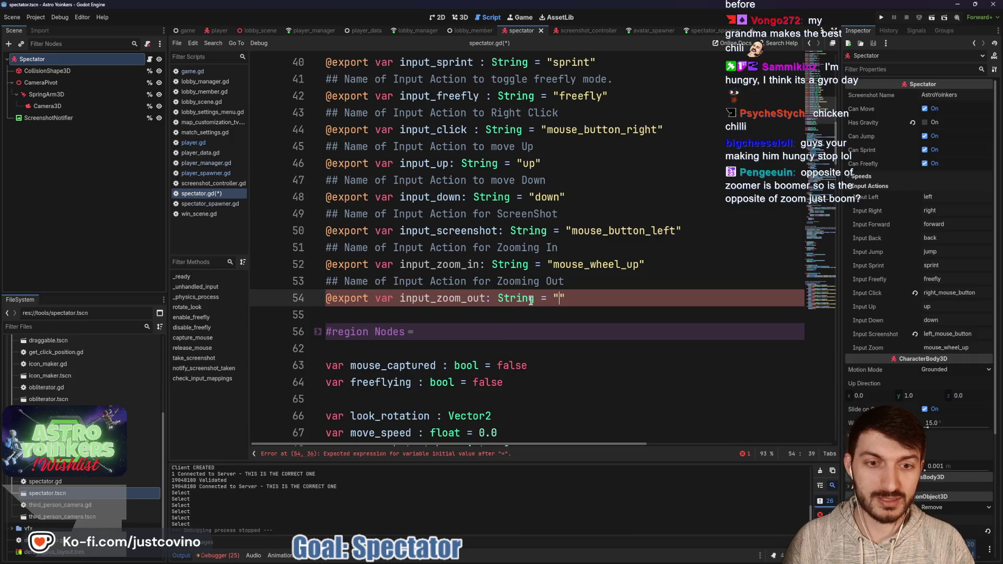
type("mouse_wheel_")
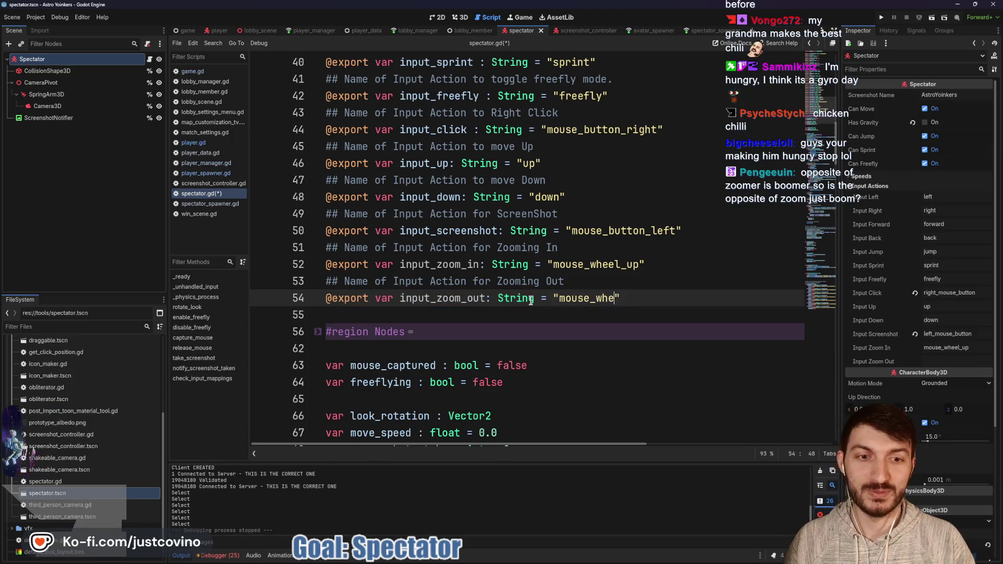
type("own")
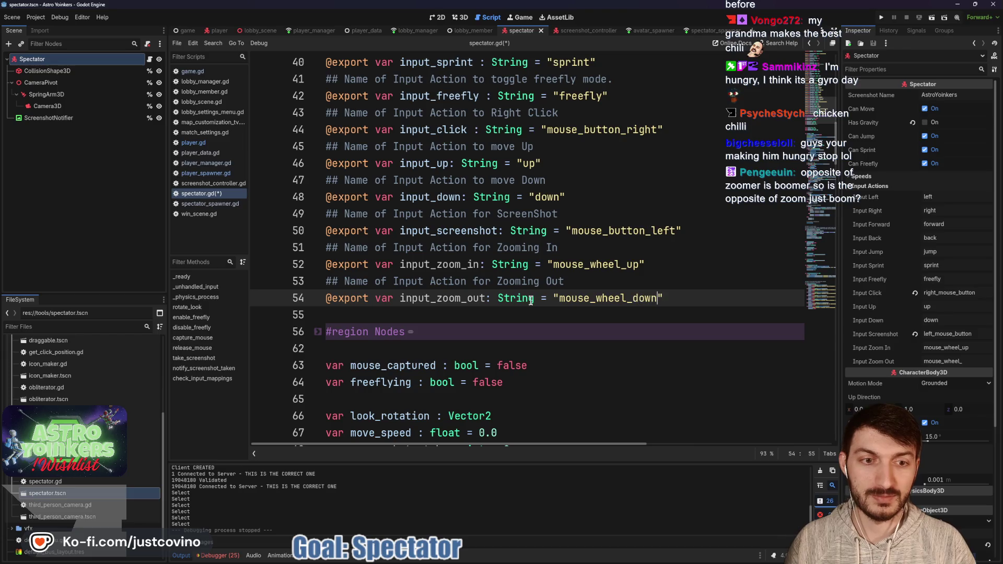
Step: Add a blank line after the zoom-out export and save spectator.gd
left_click(532, 311)
key("ctrl+s")
key("Return")
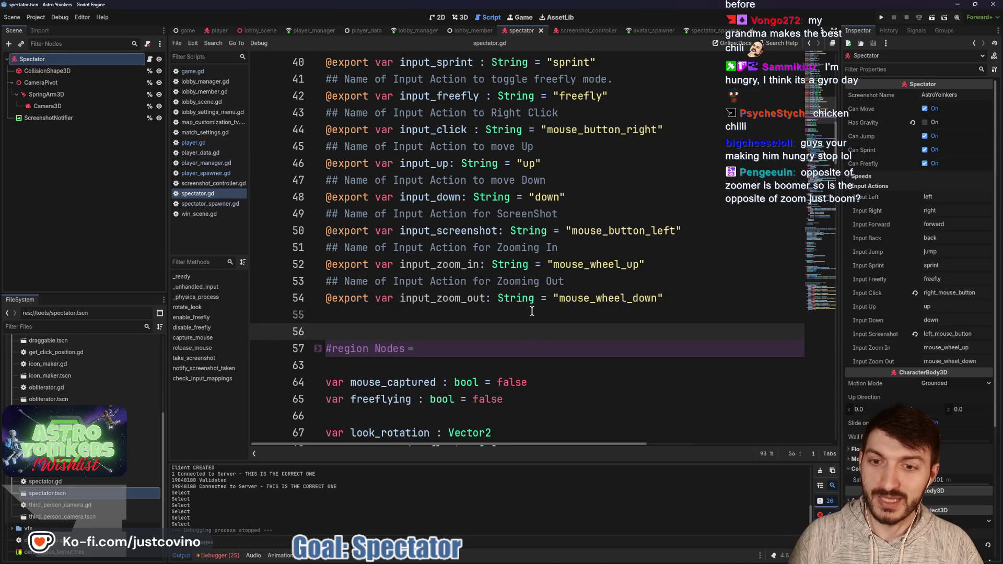
key("ctrl+s")
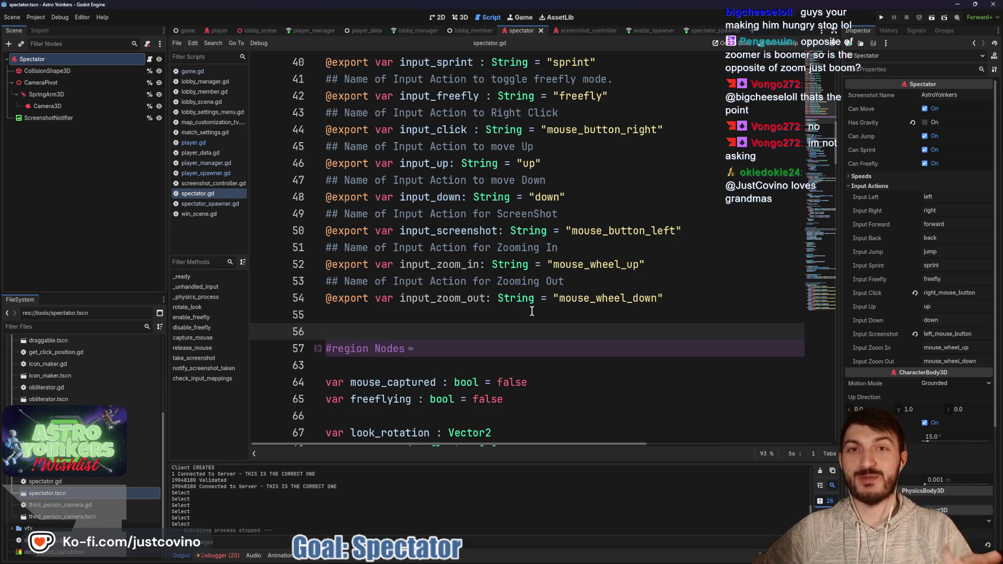
left_click(472, 313)
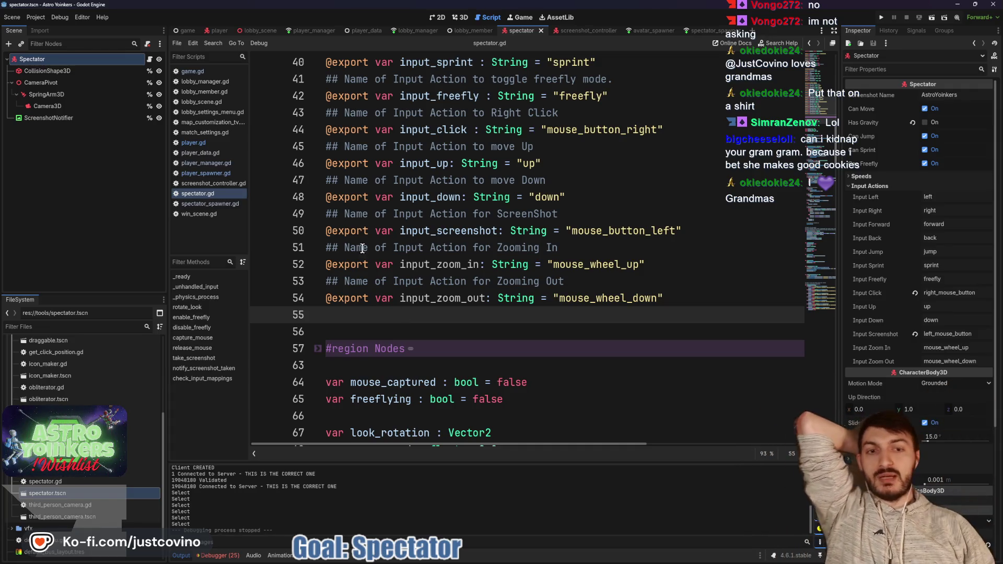
Step: Create mouse_wheel_up and mouse_wheel_down actions in the project's Input Map
left_click(37, 17)
left_click(63, 28)
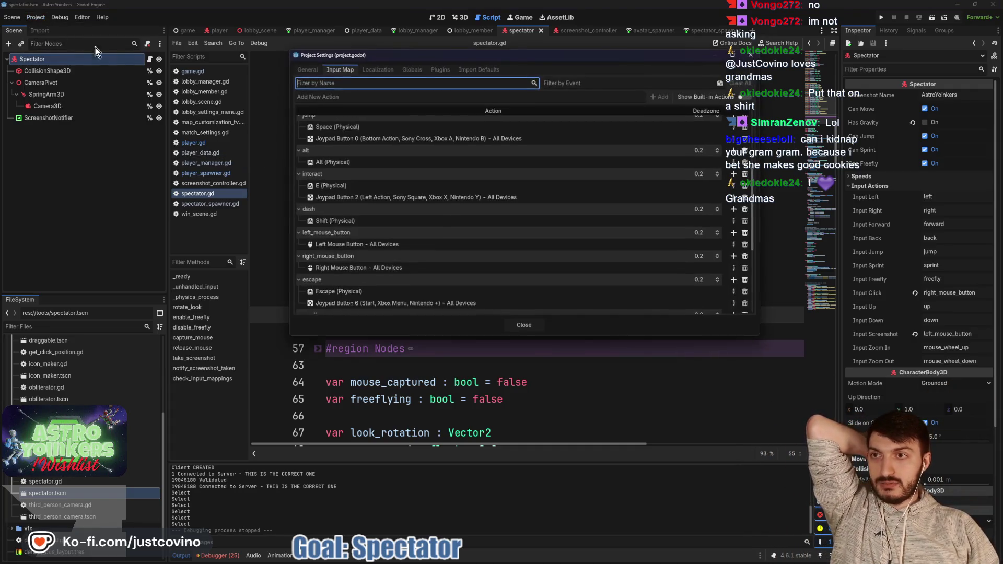
left_click(332, 98)
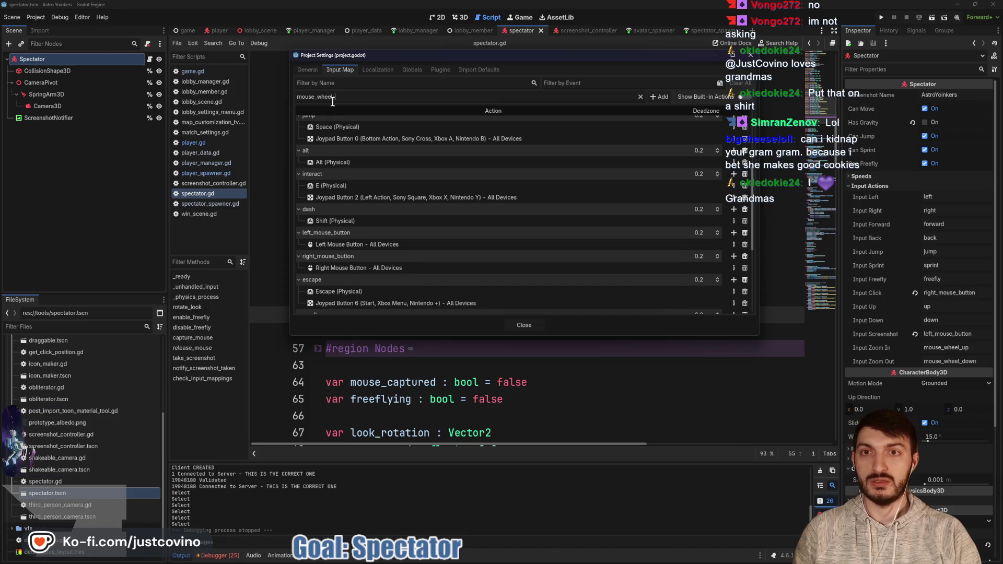
type("l_up")
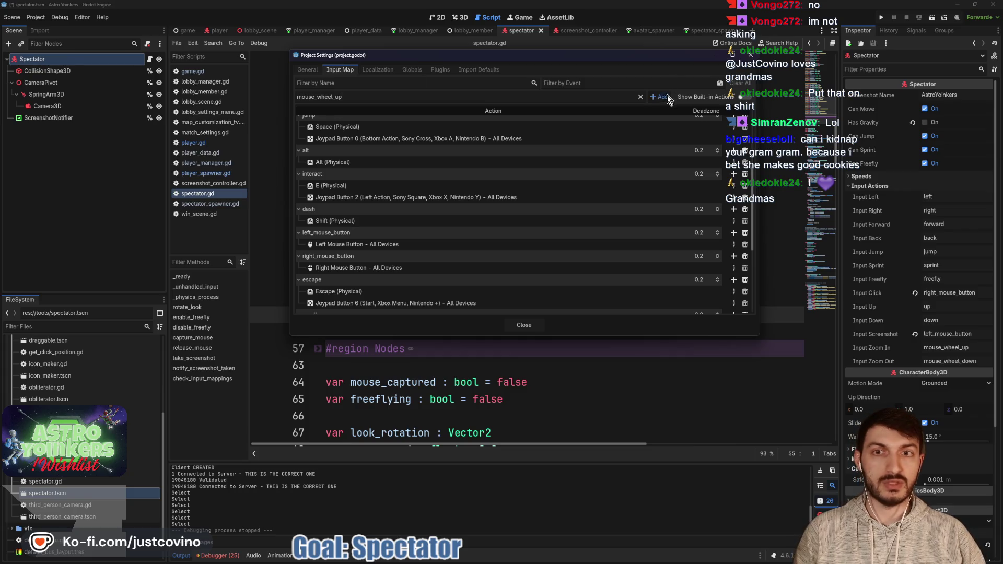
left_click(662, 97)
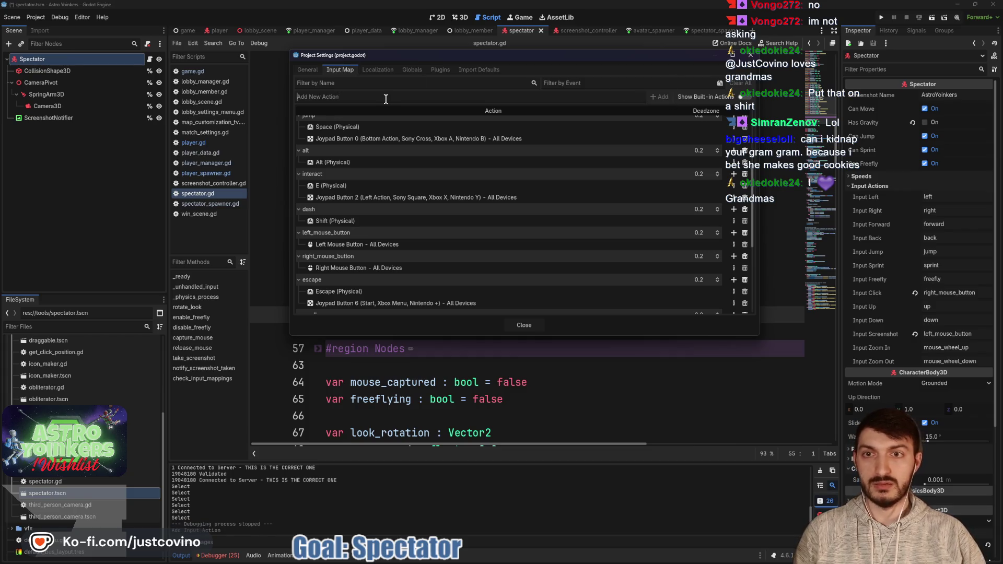
type("ouse_wheel")
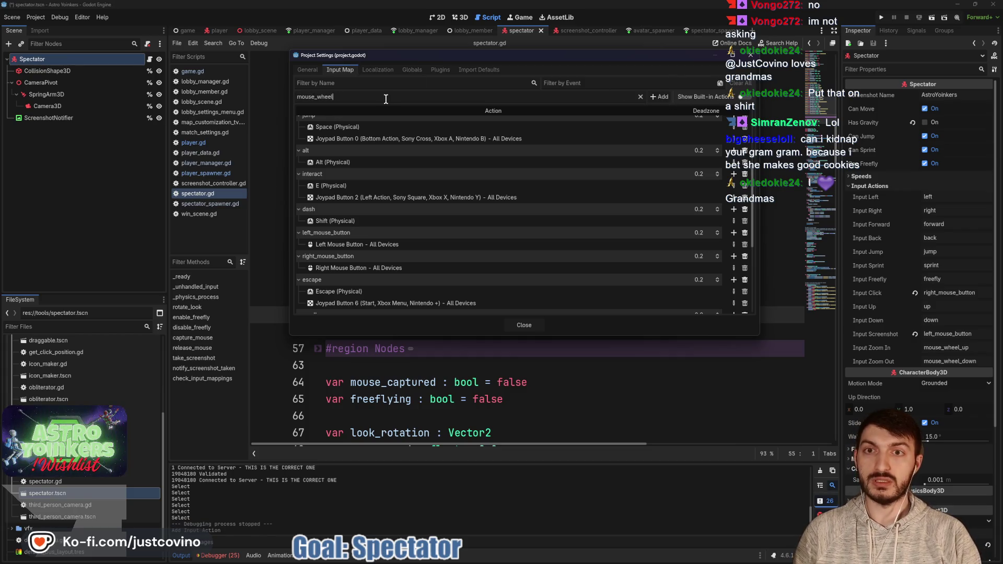
type("_down")
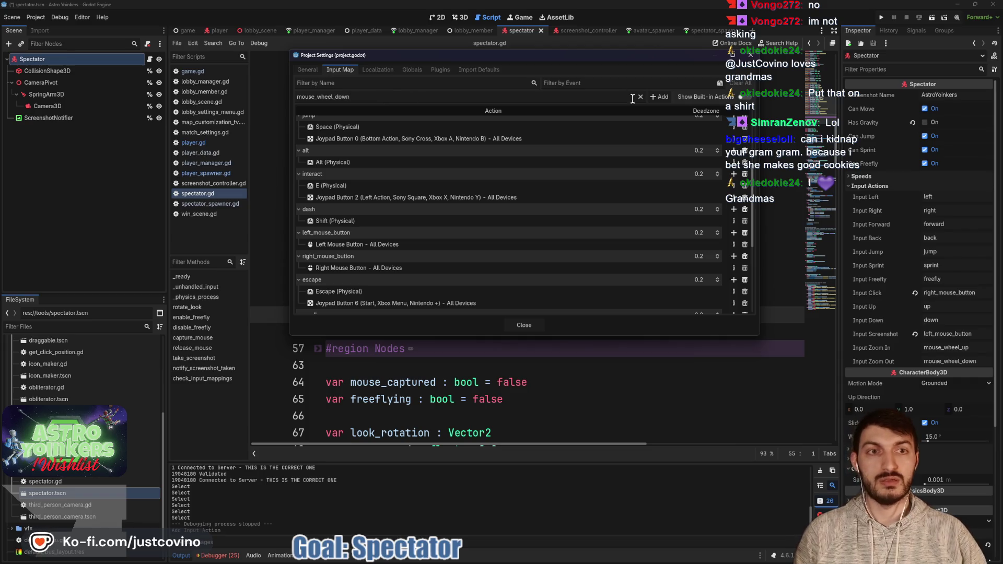
left_click(659, 97)
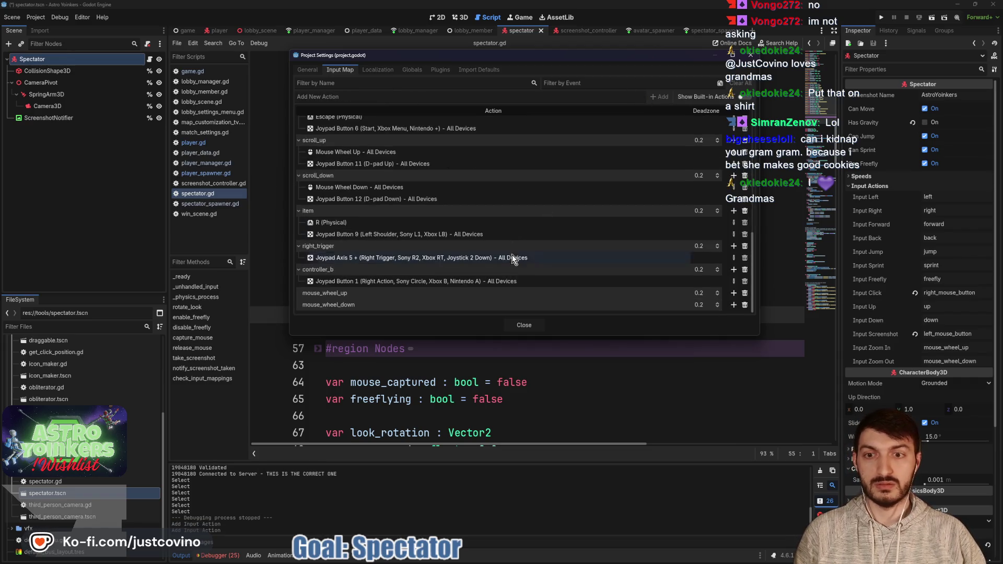
Step: Bind Mouse Wheel Up and Mouse Wheel Down to the two actions and close Project Settings
left_click(734, 293)
scroll(428, 224, "up", 1)
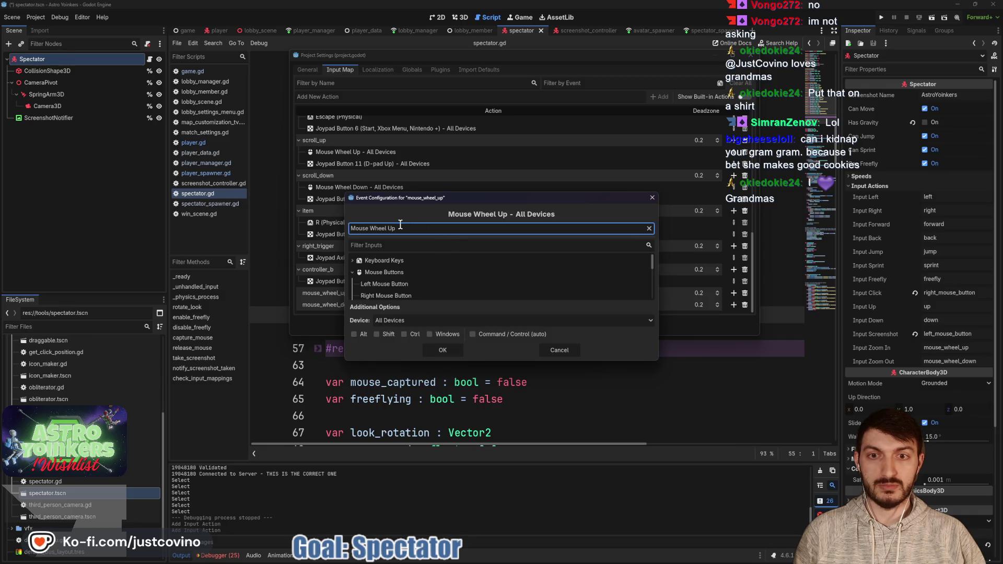
left_click(446, 347)
scroll(601, 285, "down", 1)
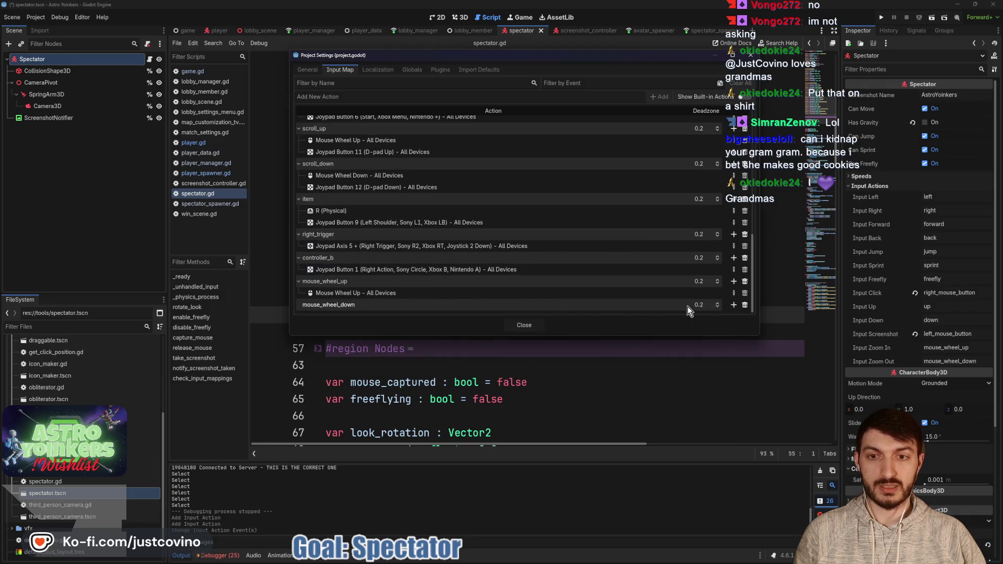
left_click(734, 304)
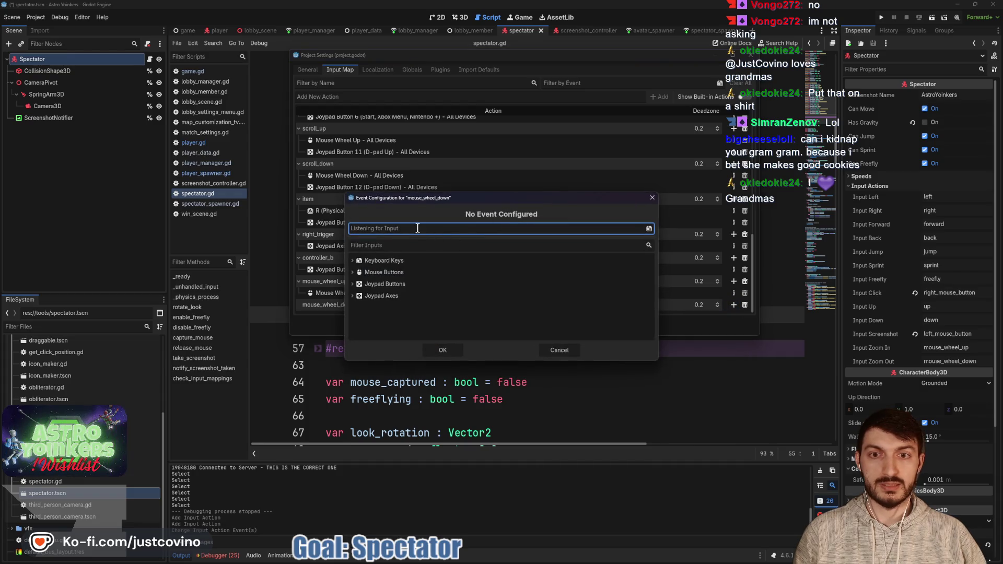
scroll(419, 228, "down", 1)
left_click(442, 350)
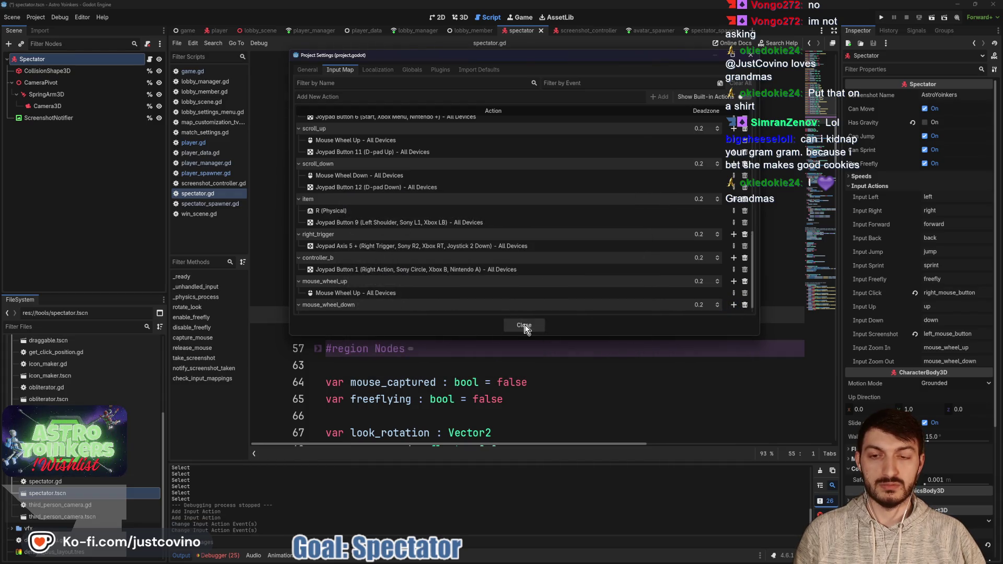
left_click(523, 327)
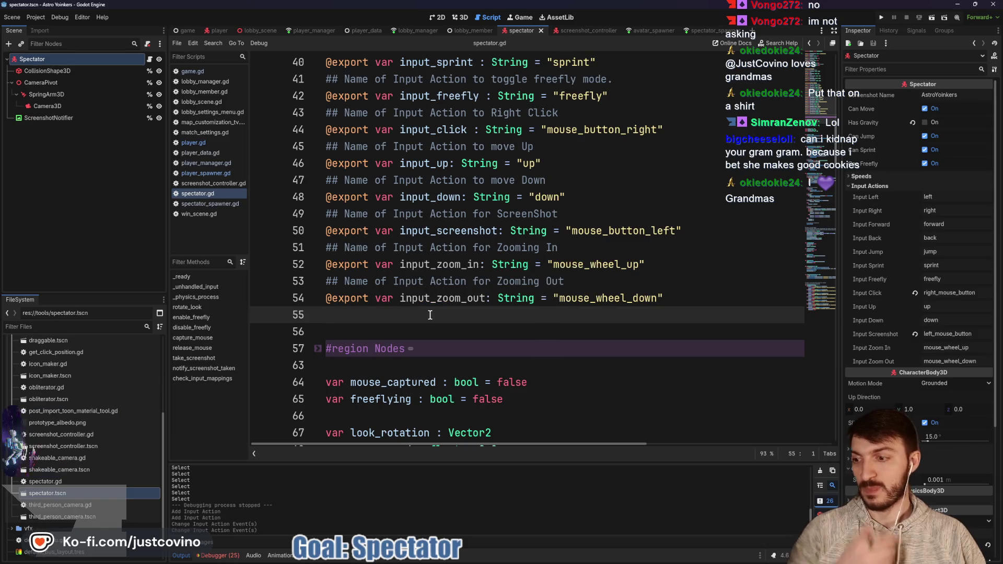
scroll(427, 312, "down", 1)
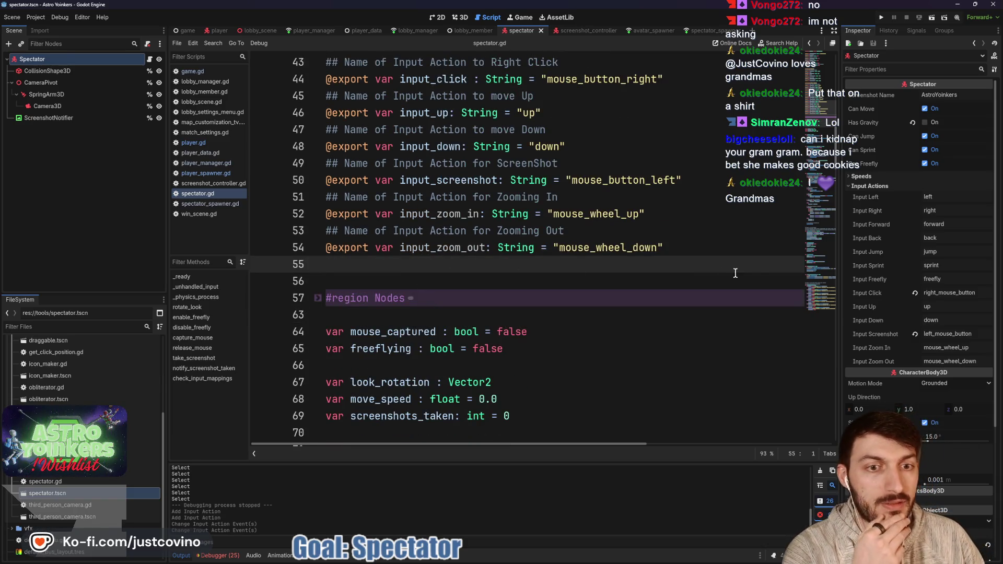
scroll(619, 282, "down", 6)
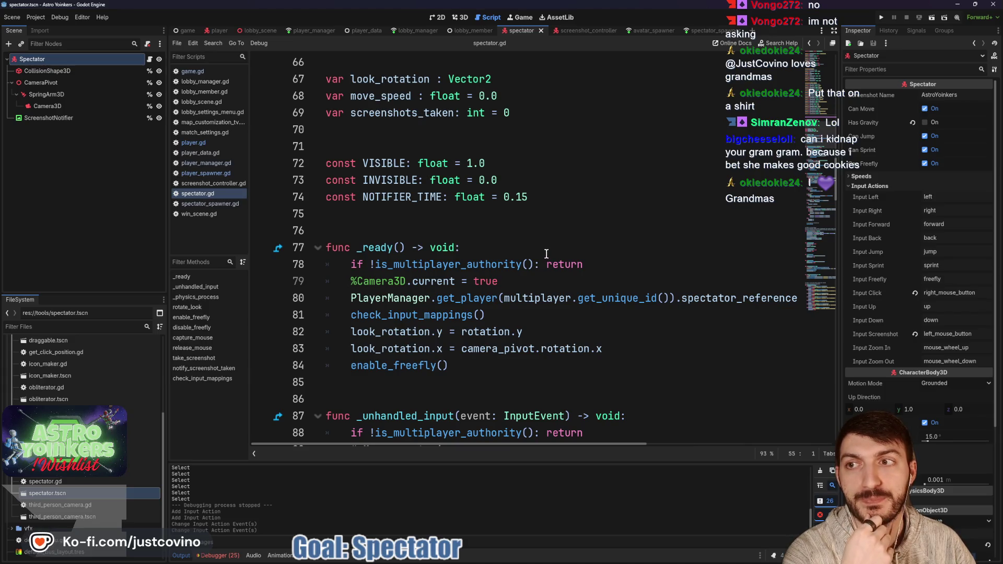
scroll(538, 248, "up", 5)
scroll(474, 219, "down", 5)
scroll(392, 183, "up", 5)
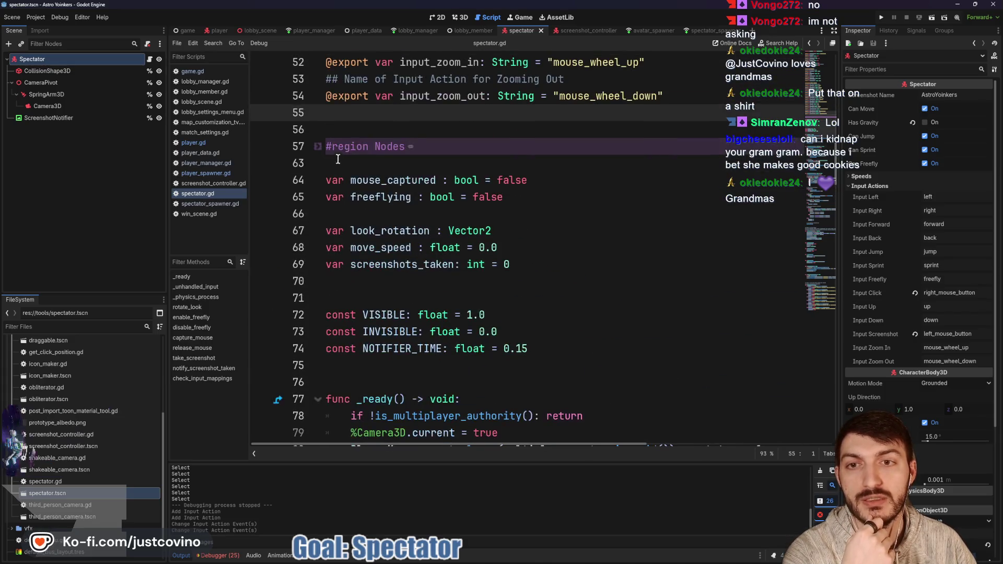
mouse_move(62, 98)
left_mouse_down()
mouse_move(162, 111)
mouse_move(347, 223)
mouse_move(337, 218)
left_mouse_up()
double_click(64, 106)
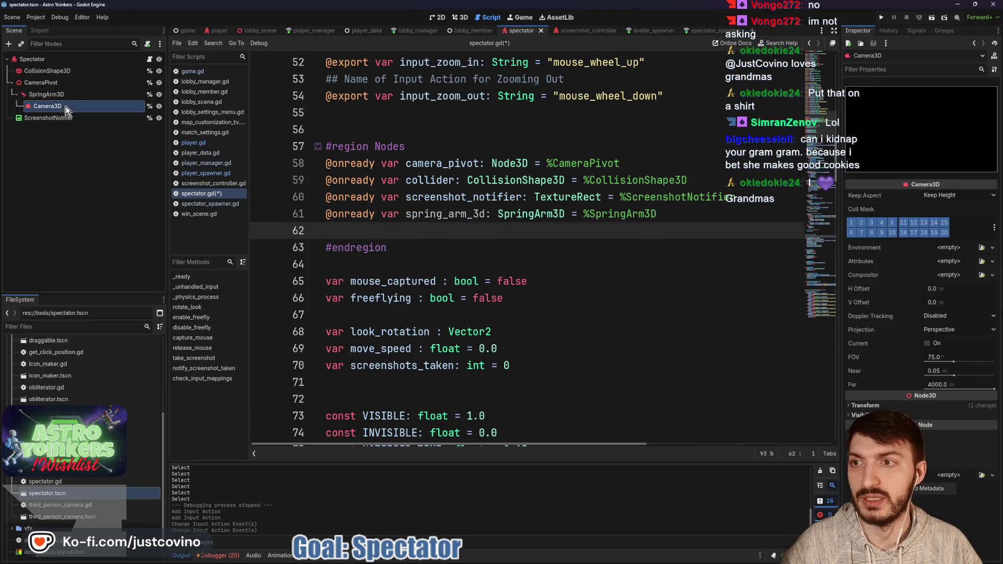
type("Camera")
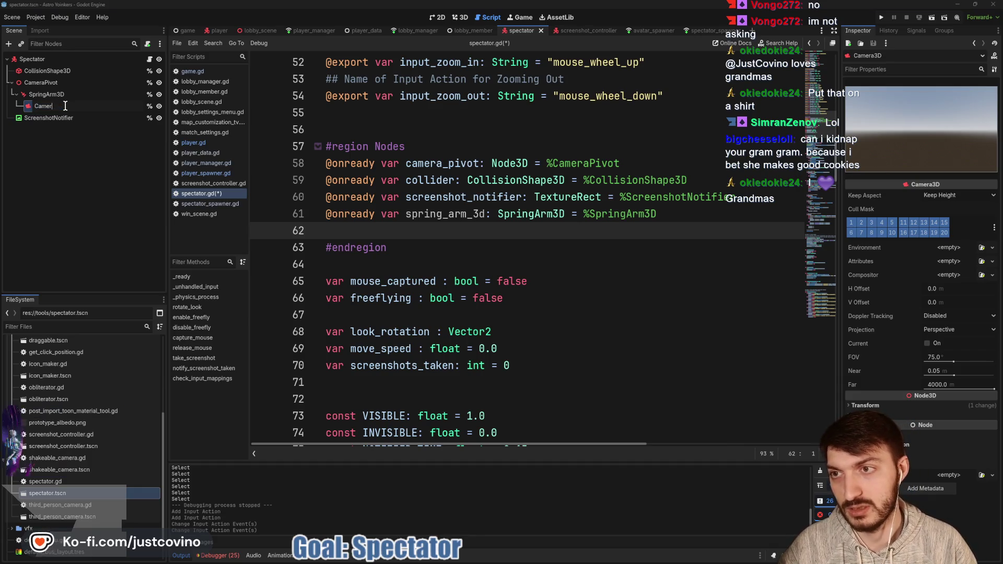
key("Return")
mouse_move(67, 109)
left_mouse_down()
mouse_move(125, 184)
mouse_move(353, 234)
left_mouse_up()
Step: Replace %Camera3D in _ready with camera so it sets camera.current = true
scroll(353, 234, "down", 4)
scroll(397, 245, "up", 4)
scroll(452, 258, "down", 5)
scroll(453, 259, "down", 1)
left_click_drag(406, 248, 349, 247)
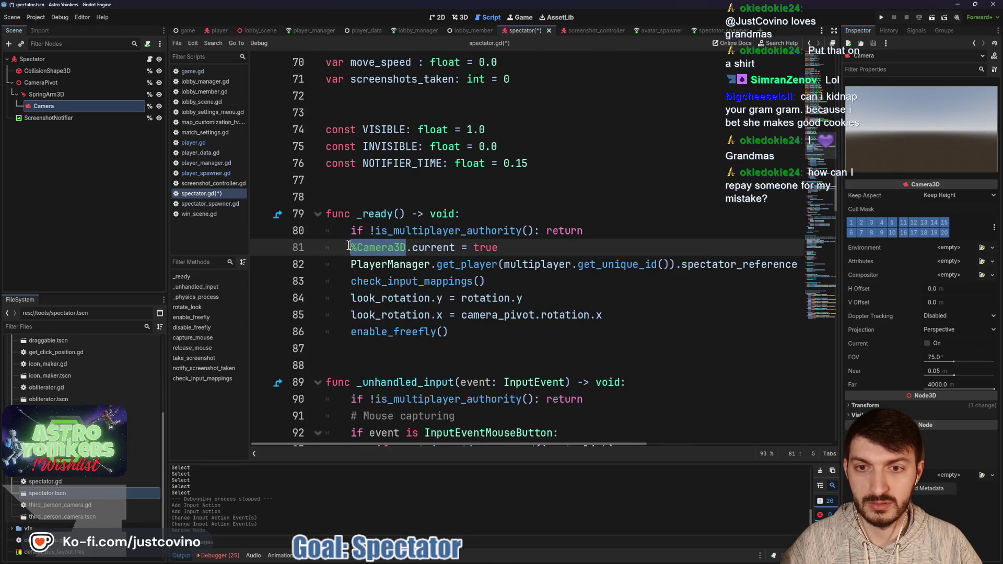
type("camera")
left_click(533, 230)
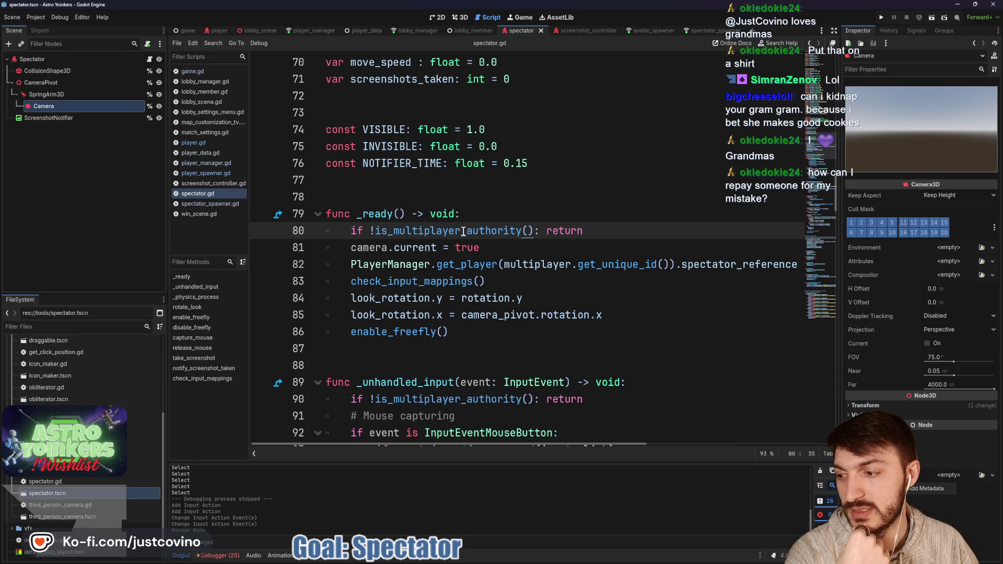
left_click(387, 197)
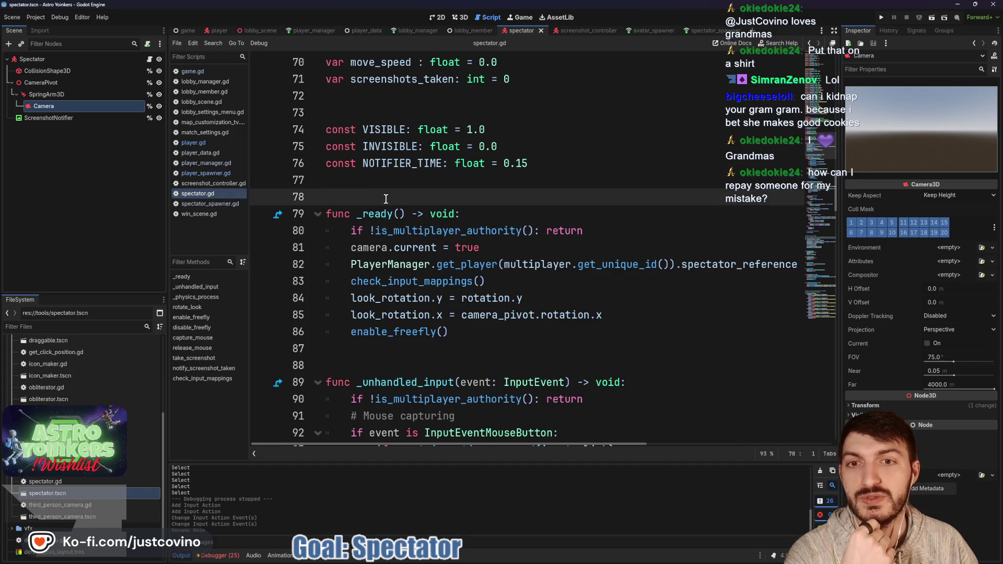
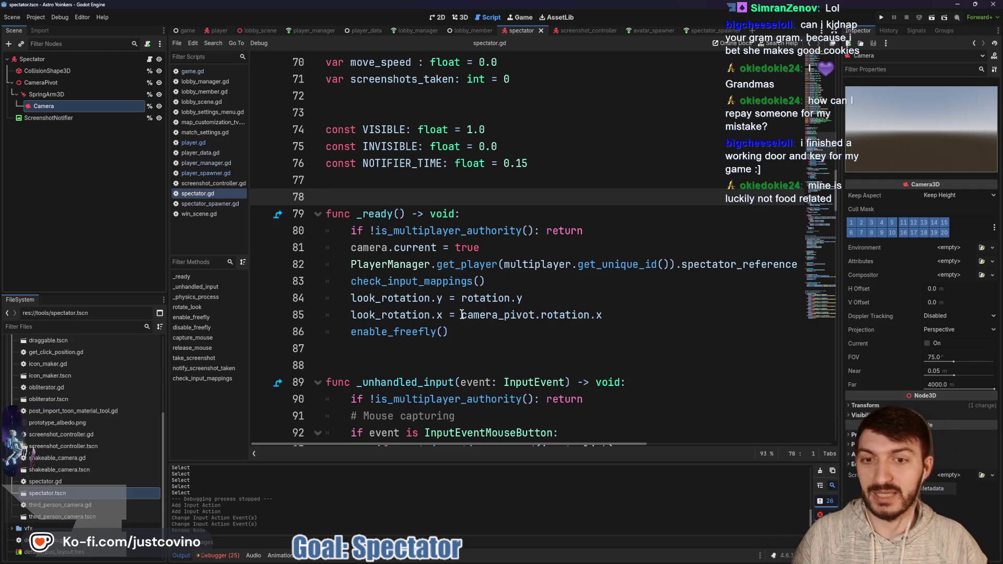
Step: Review spectator.gd from _ready through the mouse-capture, freefly and can_move code
left_click(438, 347)
scroll(435, 342, "down", 4)
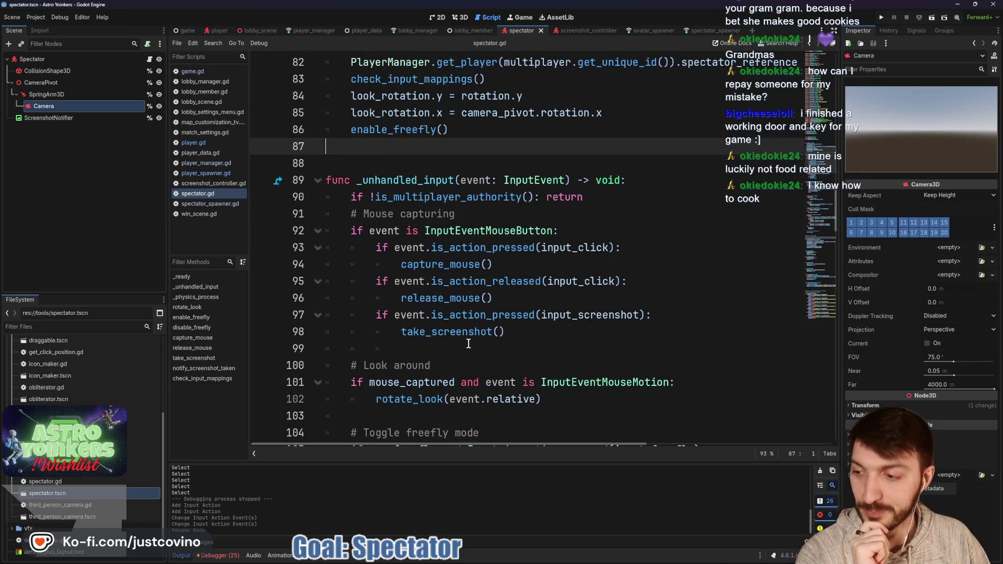
scroll(530, 337, "down", 2)
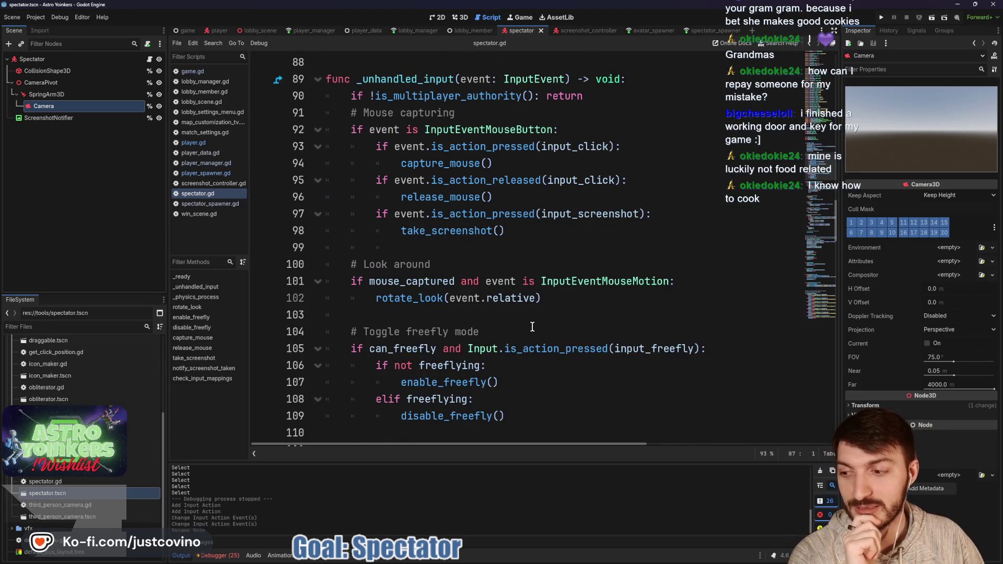
left_click(430, 246)
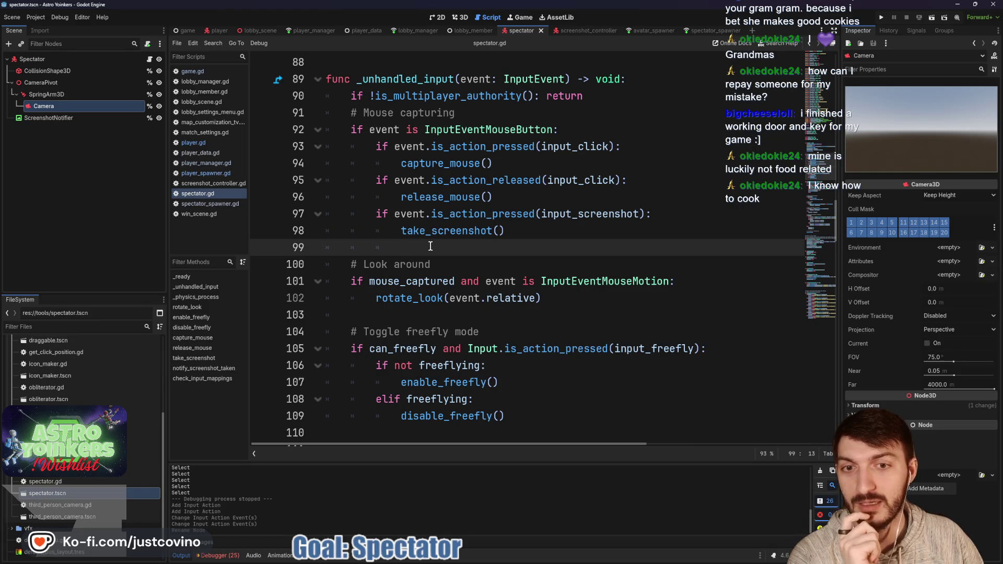
scroll(438, 251, "down", 1)
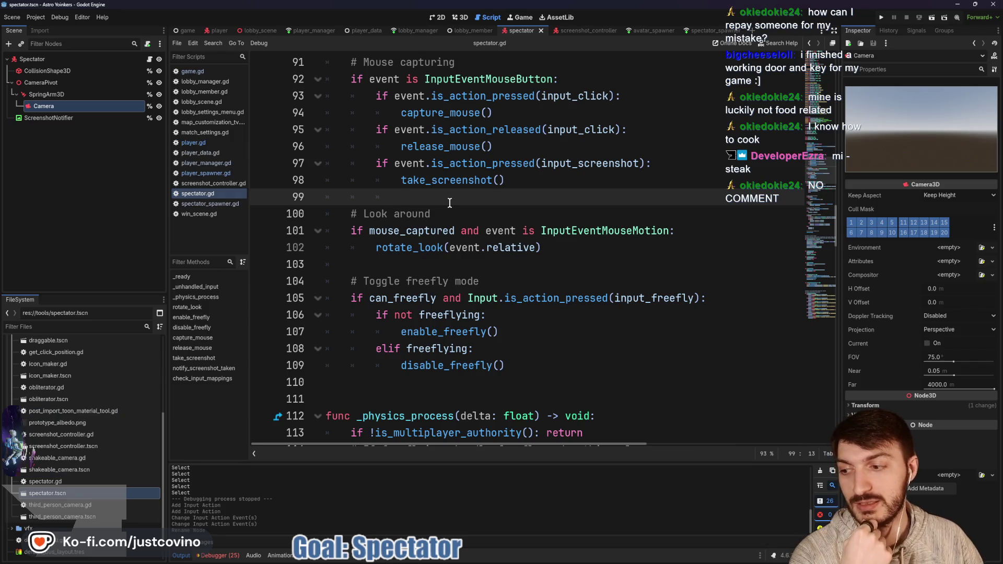
scroll(481, 218, "down", 2)
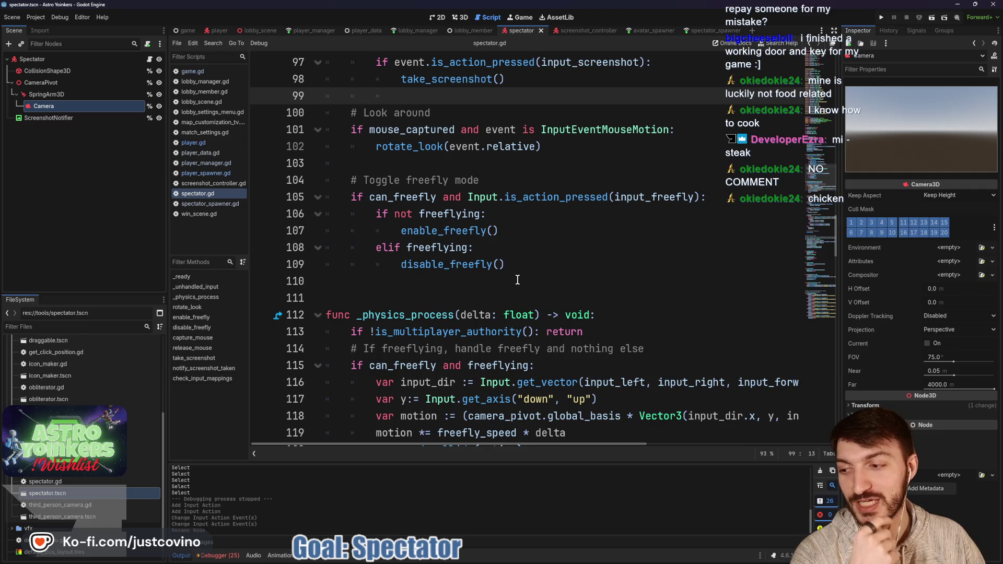
left_click(448, 284)
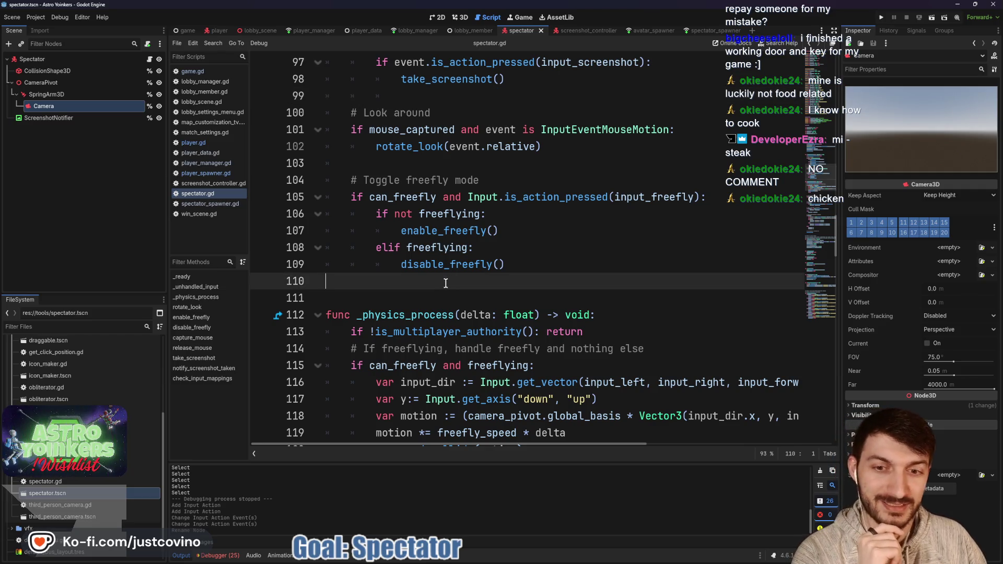
scroll(448, 284, "down", 2)
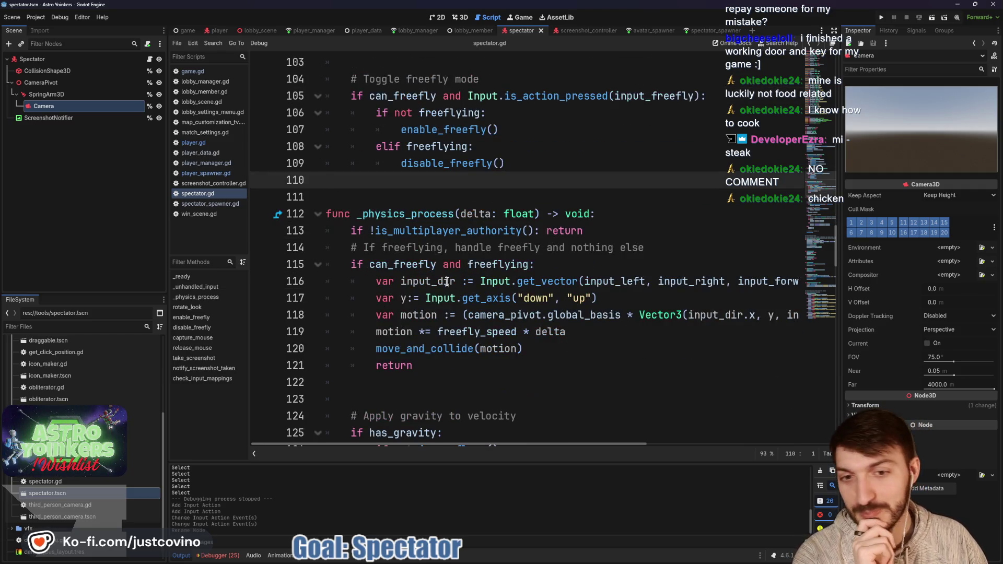
left_click(458, 360)
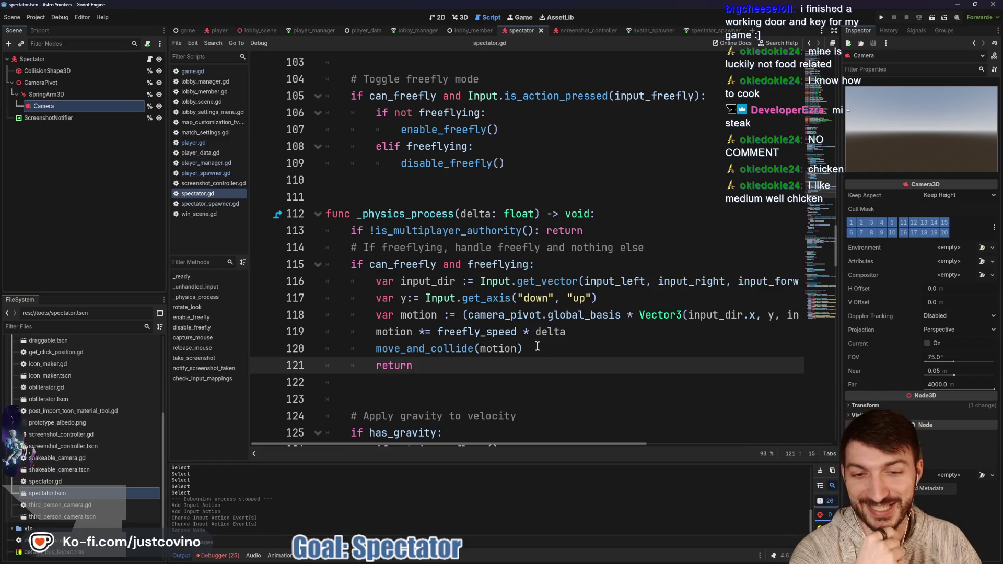
scroll(528, 350, "down", 2)
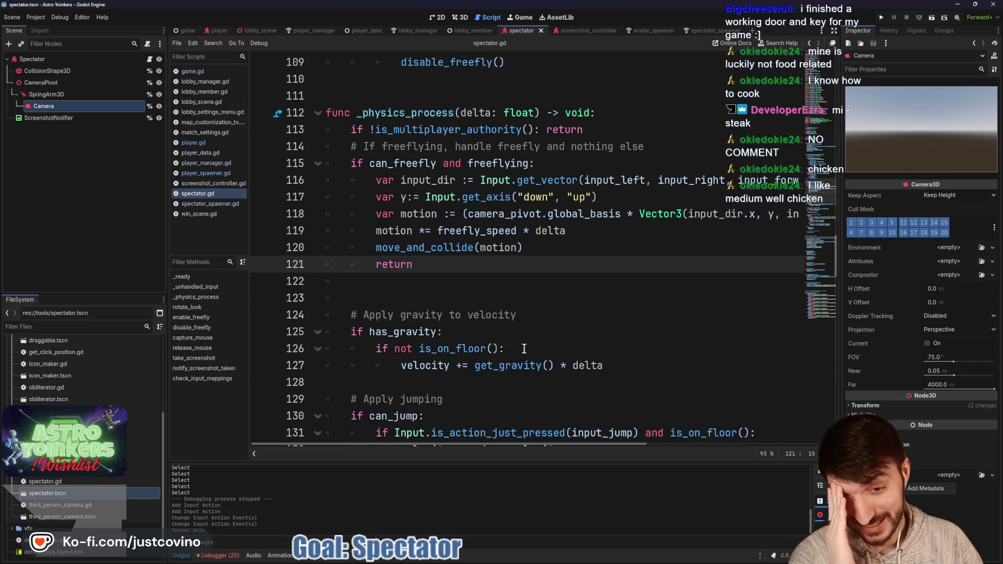
scroll(506, 339, "down", 4)
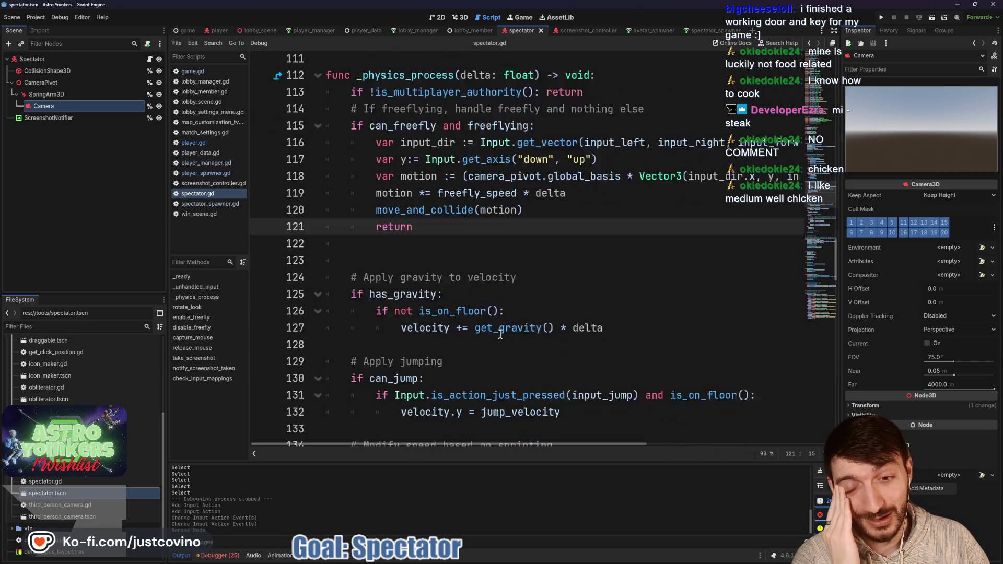
scroll(508, 332, "down", 1)
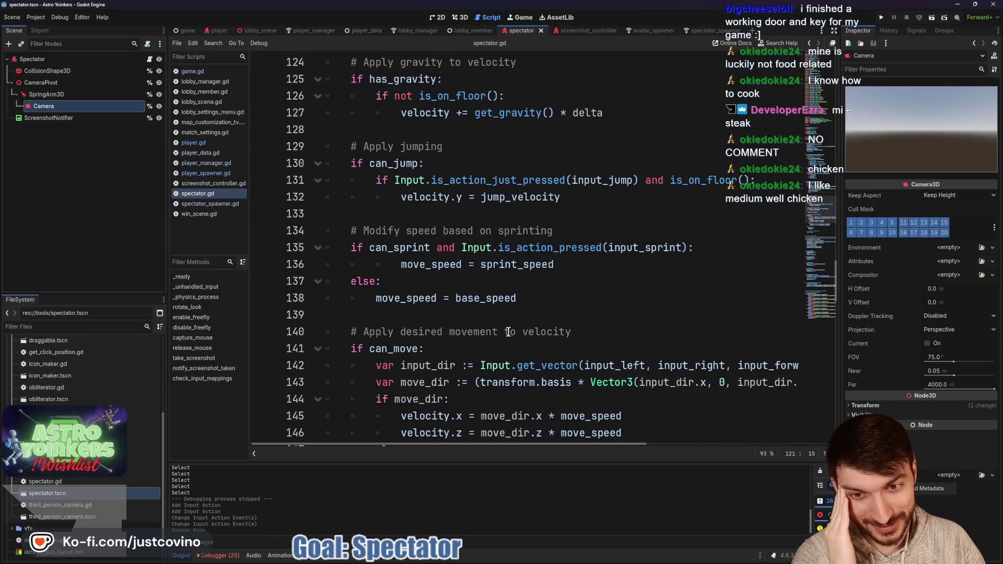
scroll(508, 332, "down", 3)
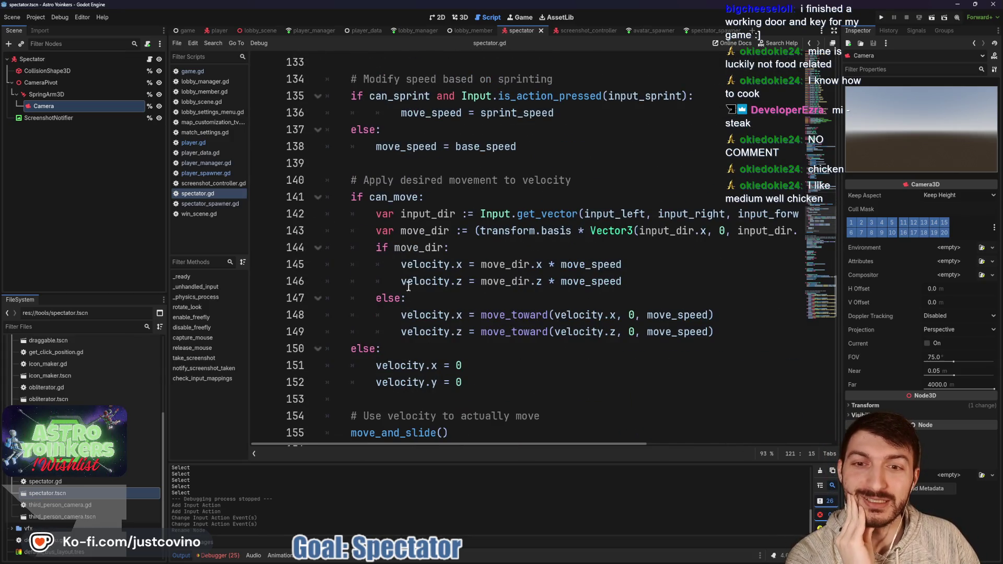
scroll(414, 270, "down", 3)
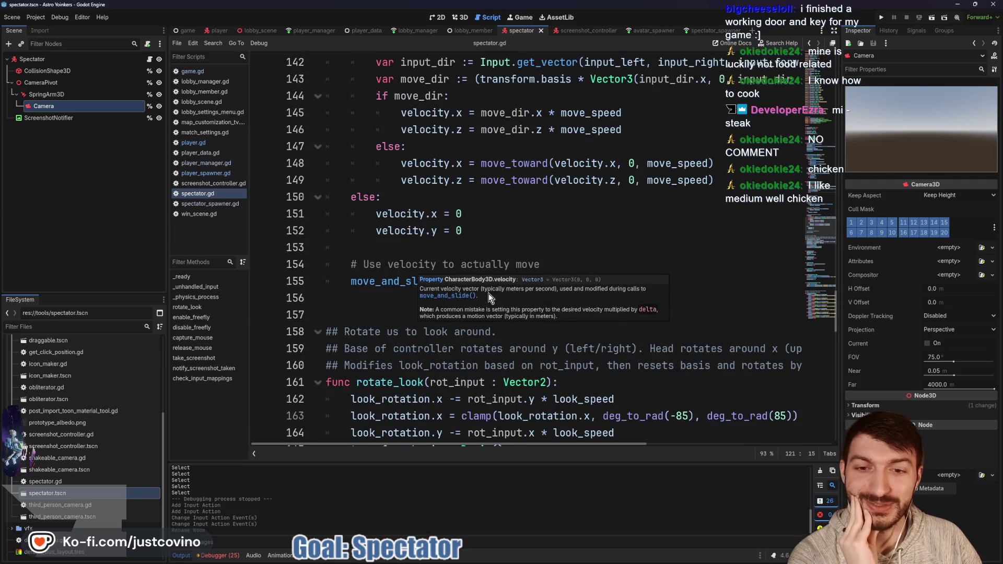
scroll(525, 257, "up", 8)
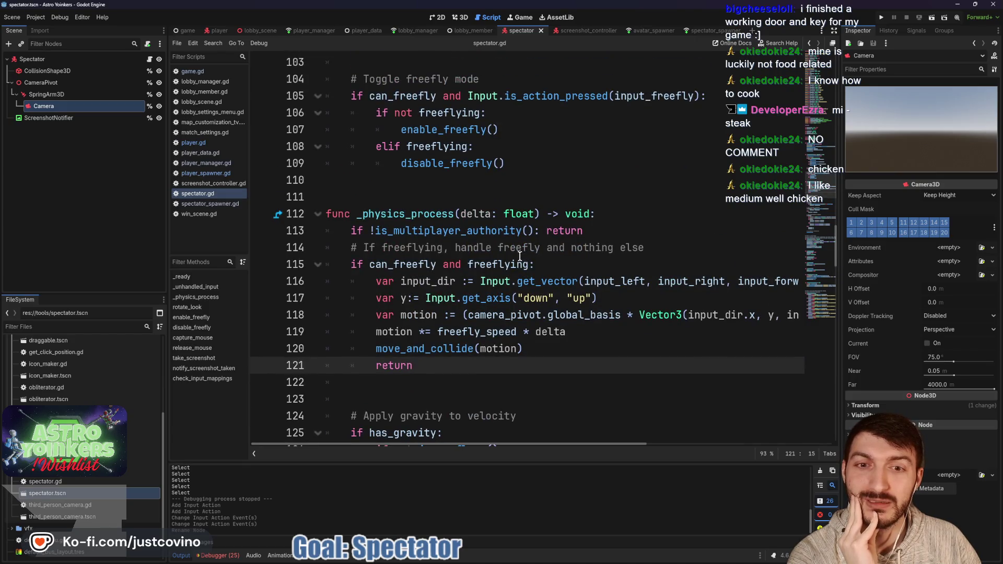
scroll(519, 256, "up", 8)
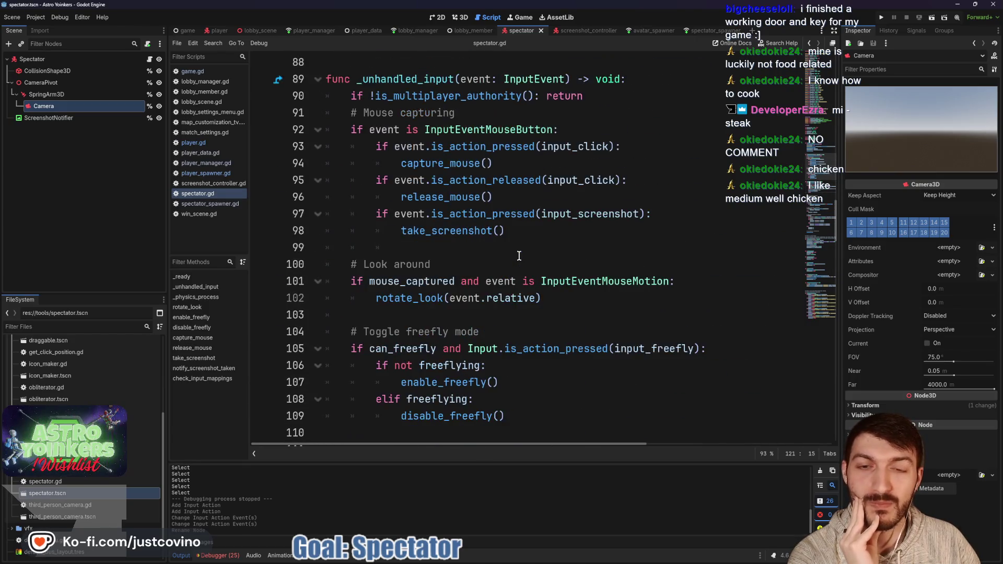
scroll(519, 256, "down", 20)
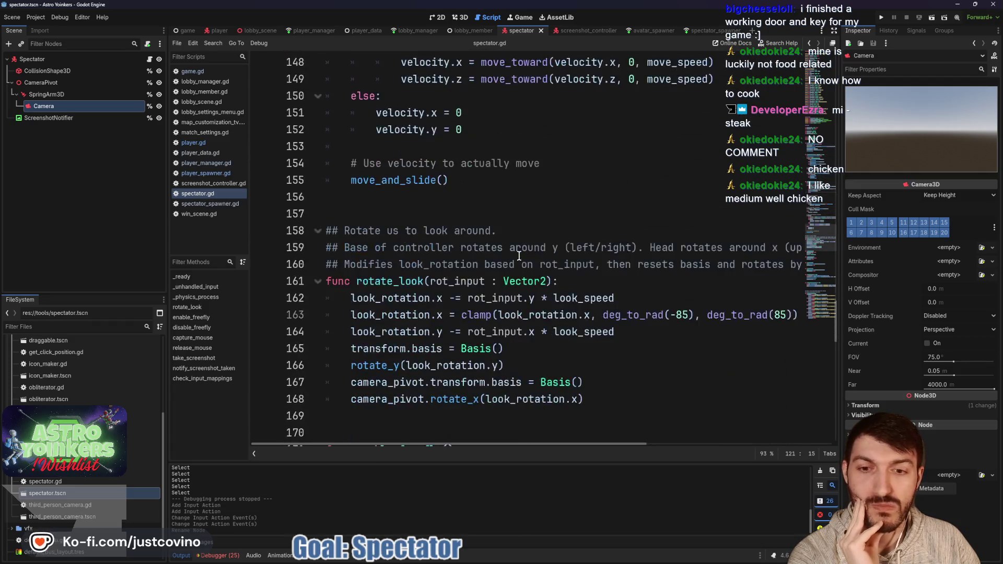
scroll(519, 255, "down", 3)
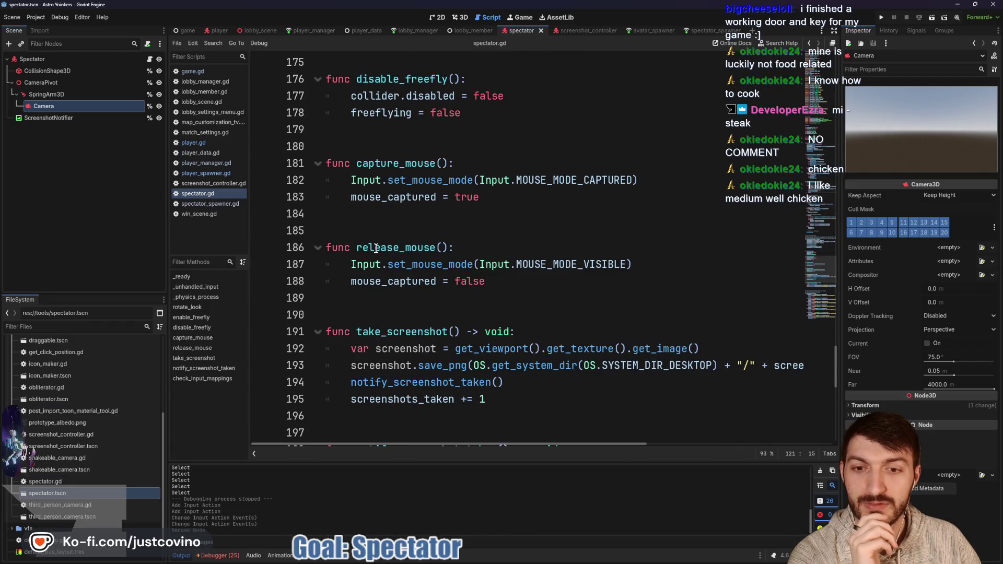
scroll(376, 247, "down", 8)
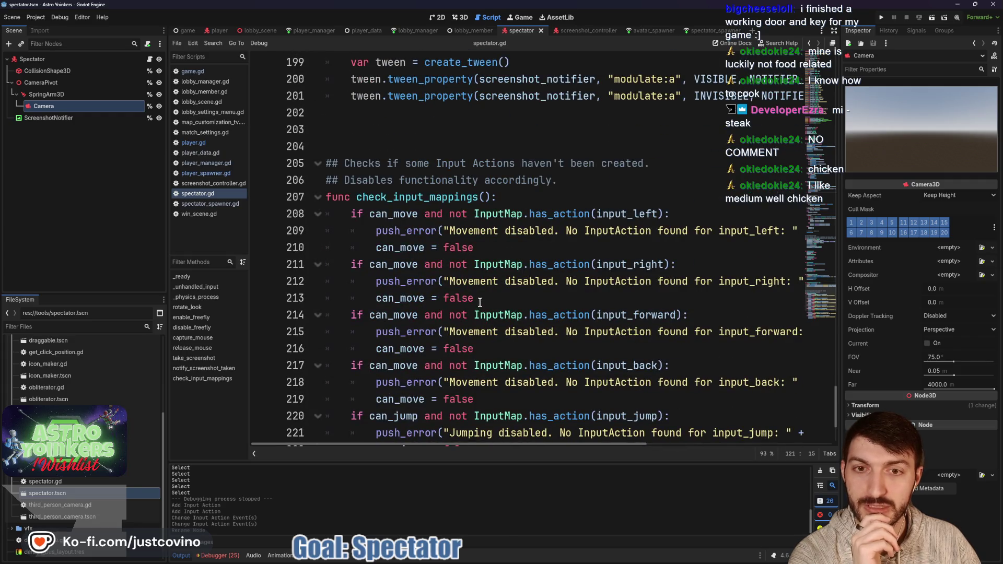
scroll(477, 300, "down", 3)
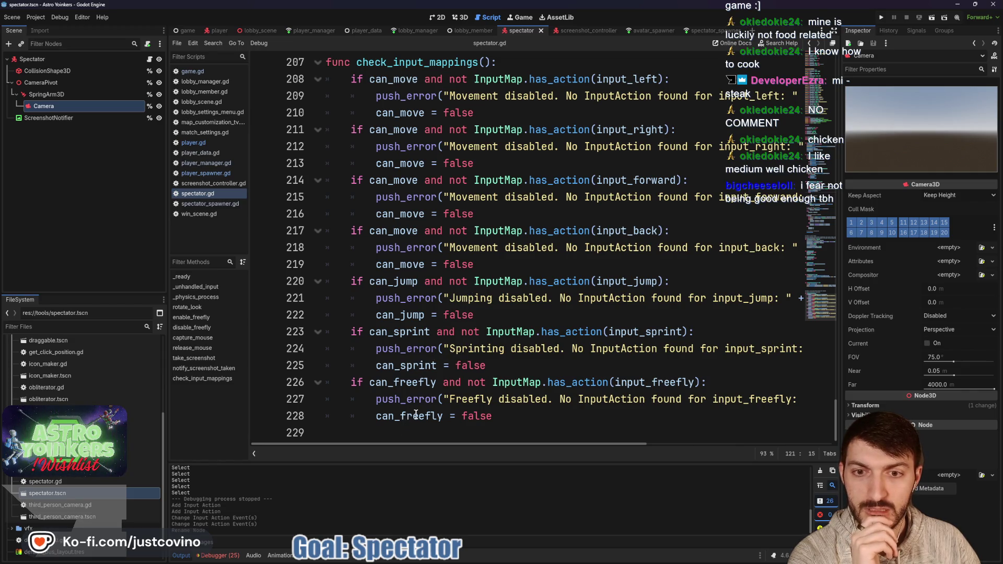
scroll(411, 416, "up", 5)
scroll(413, 415, "down", 4)
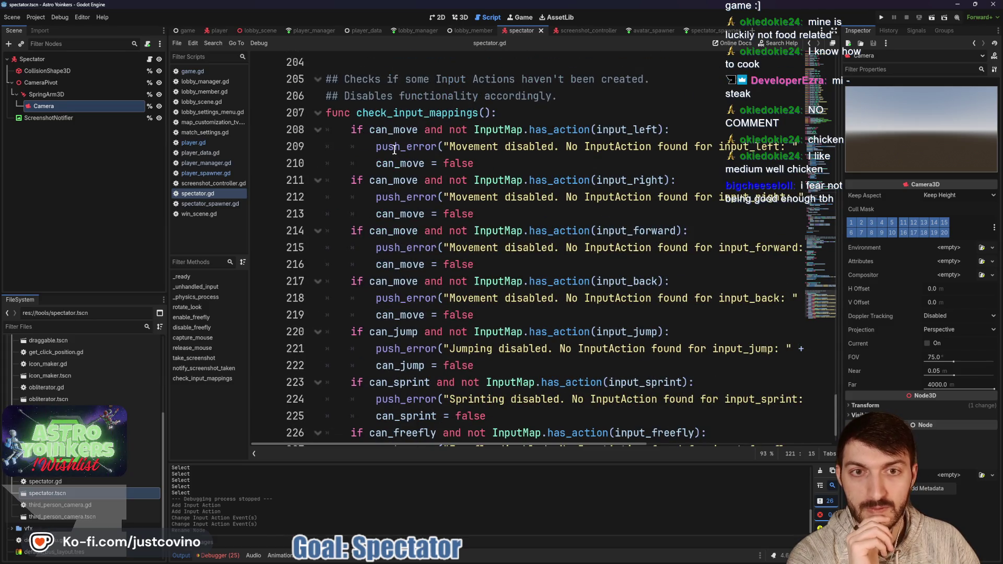
mouse_move(375, 147)
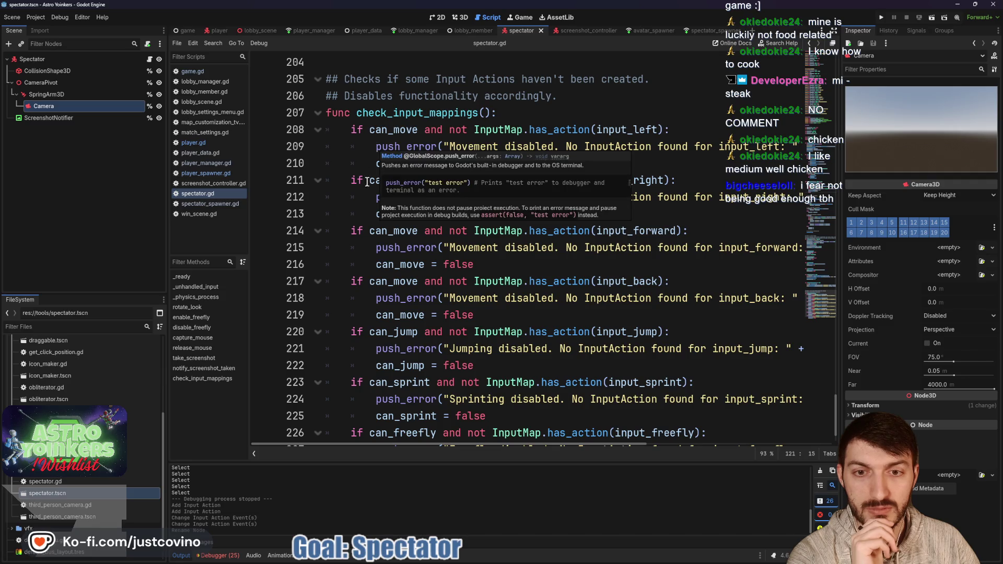
scroll(440, 281, "down", 1)
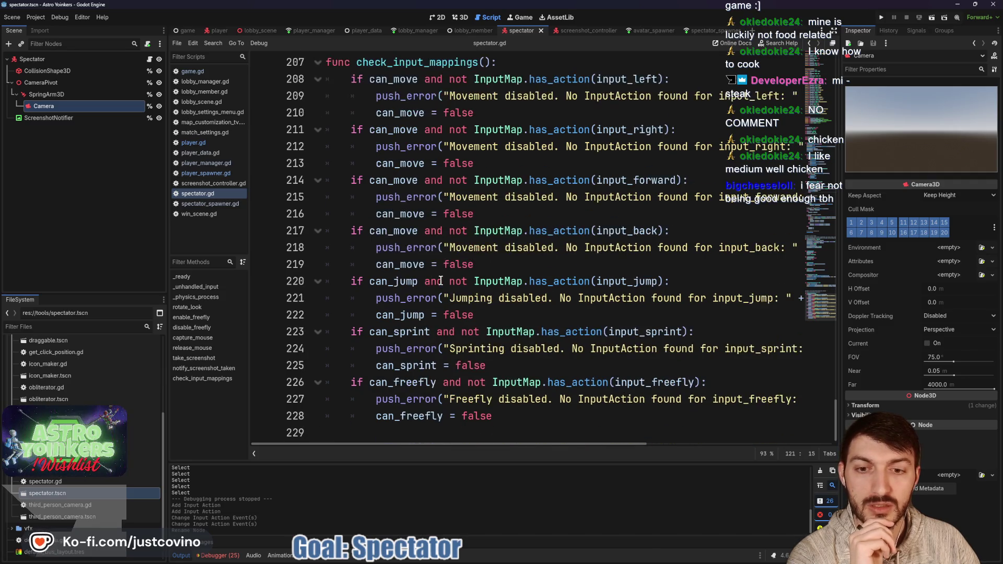
scroll(432, 294, "up", 4)
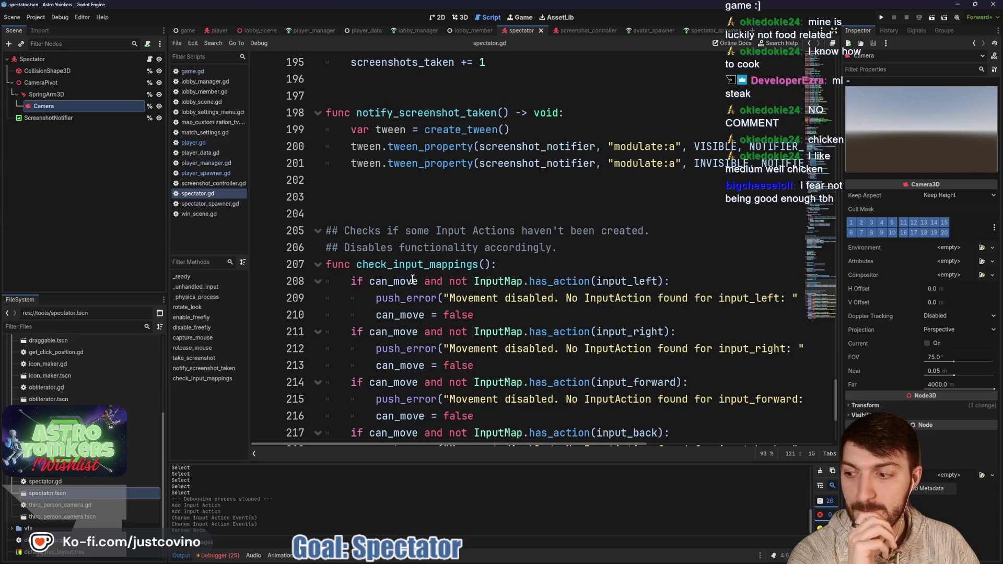
mouse_move(410, 275)
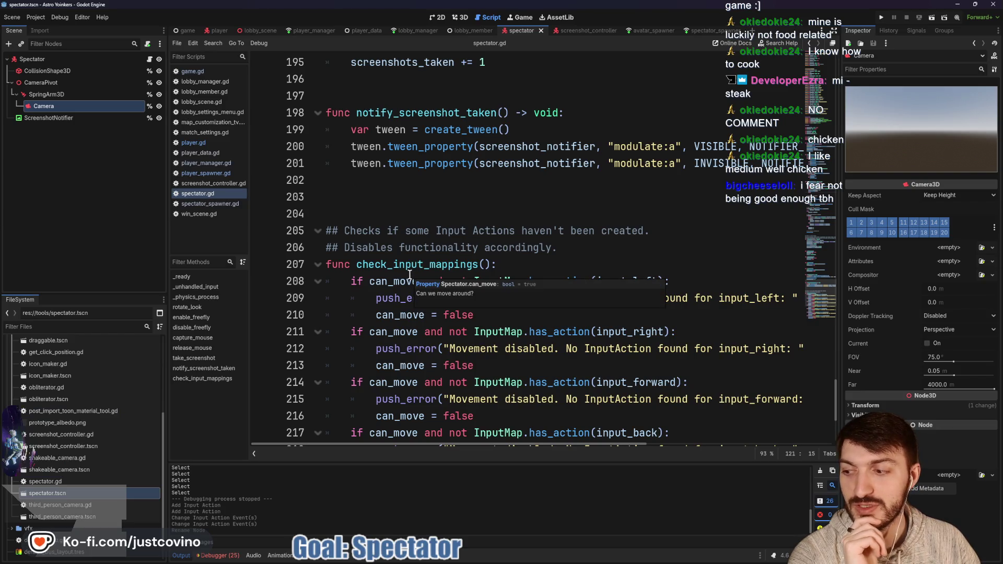
left_click(408, 198)
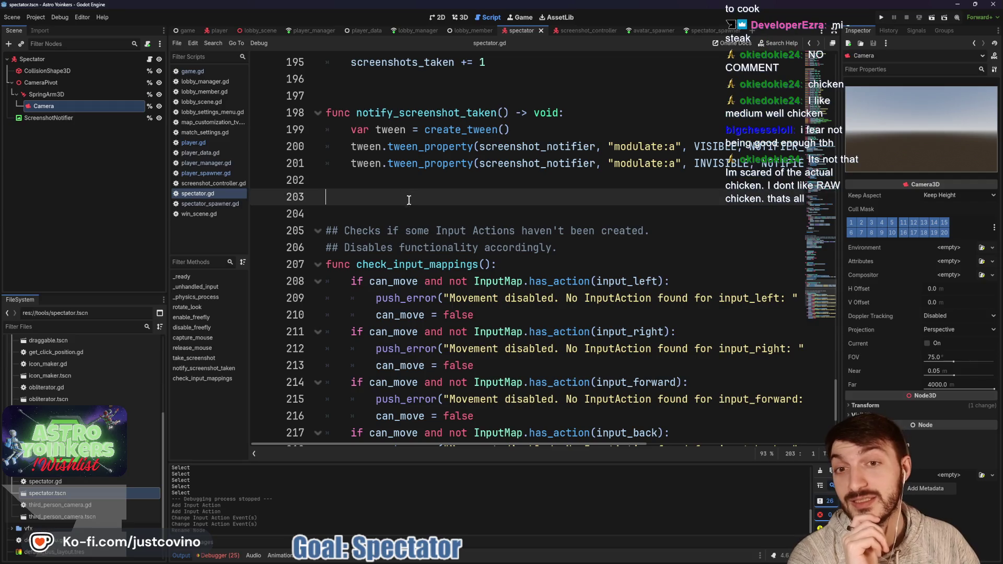
scroll(429, 230, "up", 1)
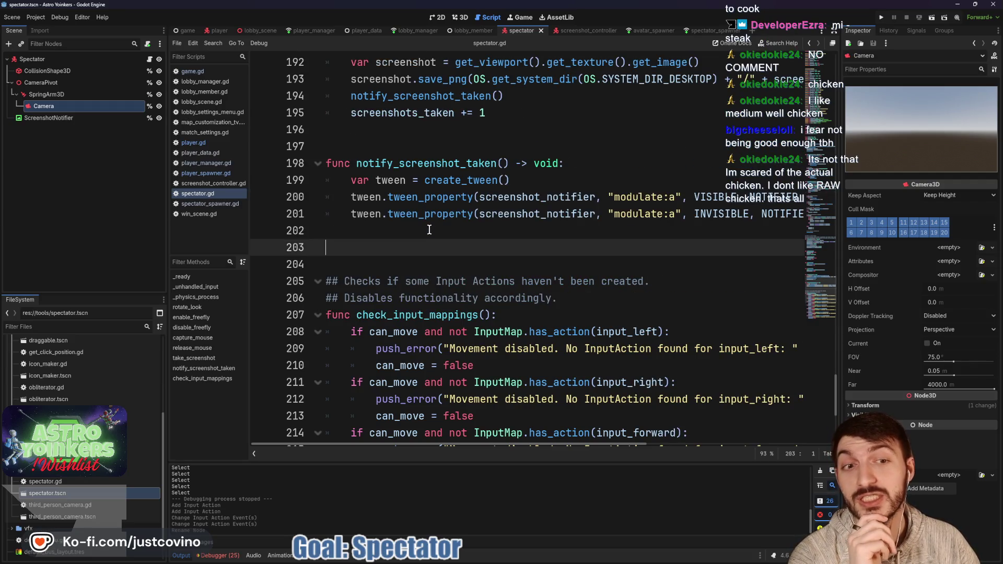
scroll(428, 228, "up", 1)
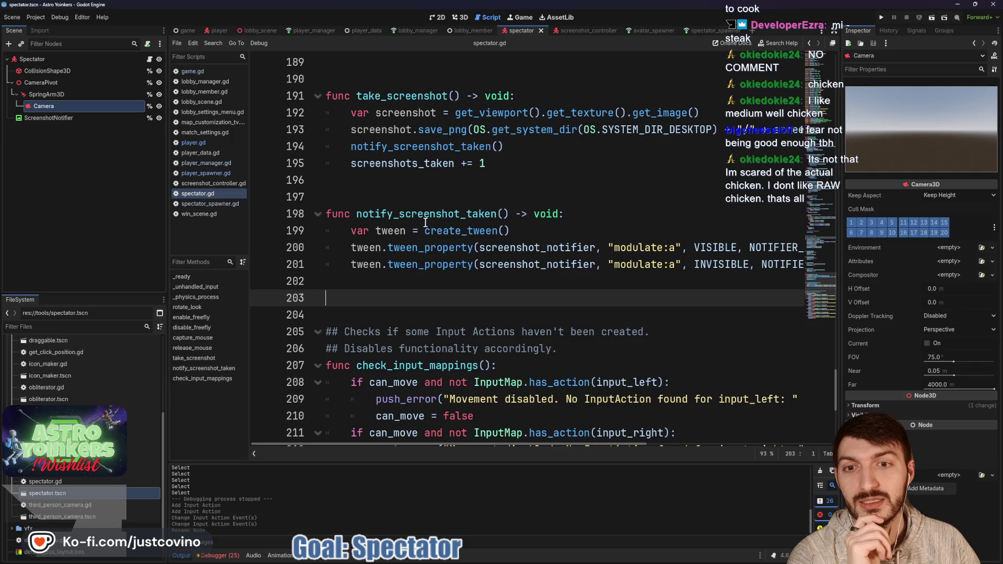
scroll(439, 235, "up", 1)
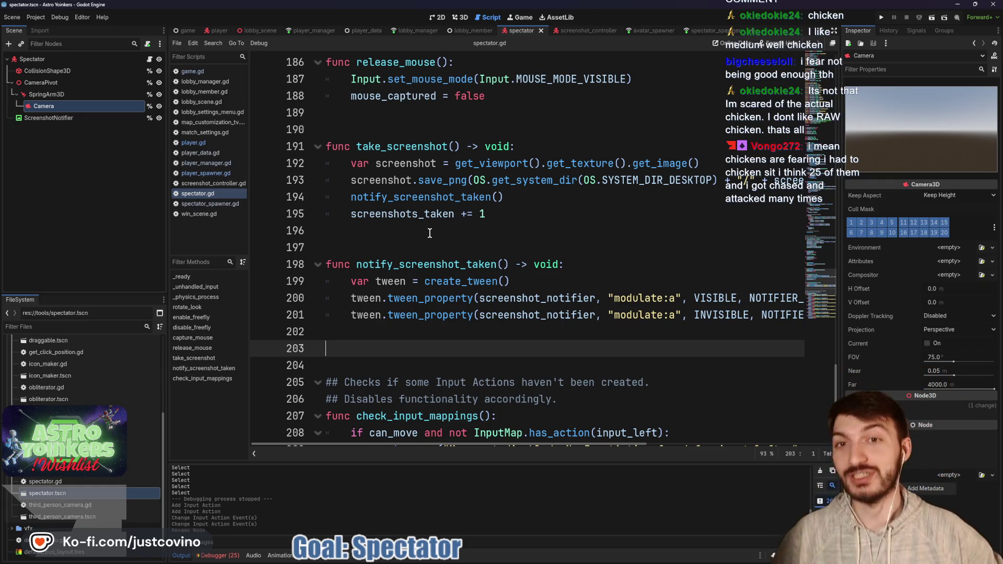
scroll(428, 231, "up", 3)
scroll(387, 246, "up", 2)
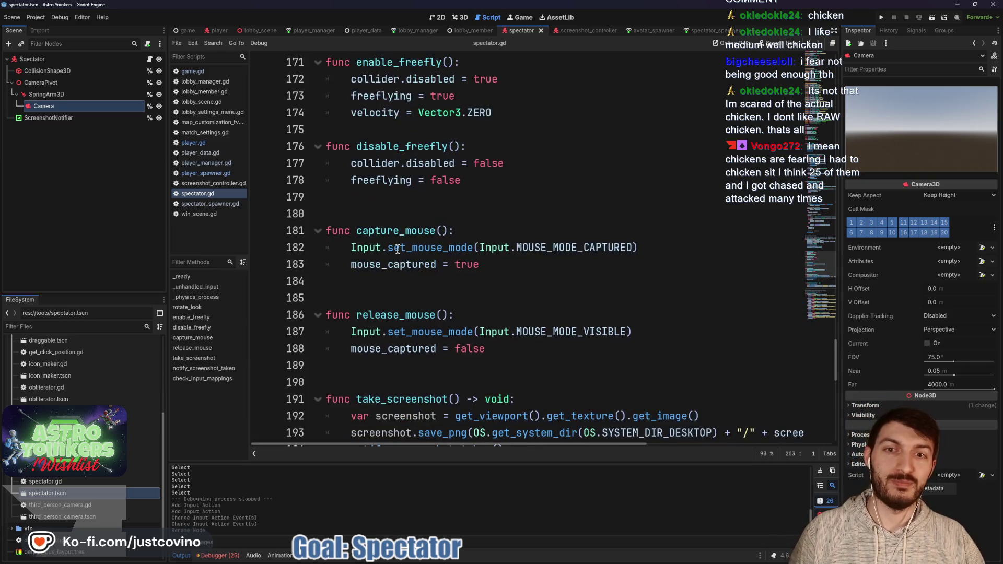
Step: Insert a blank line after release_mouse and place the cursor on empty line 191
left_click(375, 381)
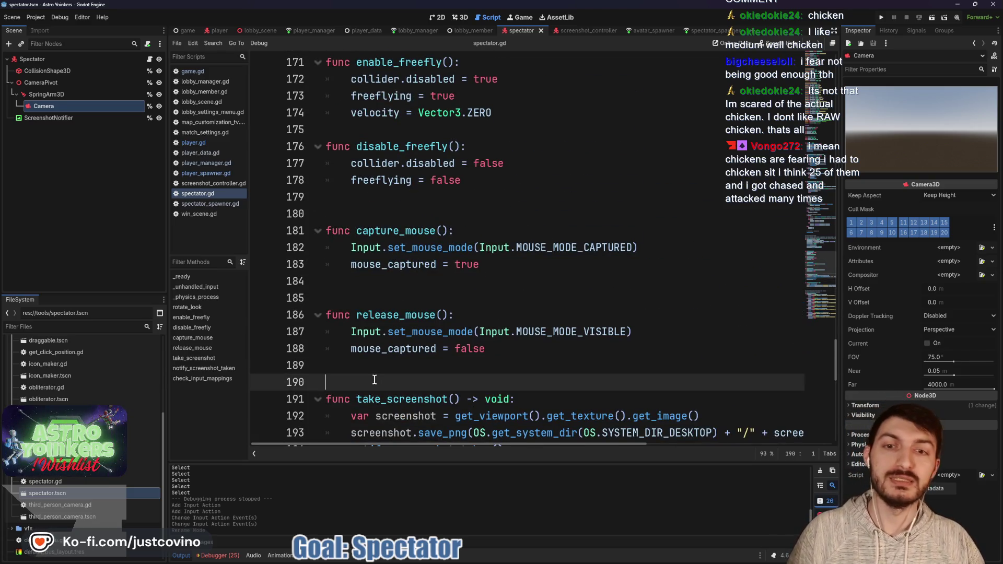
key("Return")
key("Return")
key("Return")
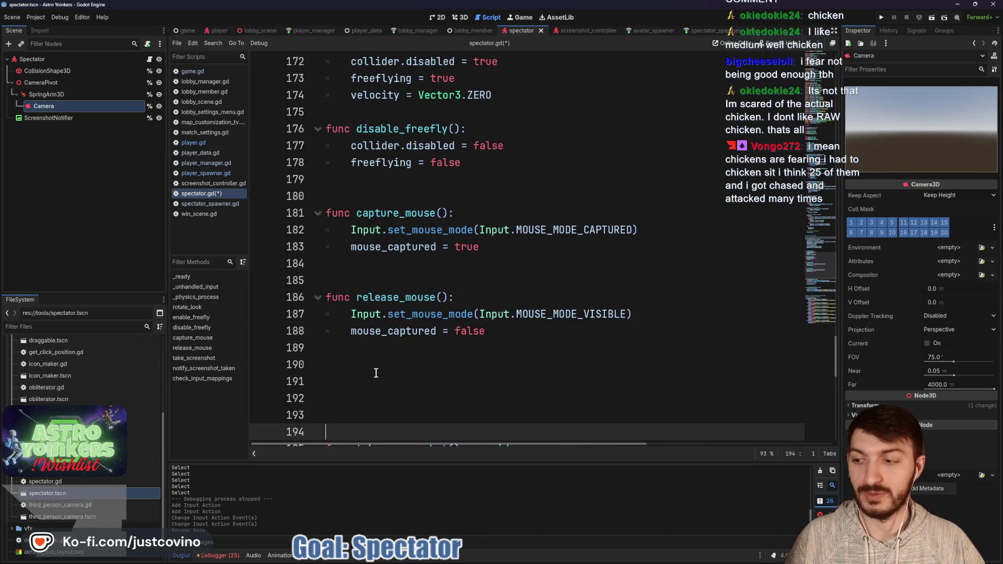
scroll(355, 324, "down", 2)
left_click(337, 280)
key("Up")
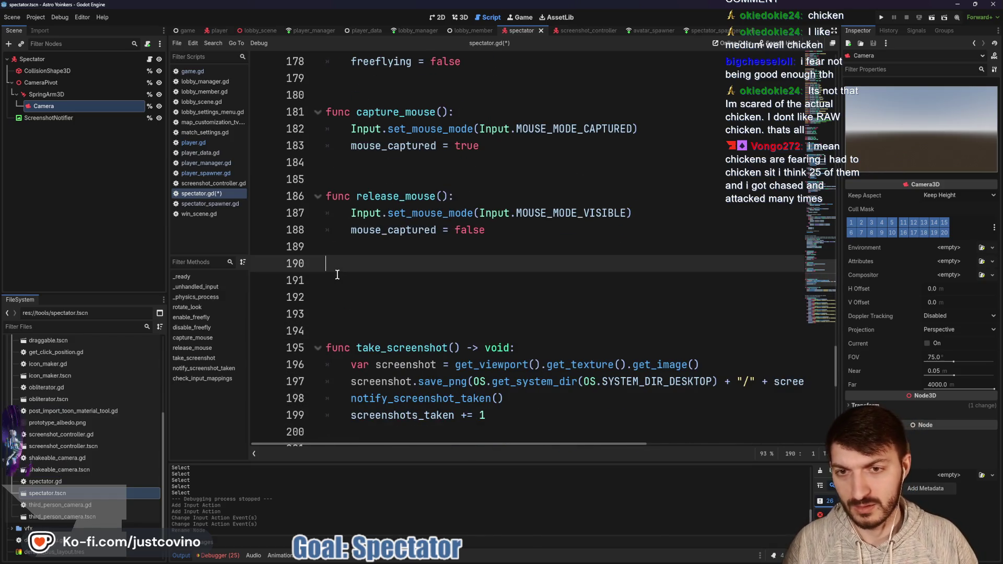
key("Down")
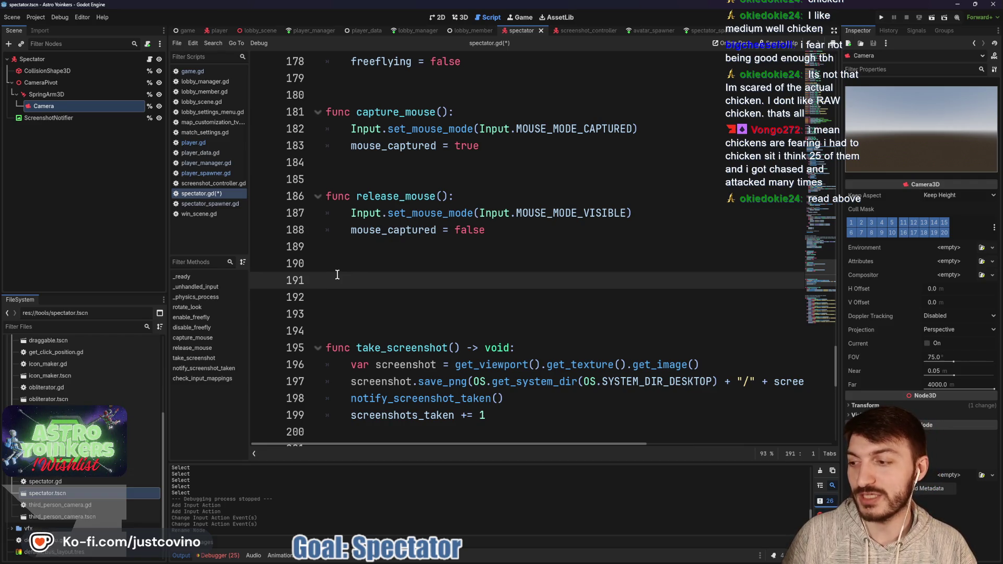
Step: Write the func zoom_out() -> void: header and begin its body with 'spring'
type("func")
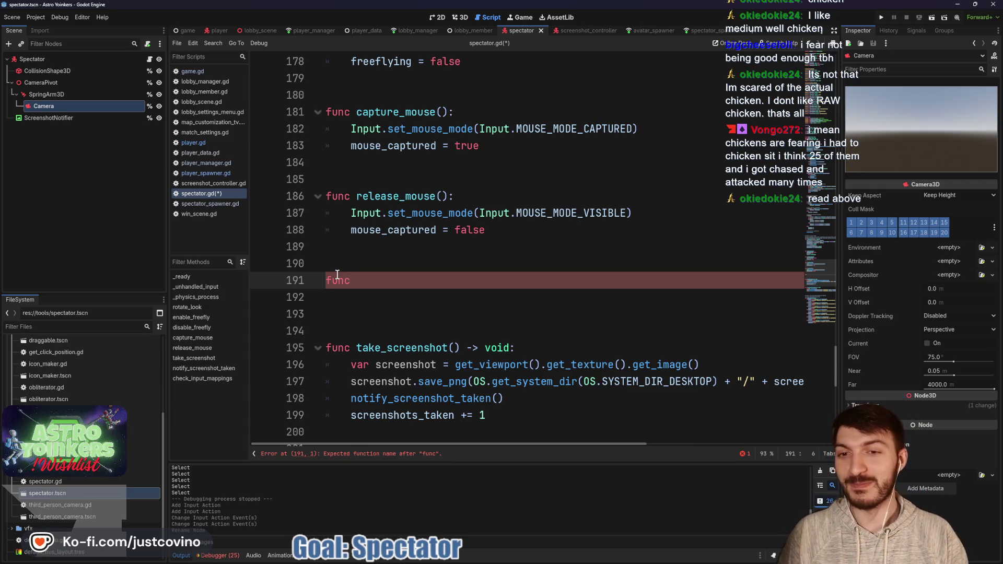
type("zoom")
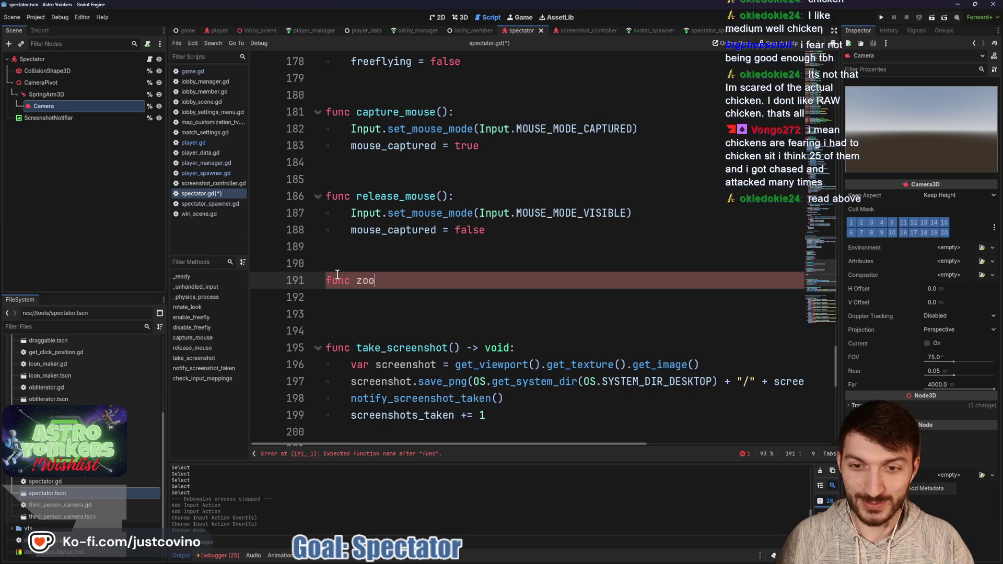
type("_out() -> v")
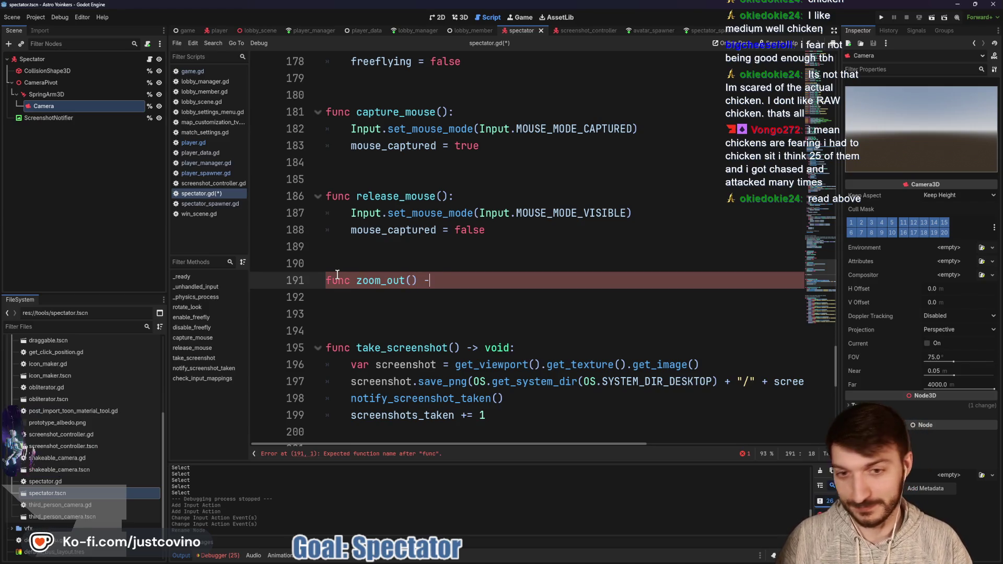
type("oid:")
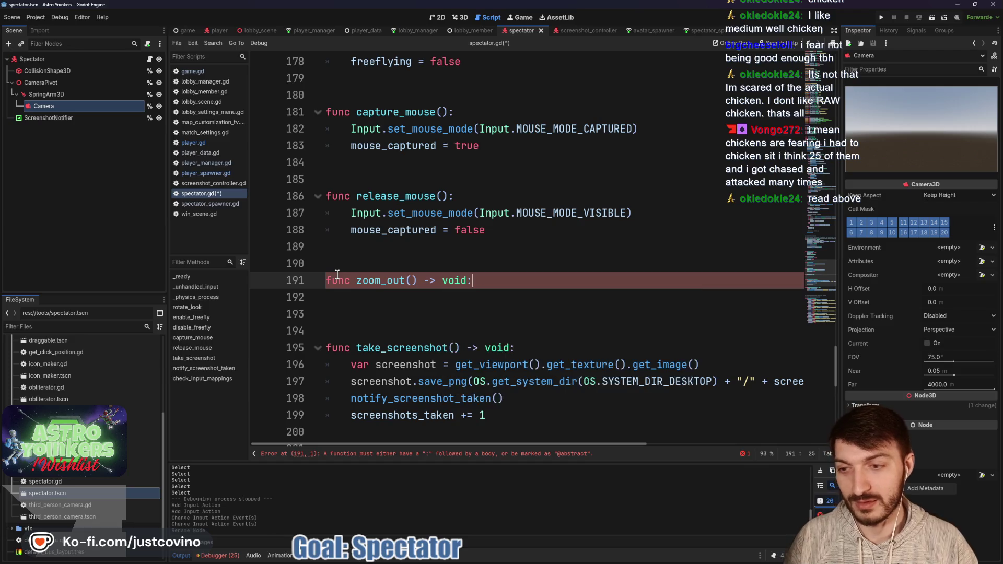
key("Return")
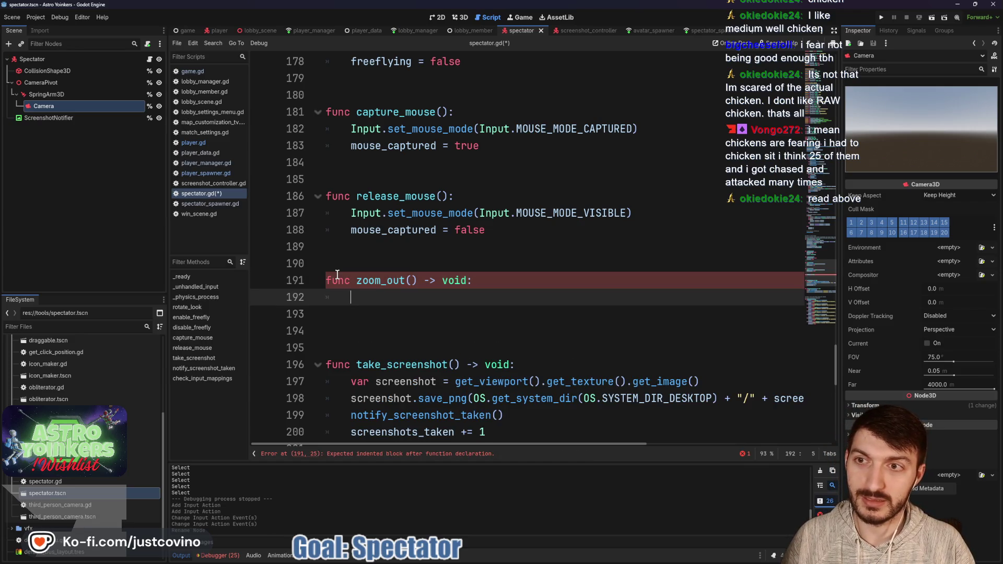
type("spring")
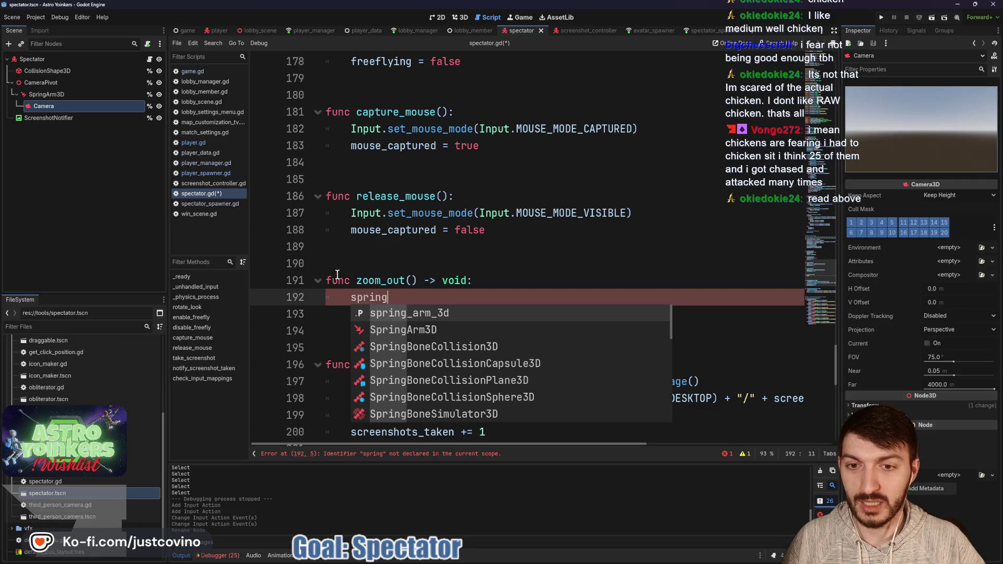
left_click(408, 295)
left_click_drag(408, 295, 361, 297)
scroll(344, 216, "up", 10)
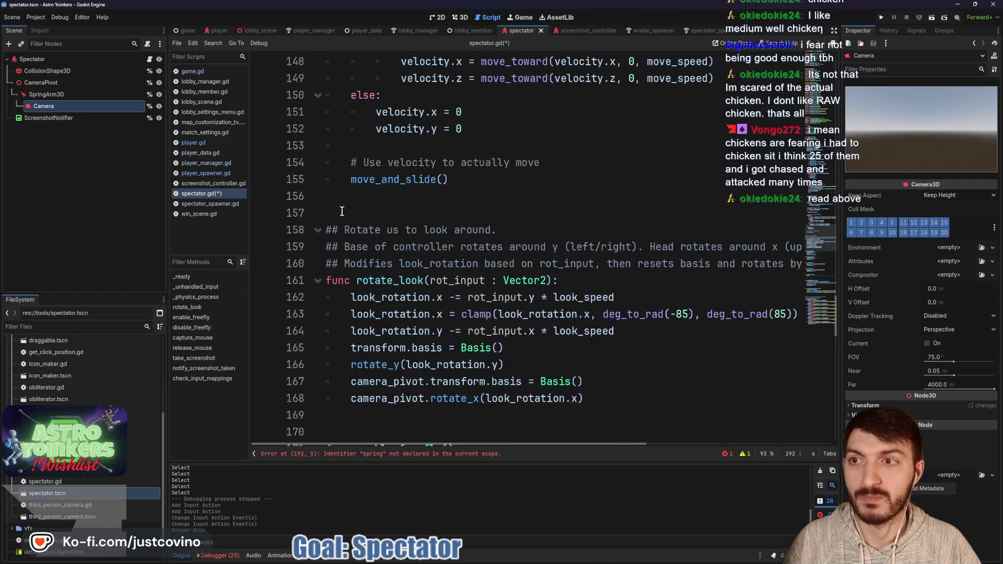
Step: Rename the SpringArm3D node in the Scene dock to SpringArm
scroll(344, 216, "up", 19)
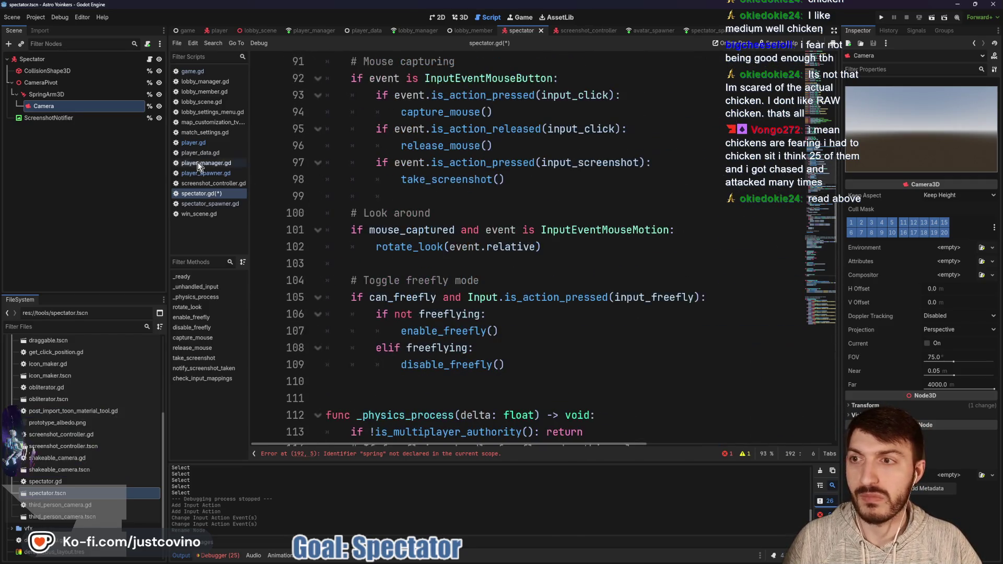
double_click(90, 98)
left_click(81, 95)
key("BackSpace")
key("BackSpace")
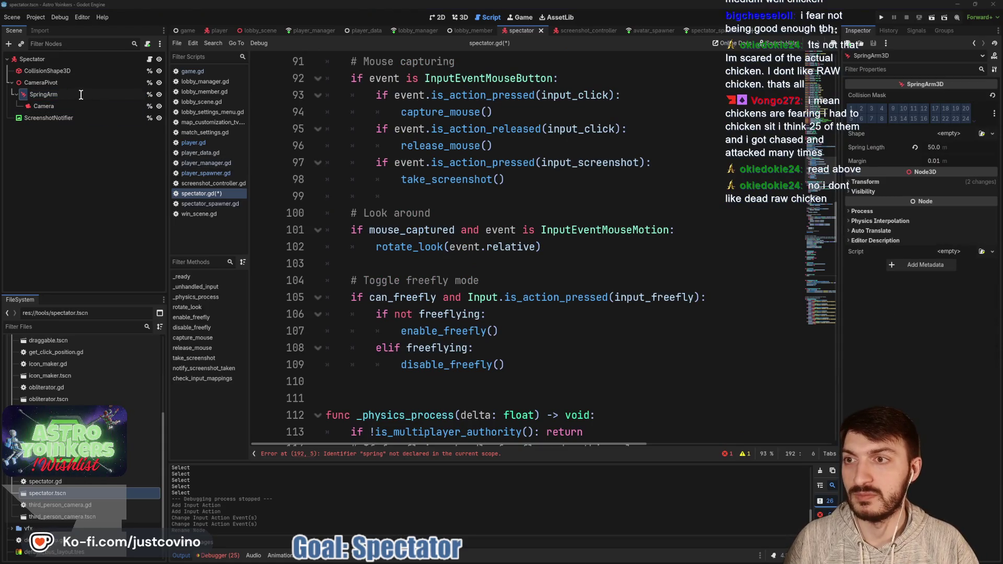
key("Return")
Step: Change line 61 to spring_arm = %SpringArm and save the script
scroll(439, 235, "up", 6)
scroll(443, 266, "up", 13)
scroll(448, 263, "down", 5)
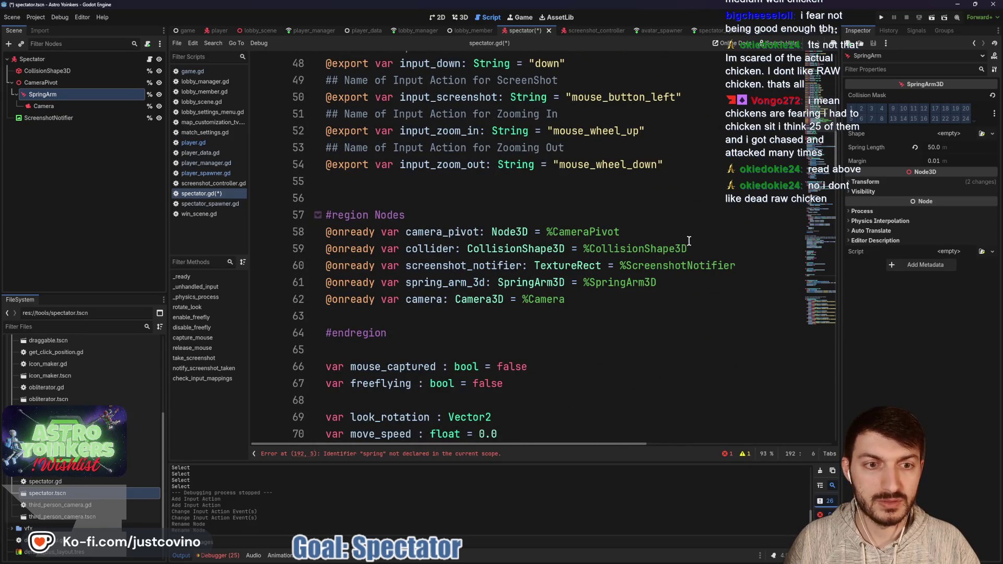
left_click(659, 282)
key("BackSpace")
key("BackSpace")
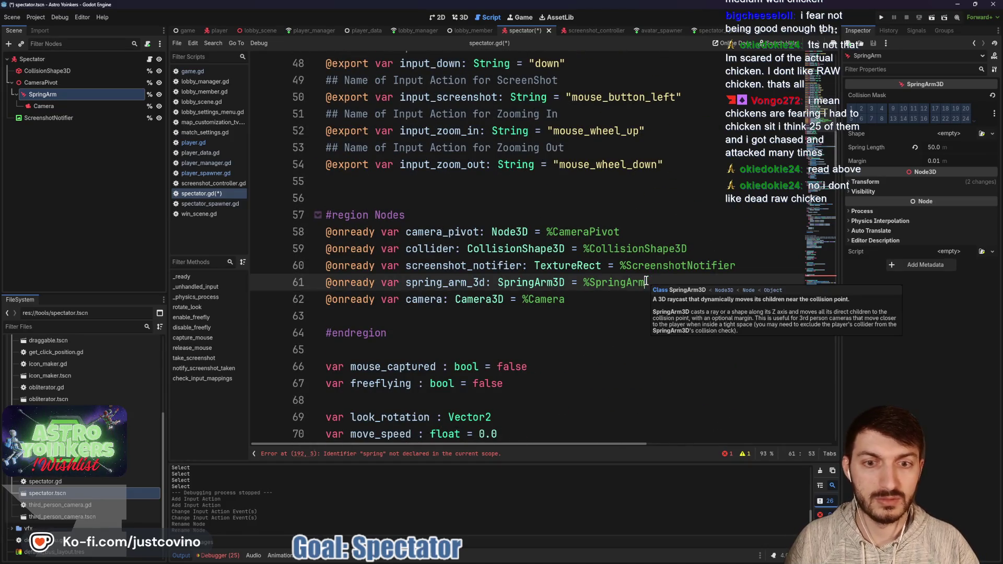
key("BackSpace")
left_click(506, 315)
key("ctrl+s")
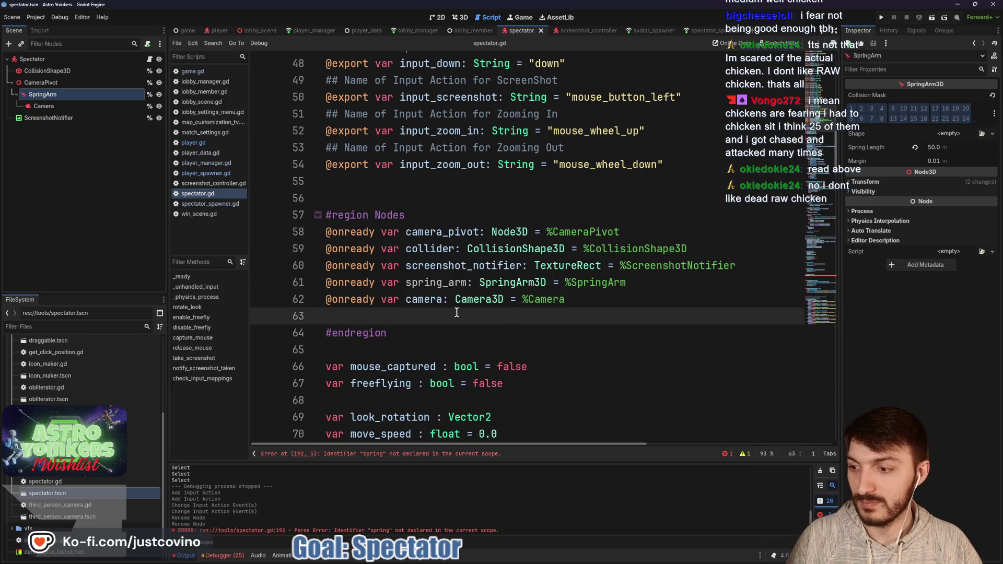
scroll(457, 313, "down", 20)
scroll(450, 310, "down", 8)
scroll(450, 297, "down", 5)
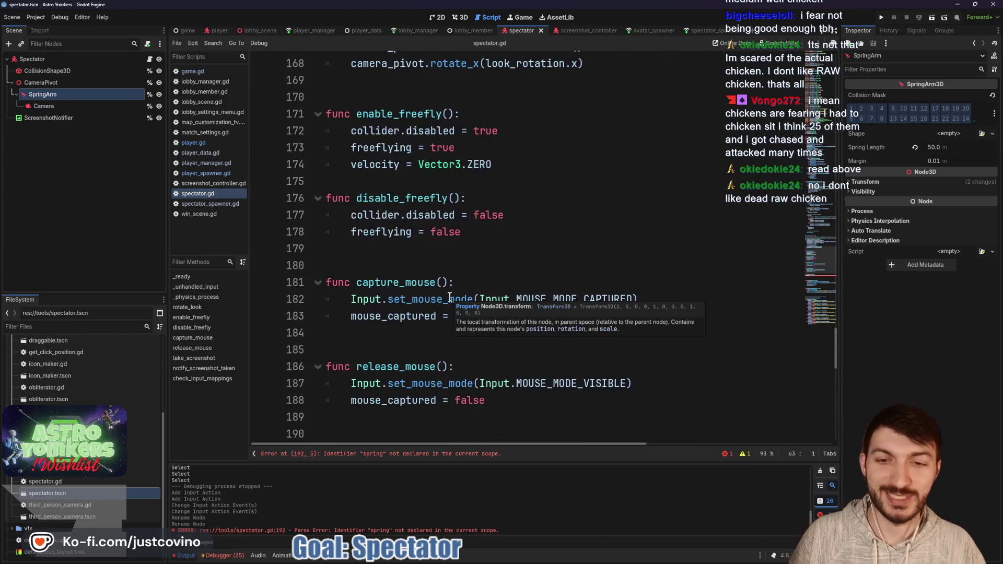
scroll(407, 395, "down", 4)
left_click(409, 268)
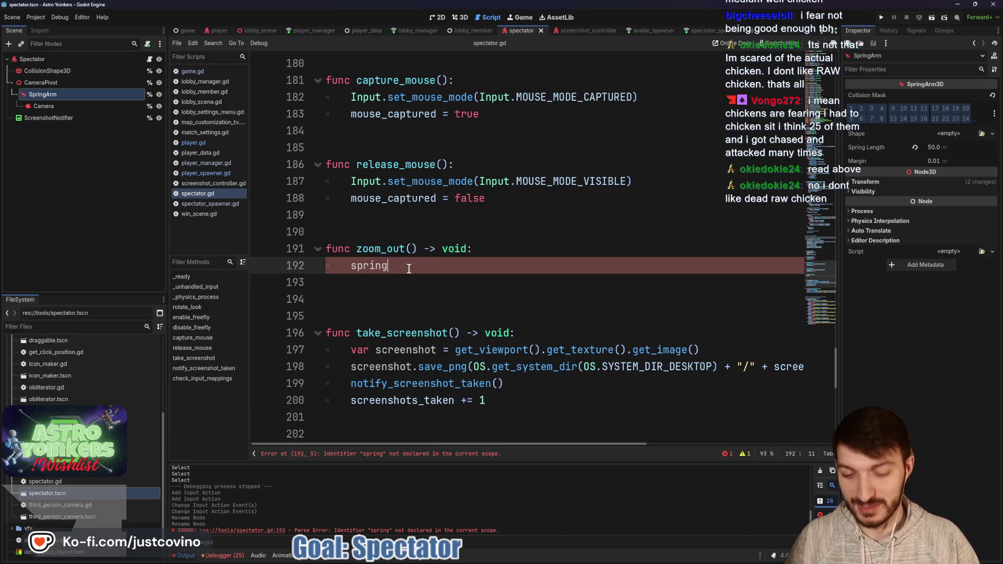
Step: Complete zoom_out's body as spring_arm.spring_length += 0.5 and start a zoom_in() -> void: header below
type("_arm.")
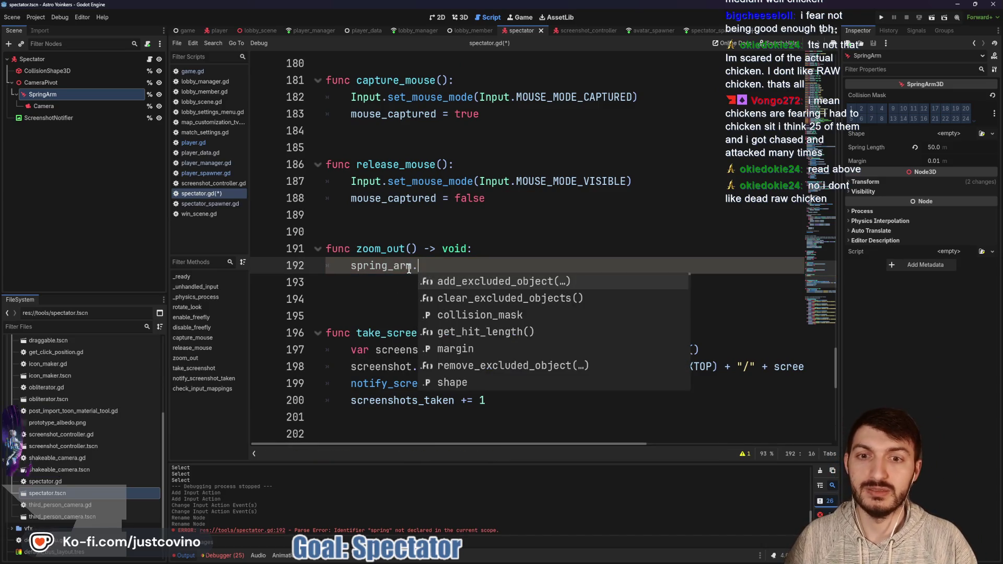
type("spring")
key("Return")
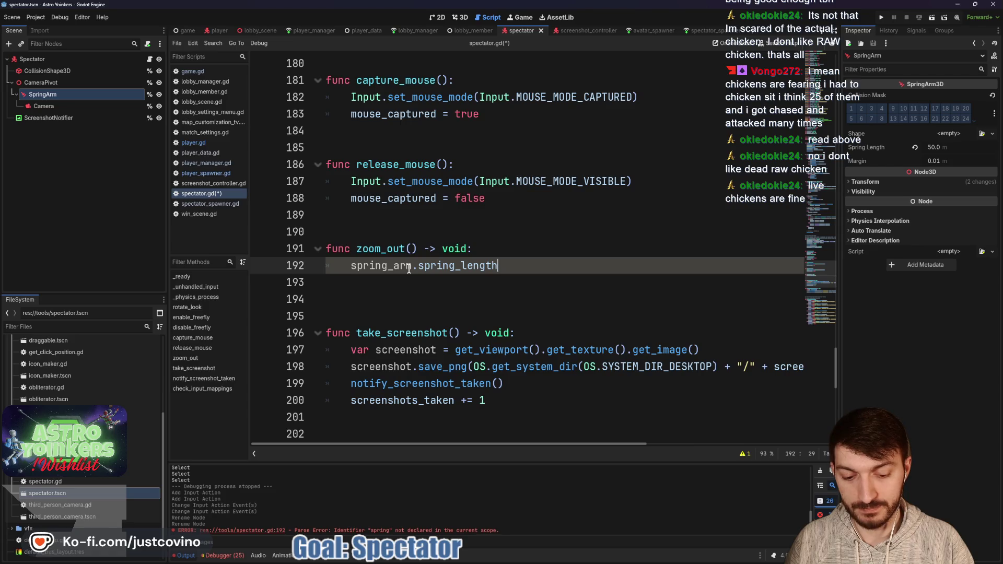
type("+= ")
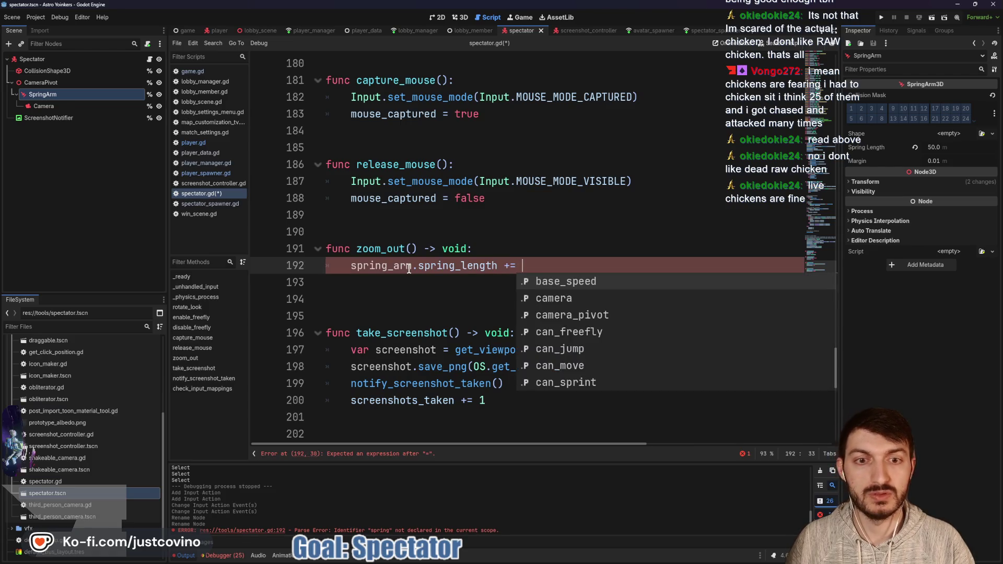
type("1.0")
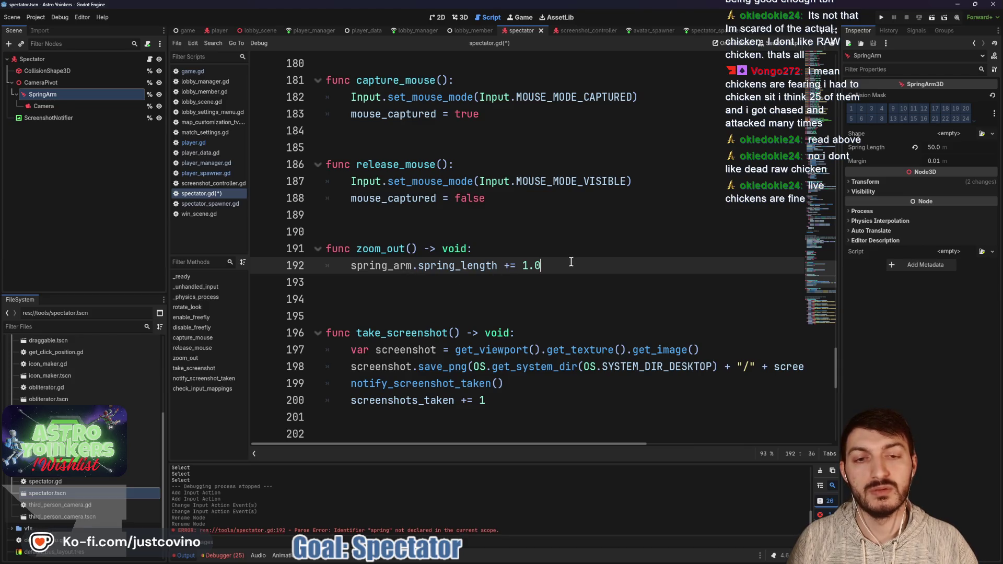
key("BackSpace")
key("BackSpace")
key("BackSpace")
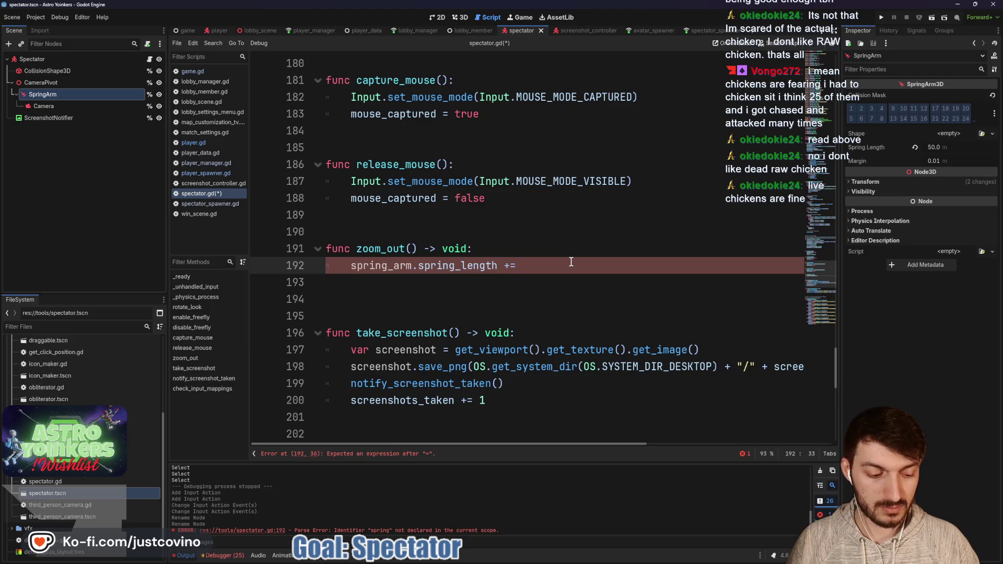
type("0.5")
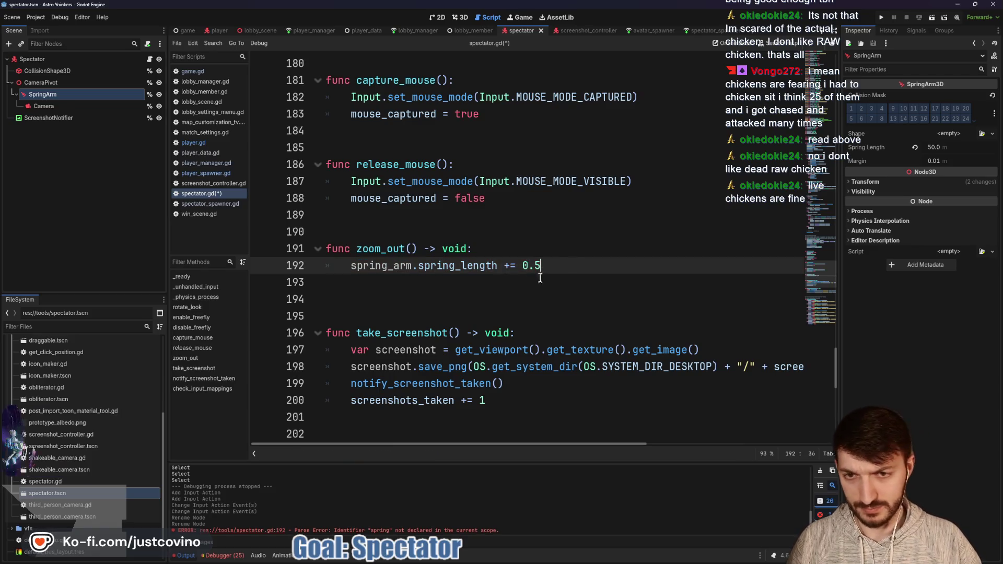
left_click(402, 292)
type("func zoom_in")
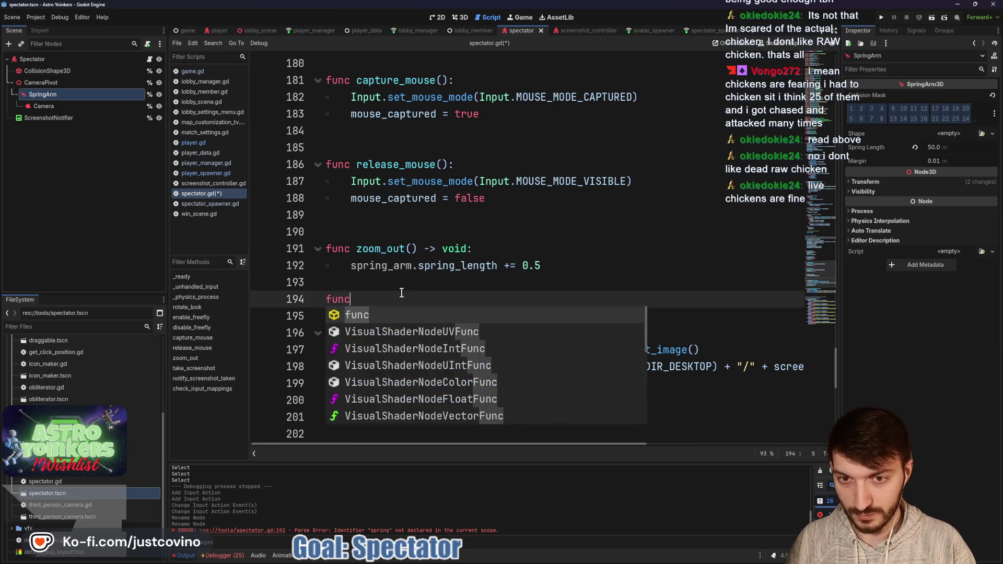
type("() -")
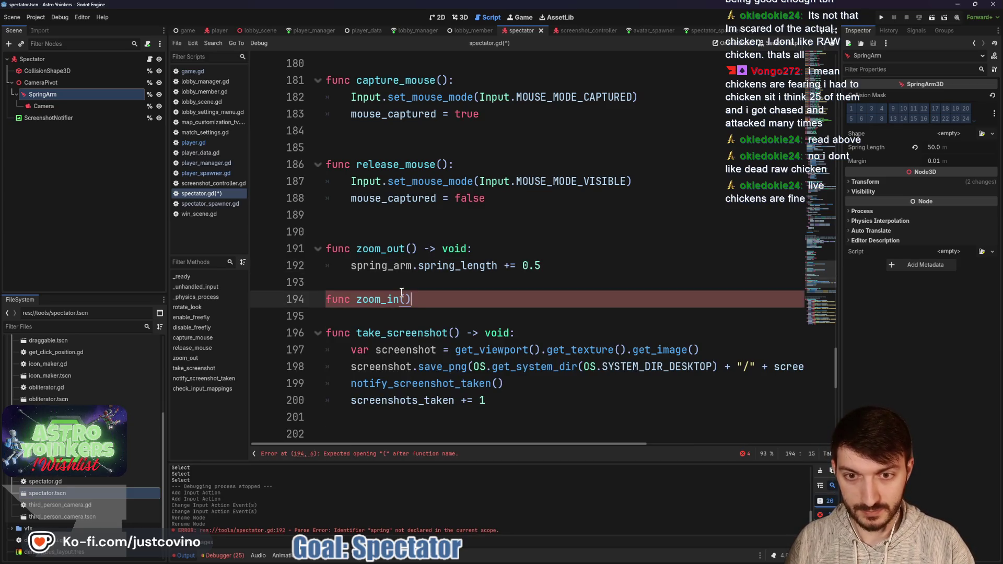
type("> void")
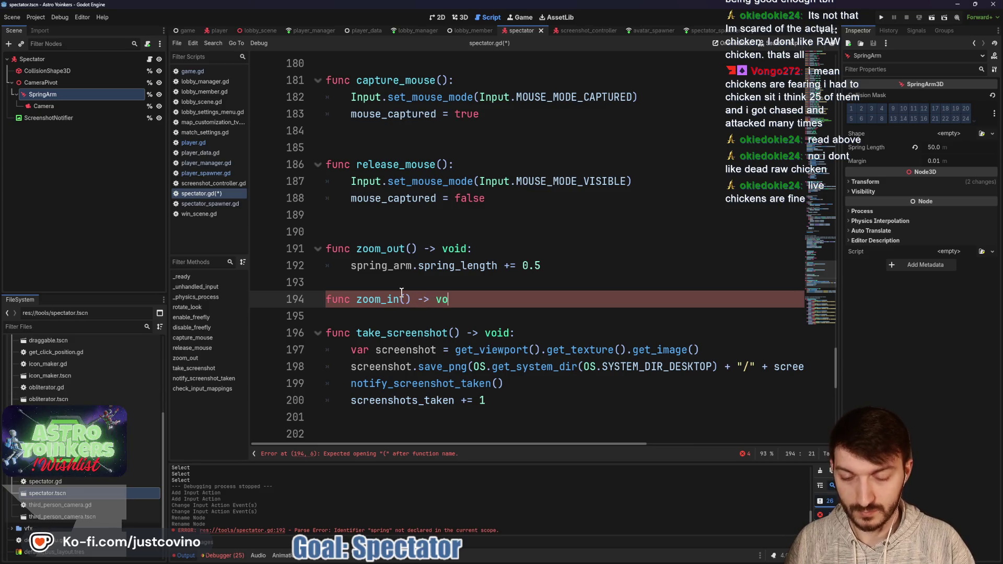
type(":")
Step: Give zoom_in the body spring_arm.spring_length -= 0.5, separate the zoom functions with blank lines, and save
key("Return")
type("spring_arm")
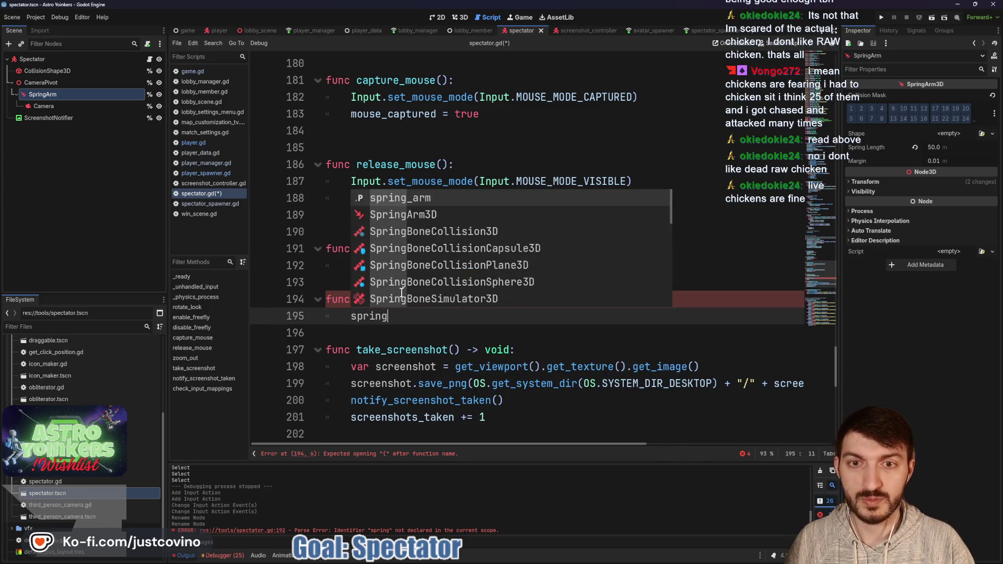
type(".spring_length ")
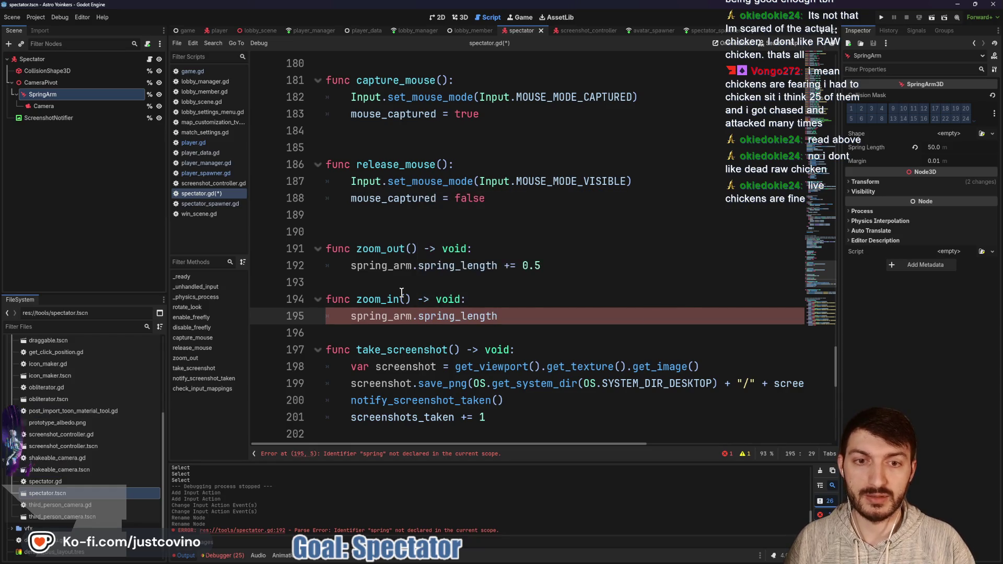
type("-= ")
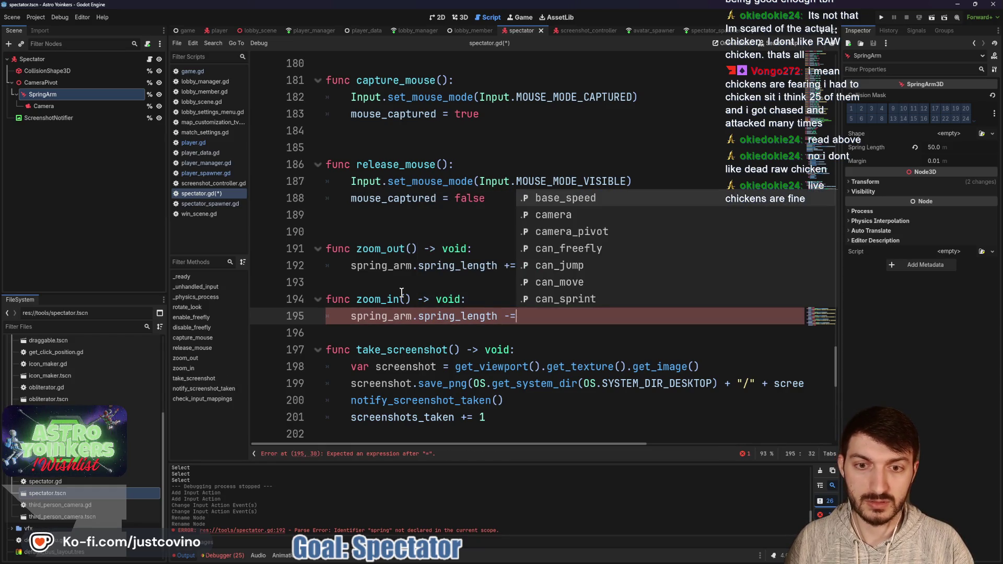
type("0.5")
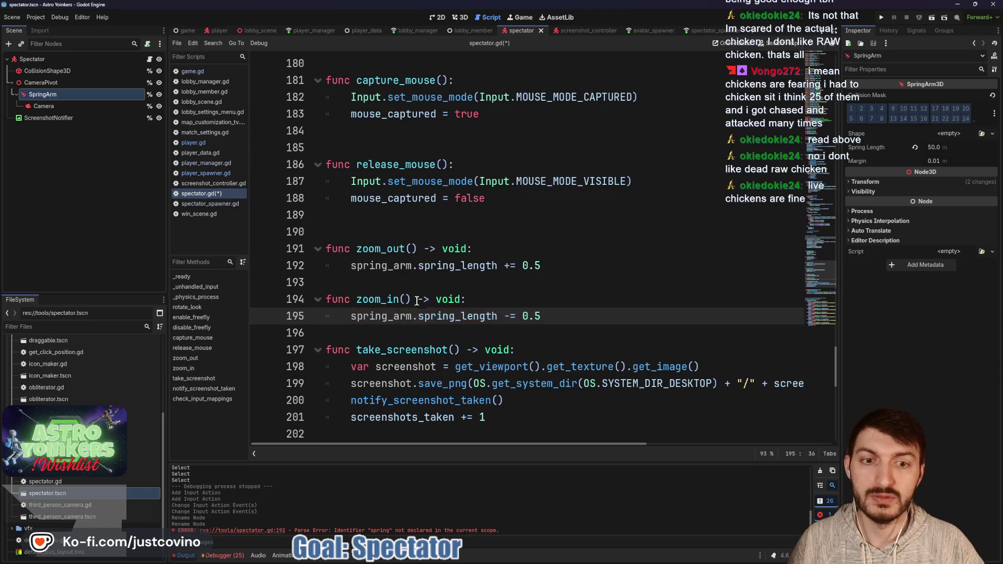
left_click(394, 332)
key("Return")
key("ctrl+s")
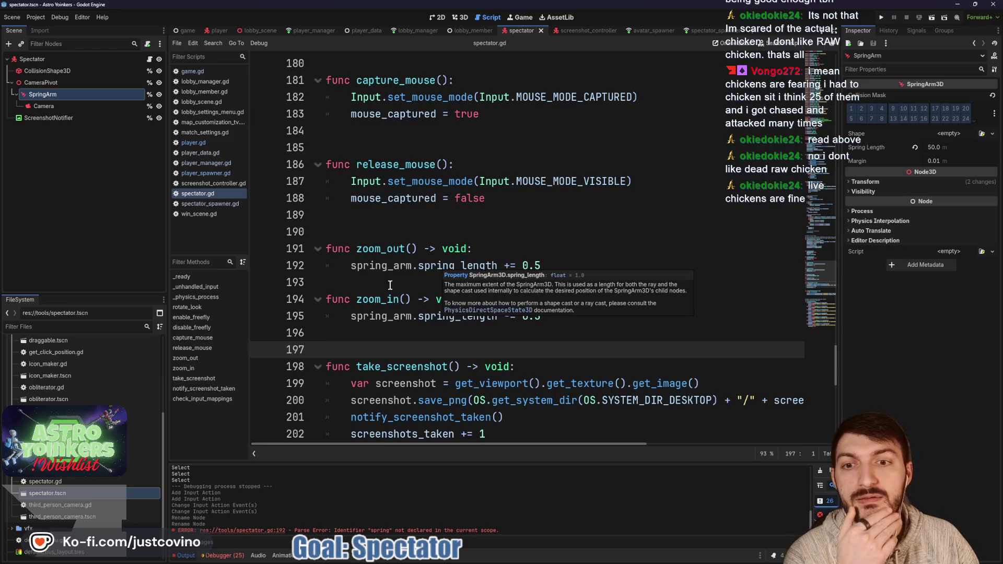
left_click(385, 285)
key("Return")
scroll(402, 276, "up", 7)
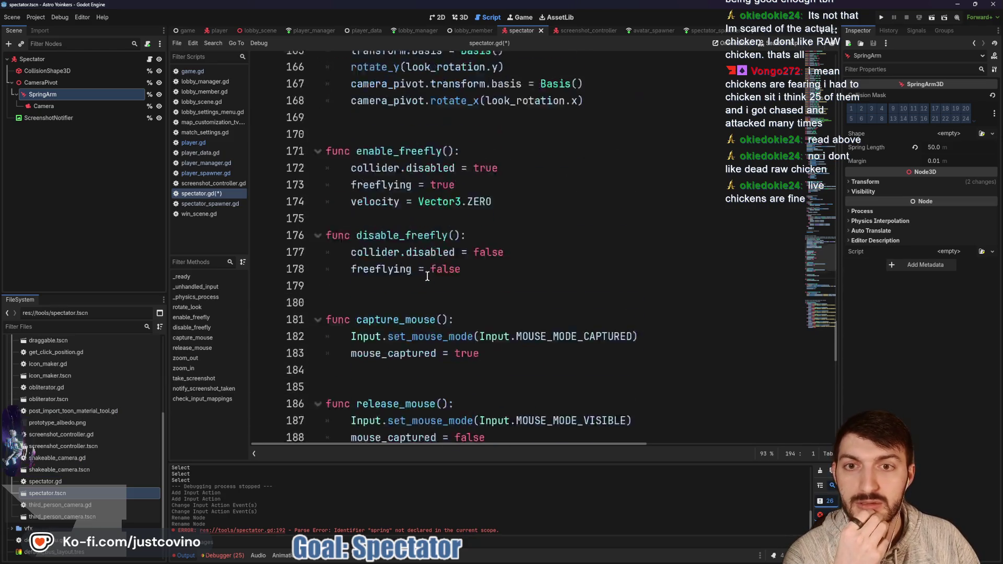
scroll(427, 275, "up", 2)
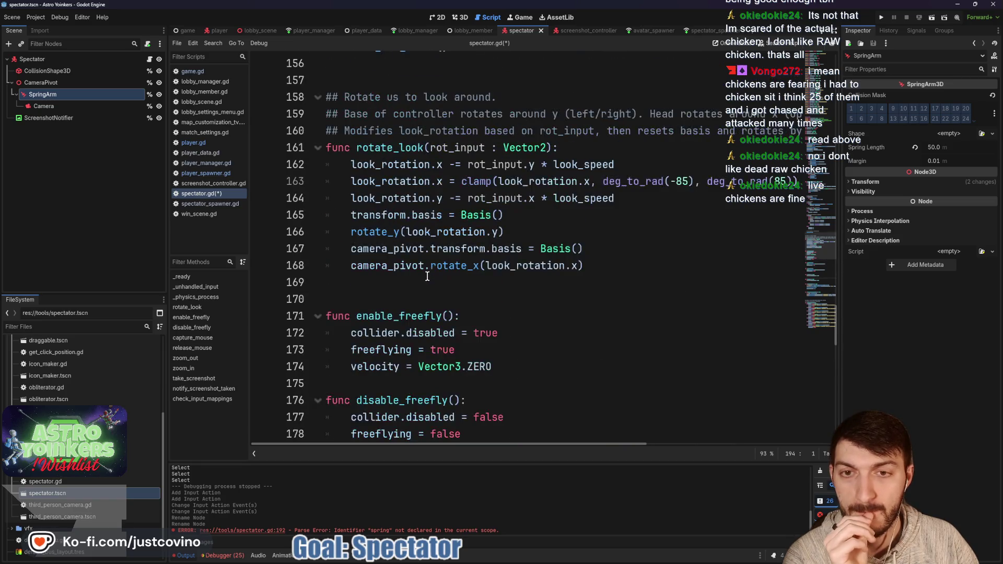
scroll(427, 275, "up", 11)
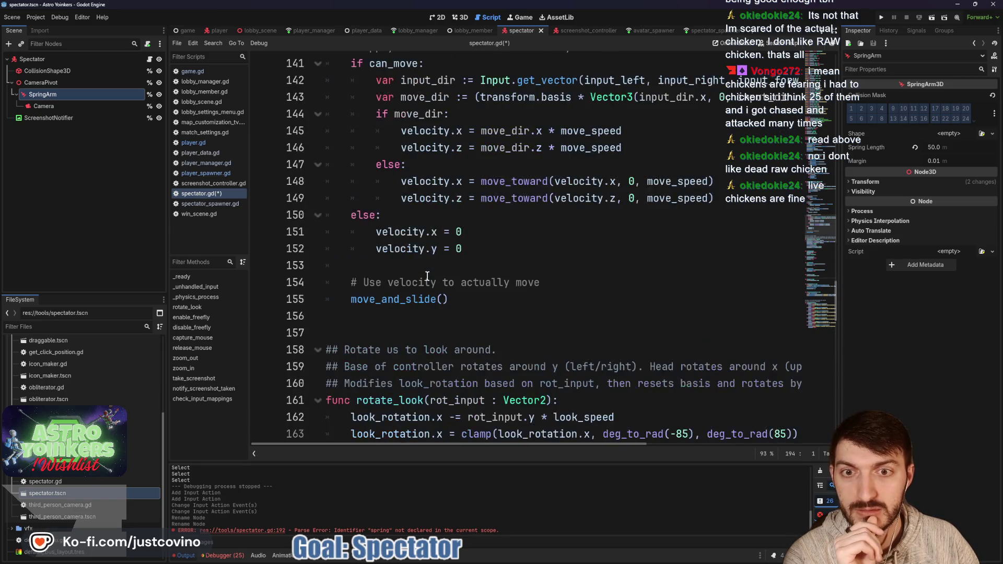
scroll(428, 275, "up", 6)
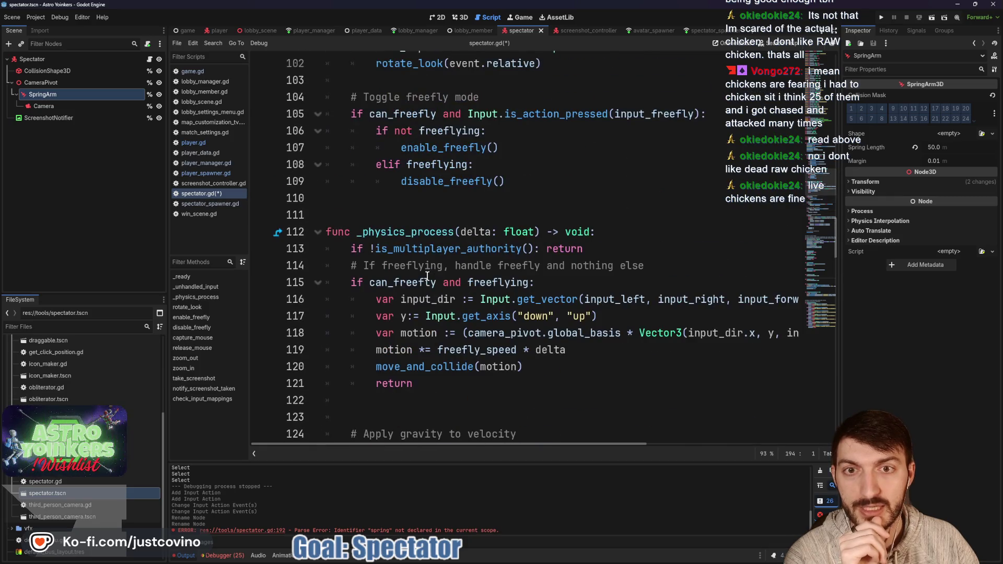
scroll(427, 275, "up", 2)
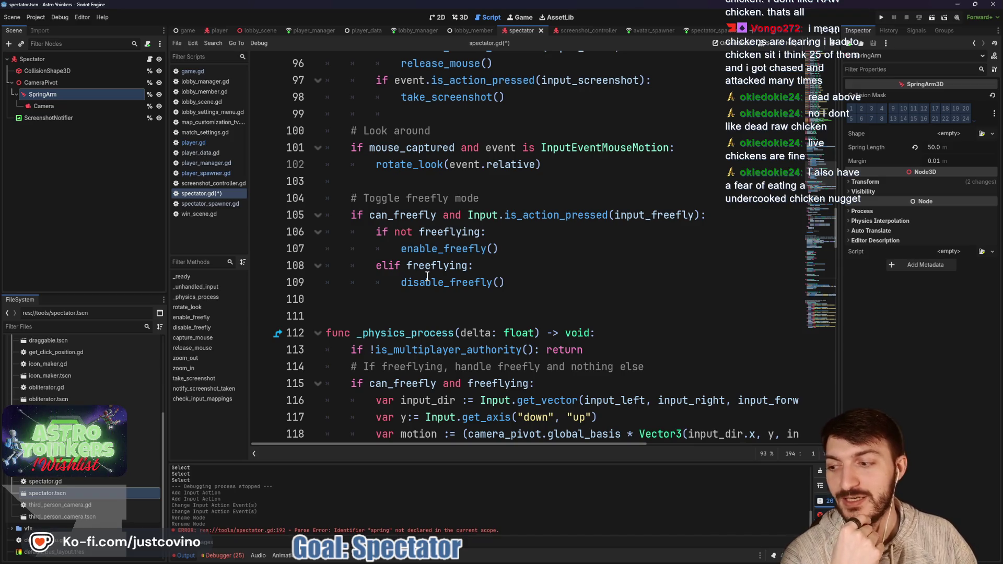
scroll(427, 276, "up", 2)
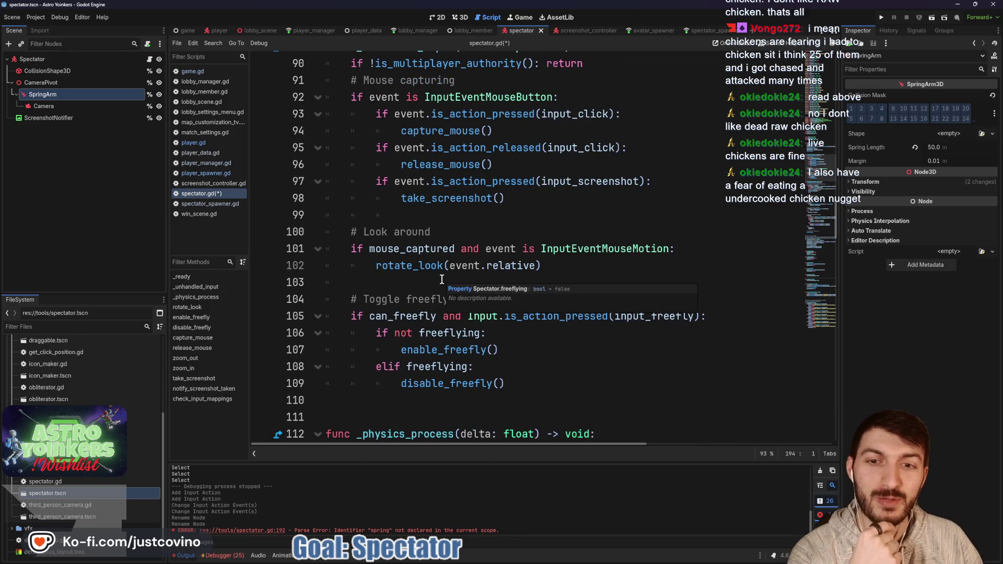
scroll(442, 280, "up", 1)
scroll(442, 280, "up", 1)
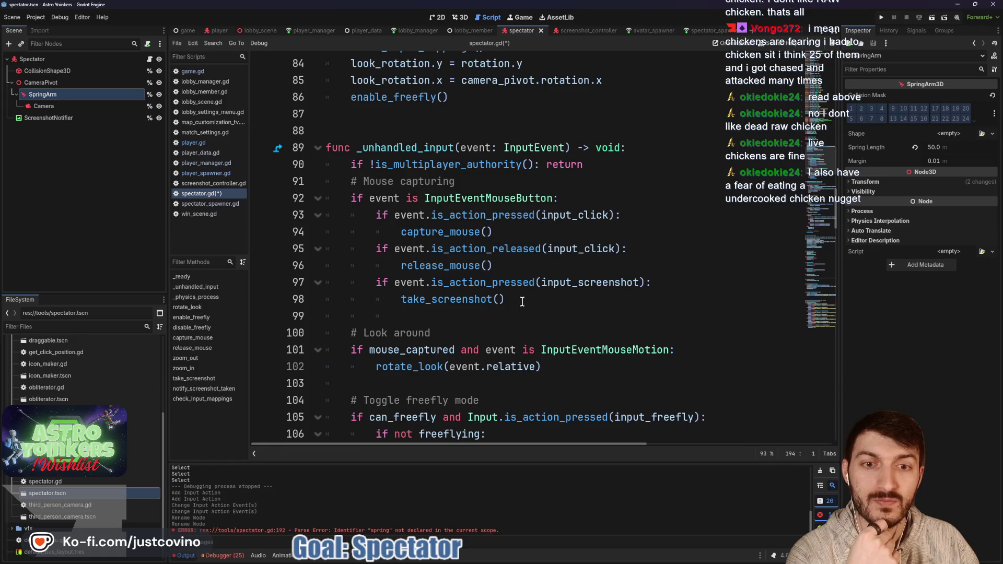
mouse_move(484, 199)
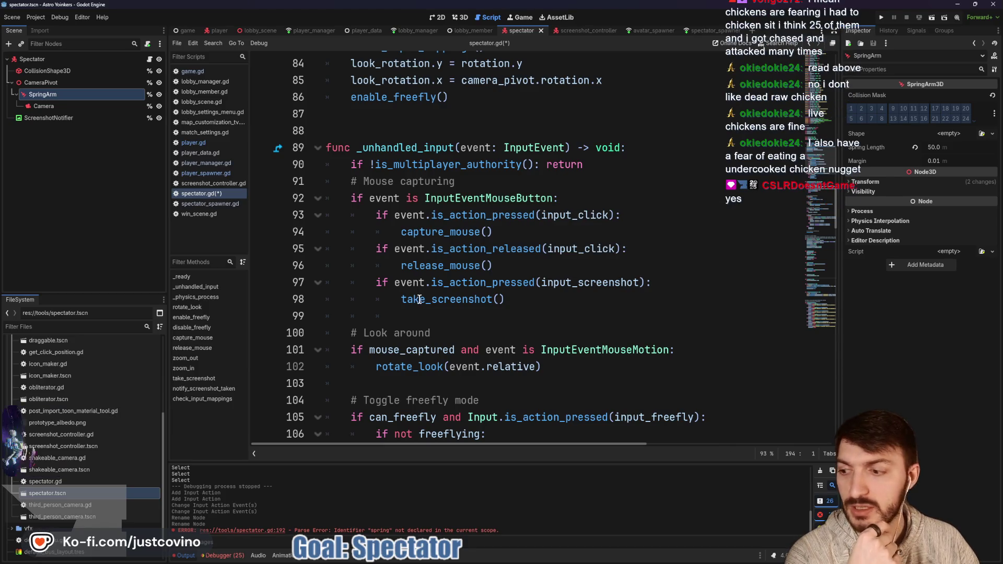
Step: After the screenshot handler, add an input_zoom_in is_action_pressed check that calls zoom_in()
left_click(531, 308)
key("Return")
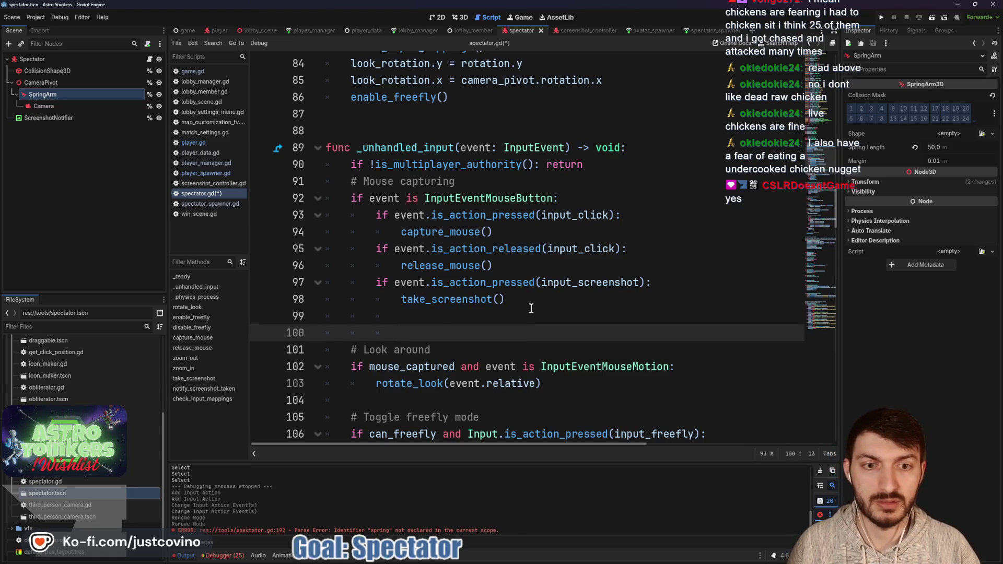
key("Up")
key("BackSpace")
type("if event.")
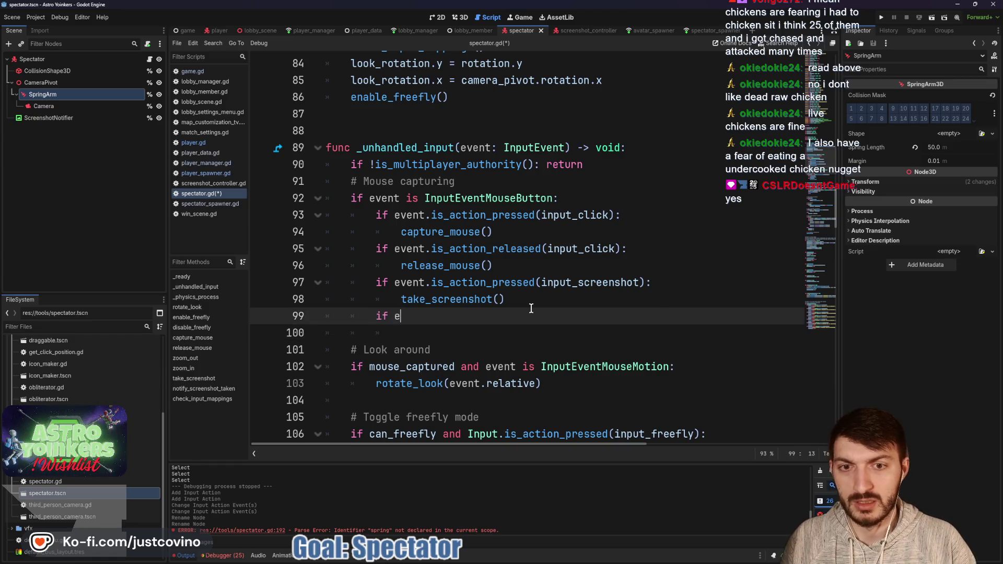
type("is_ac")
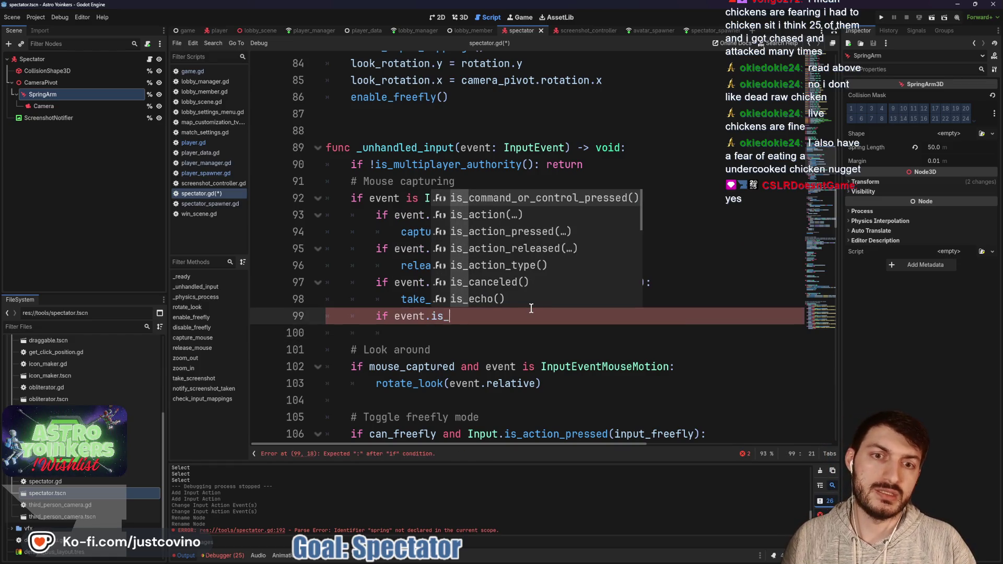
key("Down")
key("Return")
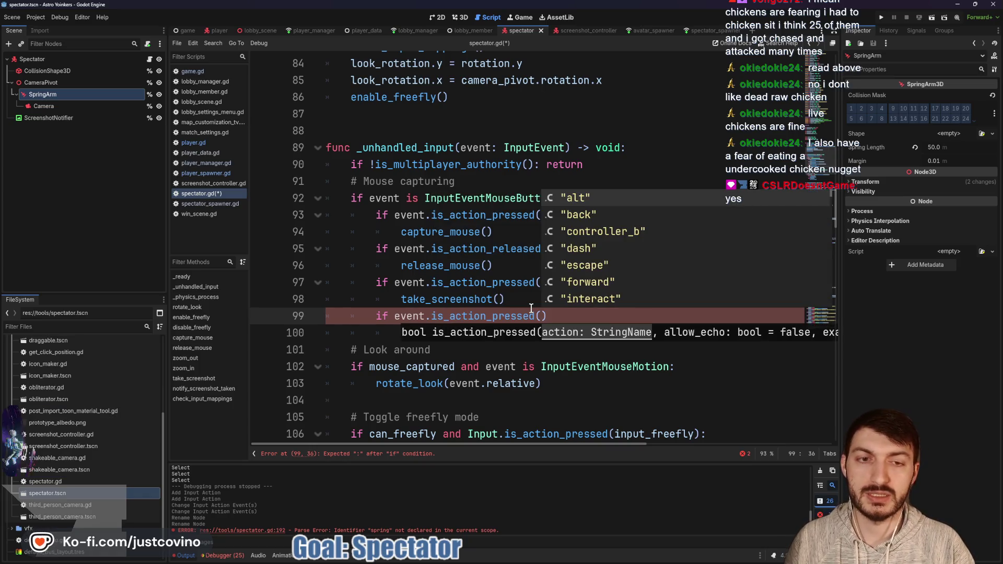
type("\"m")
key("BackSpace")
key("BackSpace")
key("BackSpace")
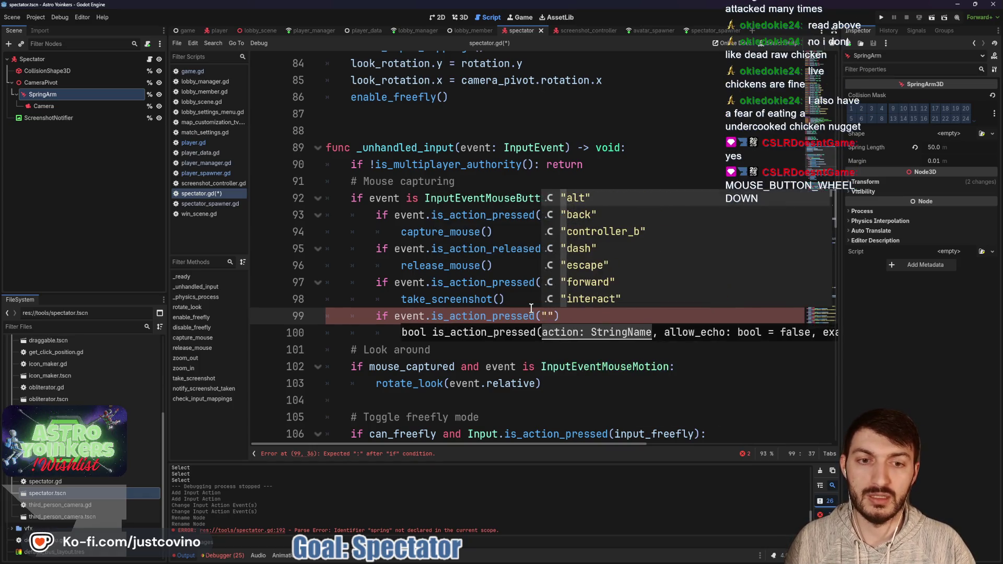
type("inpu")
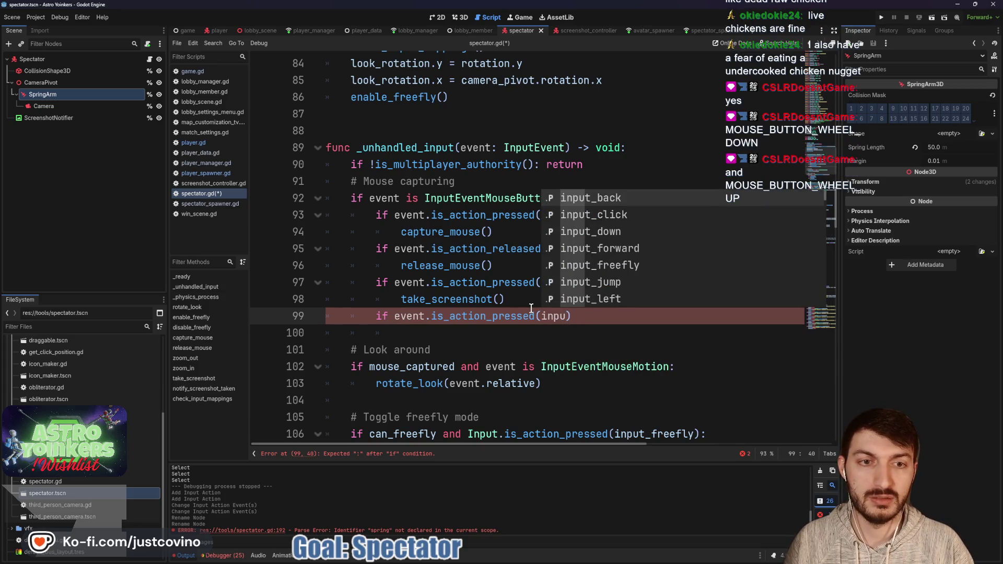
type("t_z")
key("Return")
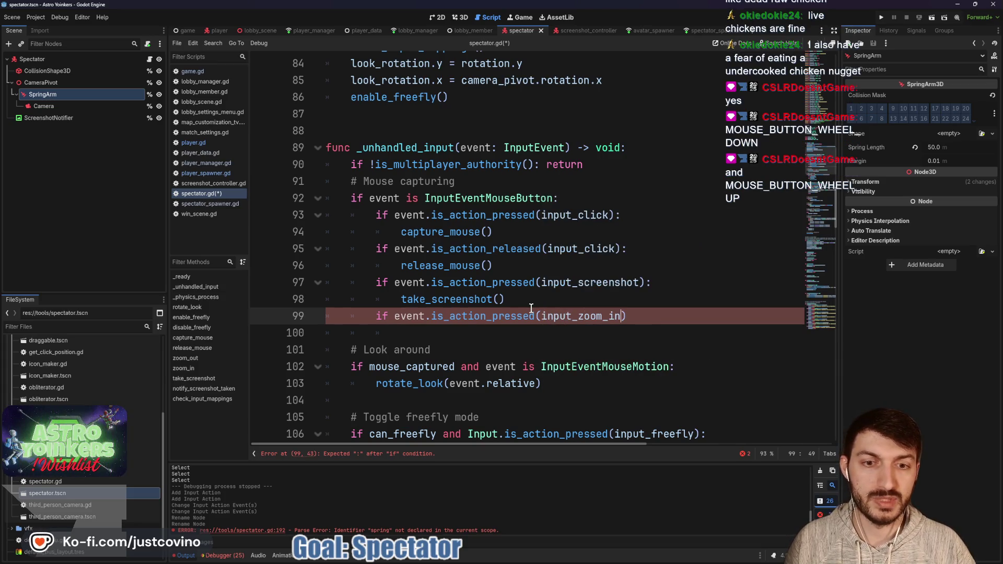
type(":")
key("Return")
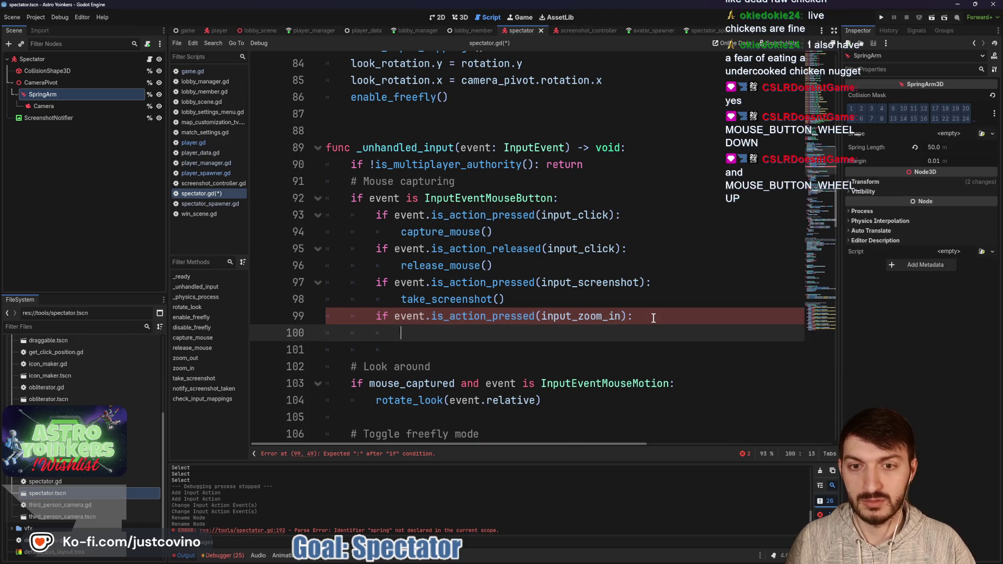
type("zo")
key("Return")
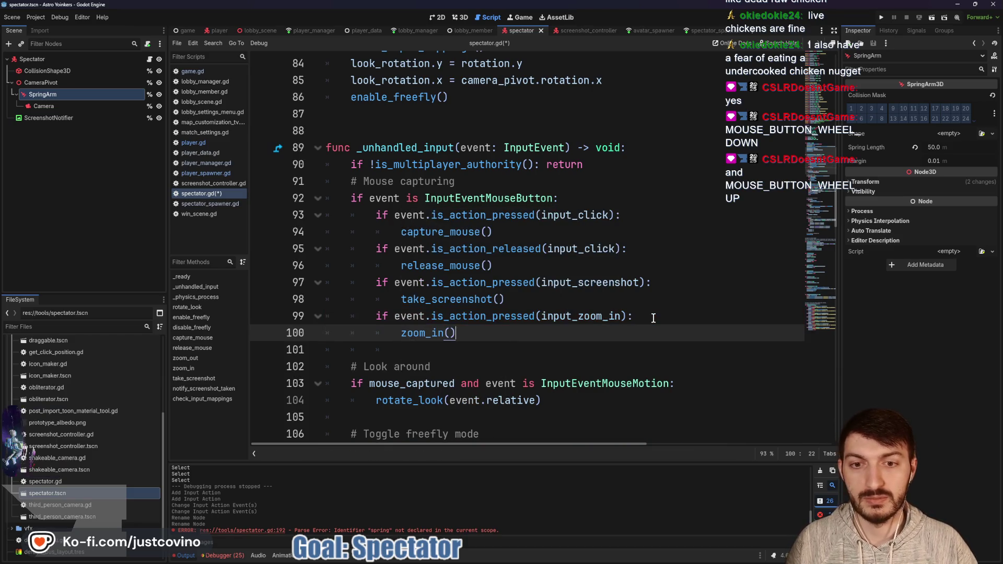
Step: Add an input_zoom_out is_action_pressed check that calls zoom_out(), and save
key("Return")
type("ent.is")
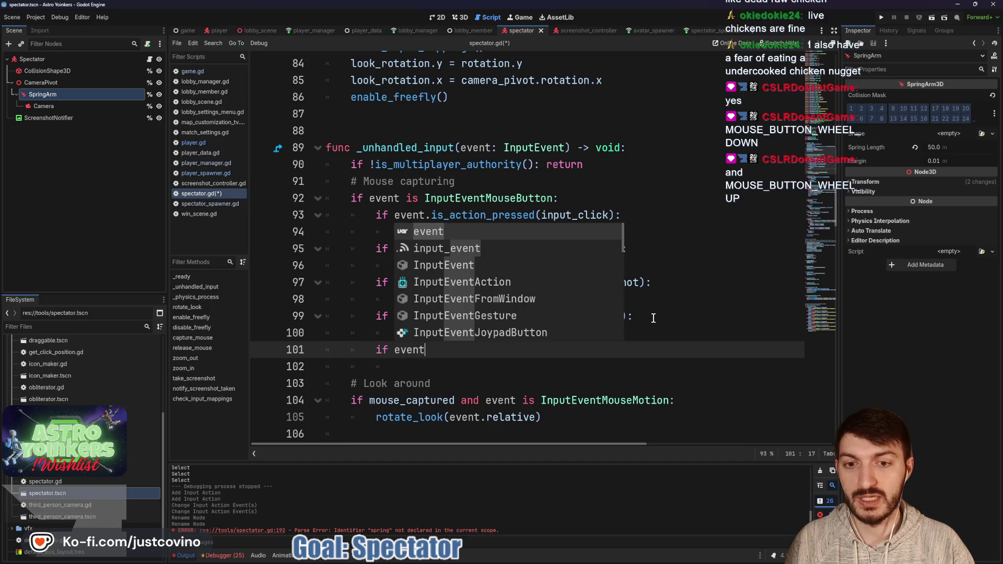
type("_action")
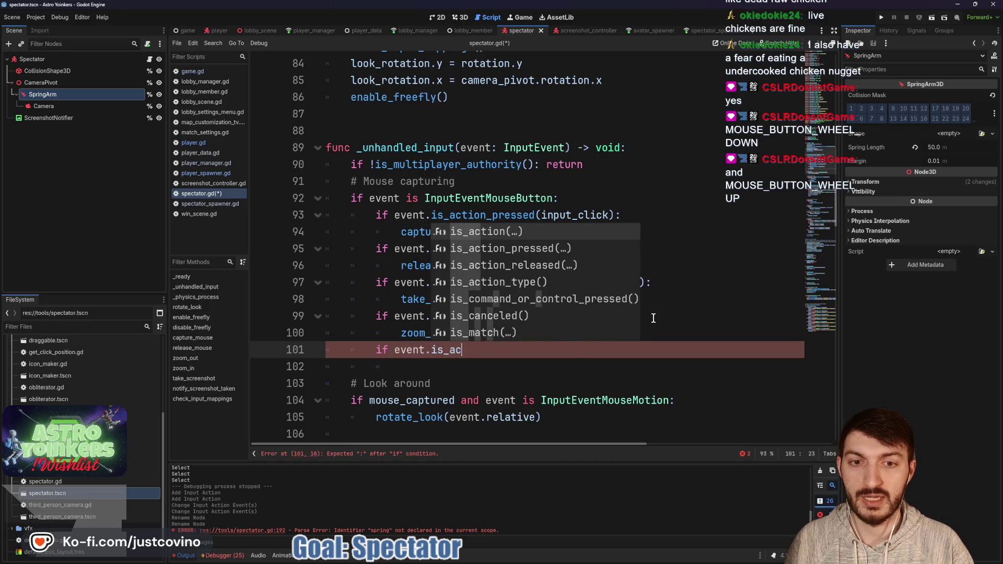
key("Down")
key("Return")
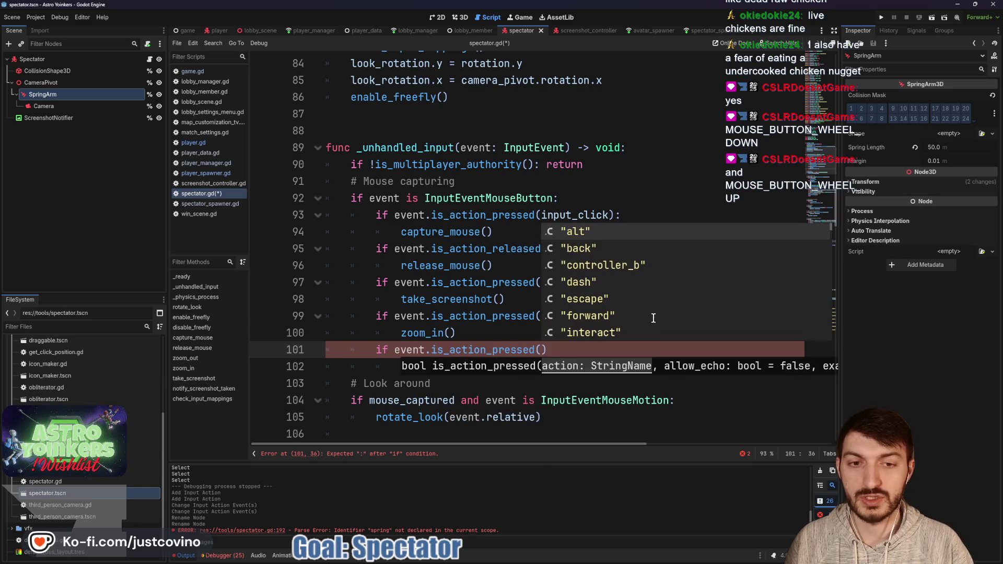
type("zoom")
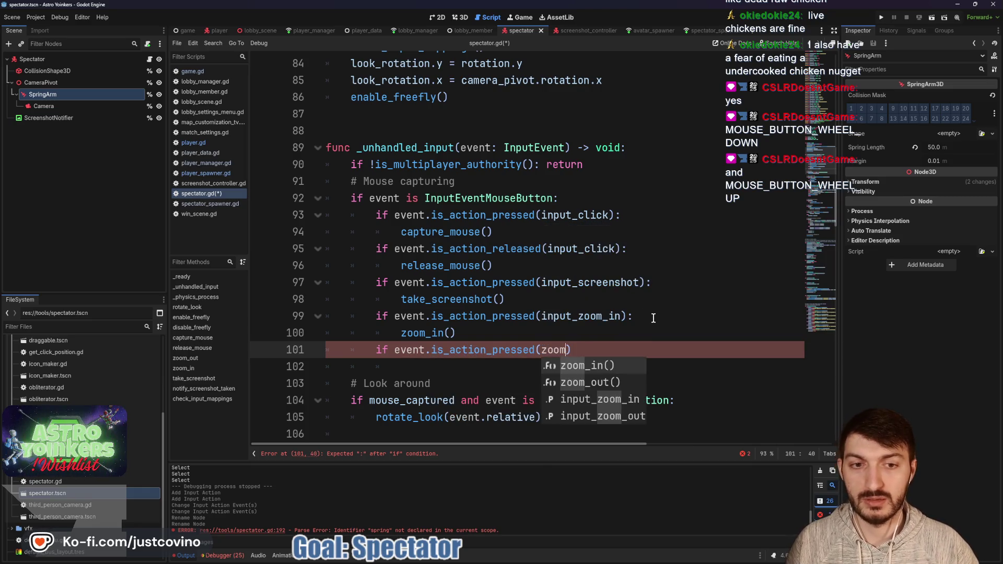
key("BackSpace")
key("BackSpace")
key("BackSpace")
type("nput_zoom")
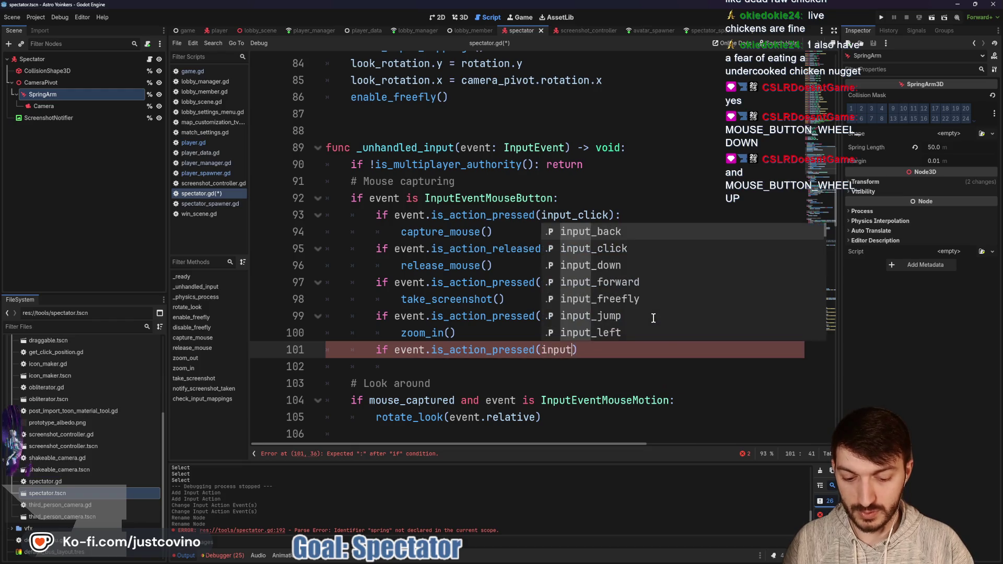
type("_out)")
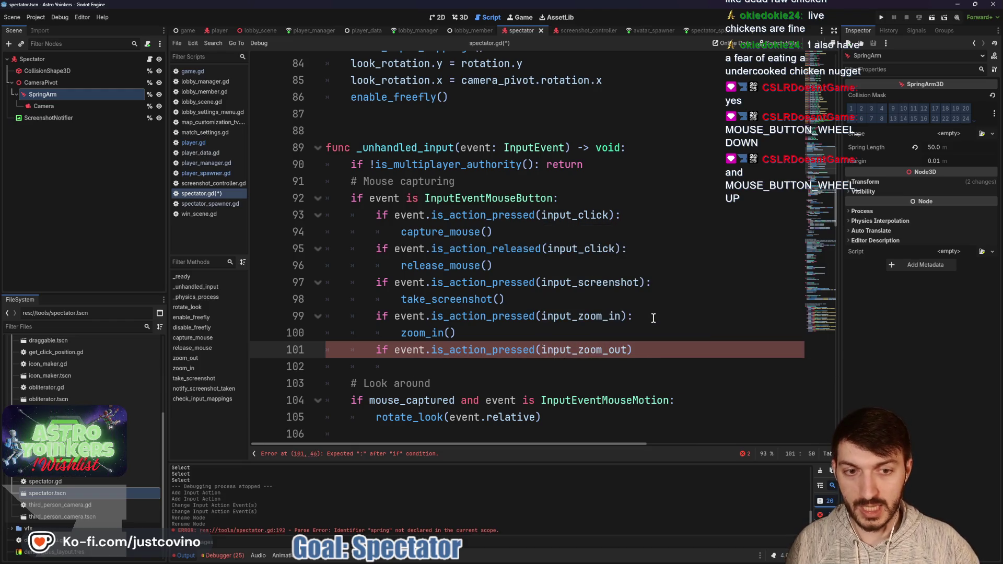
type(":")
key("Return")
type("zoom__")
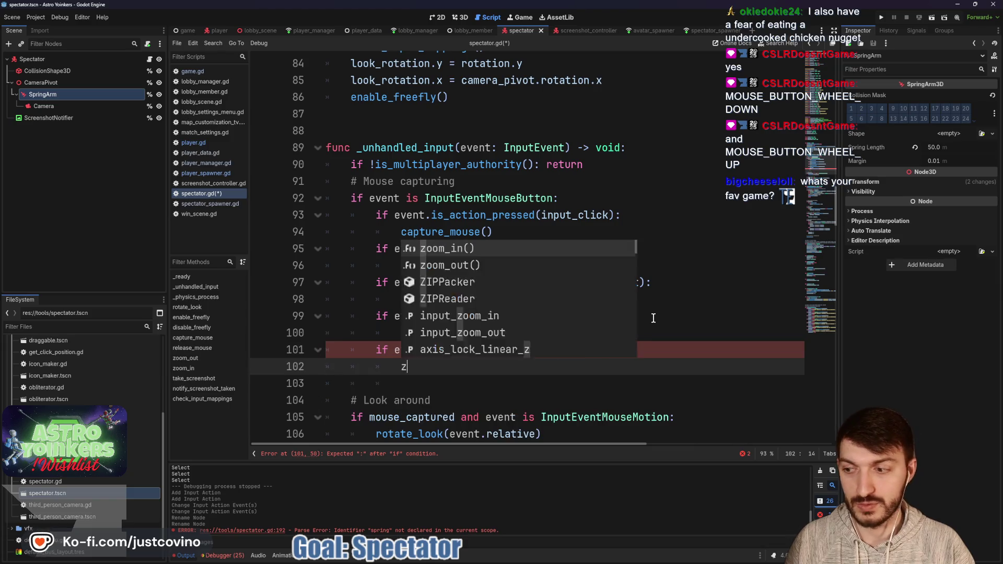
key("BackSpace")
type("o")
key("Return")
key("ctrl+s")
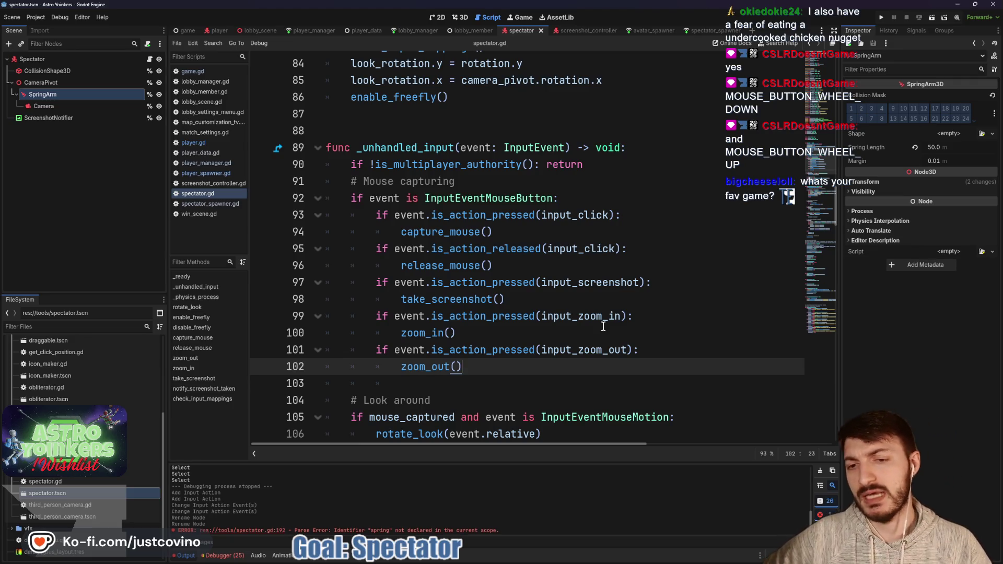
Step: Remove the extra indentation below the zoom_out() call, save again, and run the project
key("Down")
key("BackSpace")
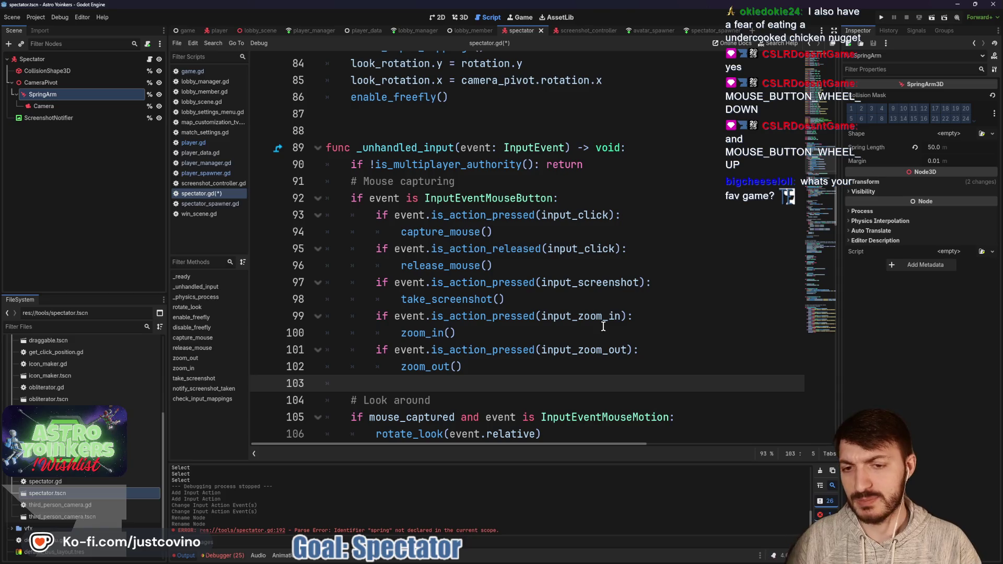
key("ctrl+s")
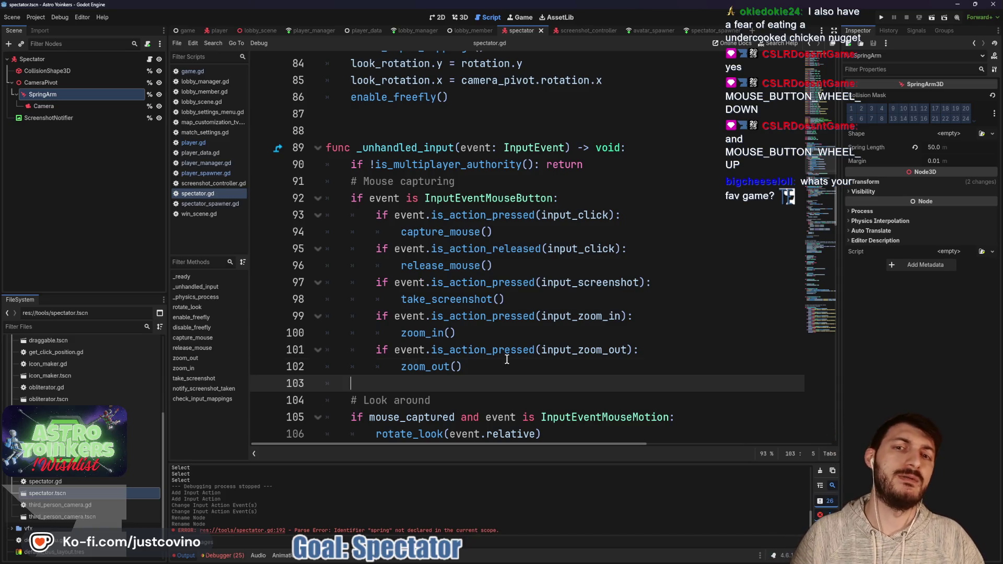
left_click(507, 359)
scroll(500, 360, "down", 1)
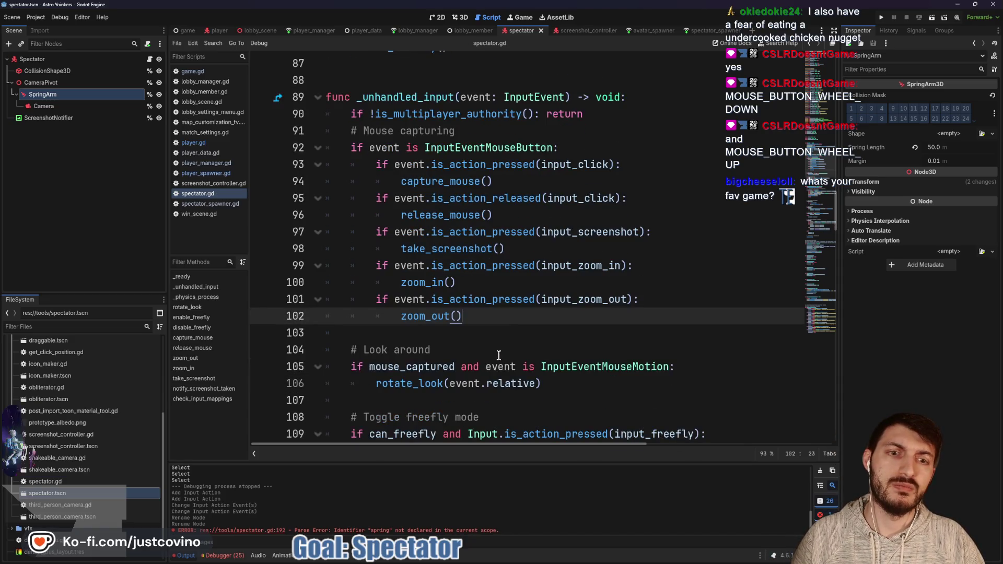
left_click(434, 335)
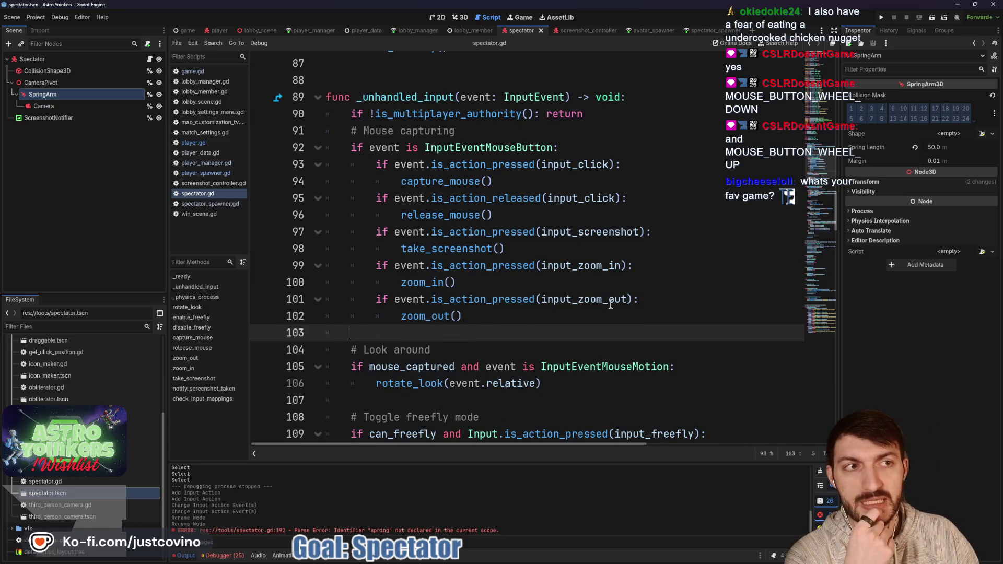
left_click(880, 17)
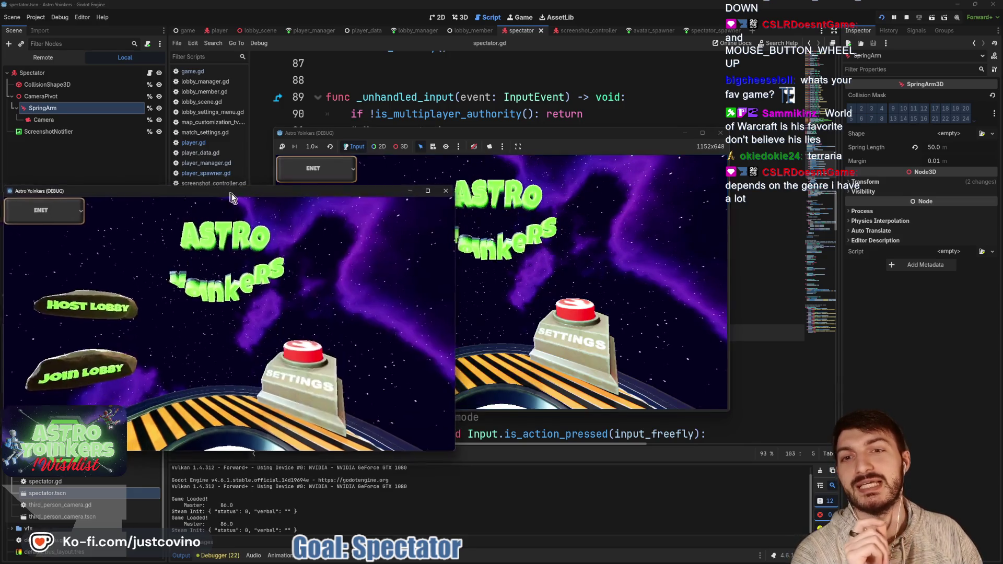
Step: Arrange the two game windows side by side and host a private lobby
left_click_drag(229, 193, 700, 170)
left_click_drag(613, 134, 377, 158)
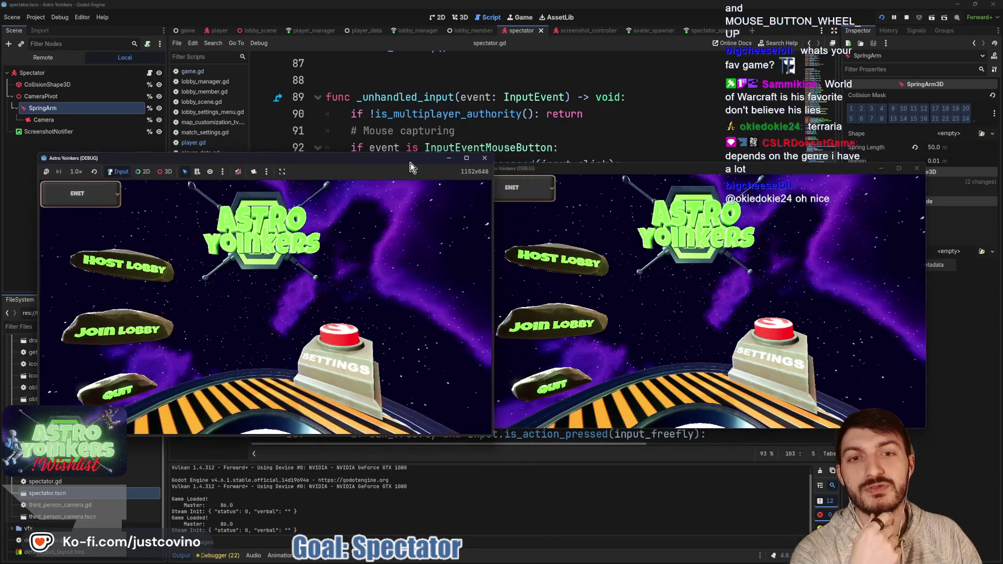
left_click_drag(626, 169, 659, 170)
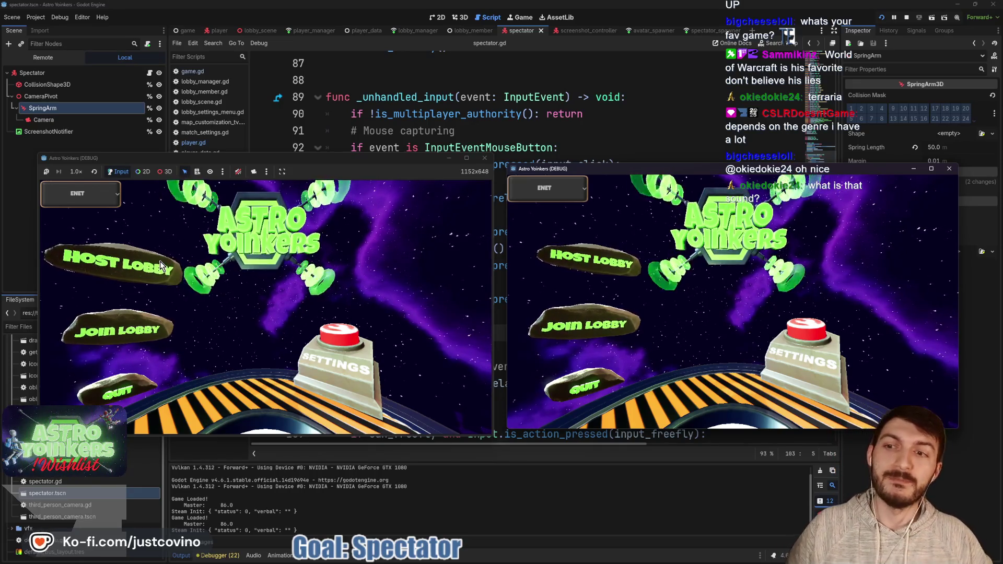
left_click(144, 269)
left_click(251, 249)
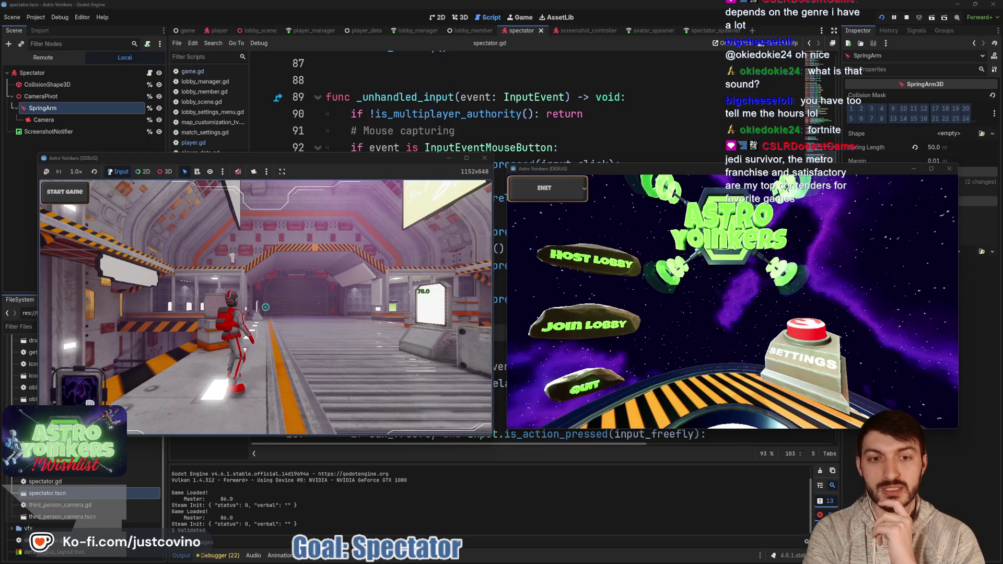
Step: Walk into the Asteroid Map, enter spectator mode with the spectate console command, look around, then stop the game
key("w")
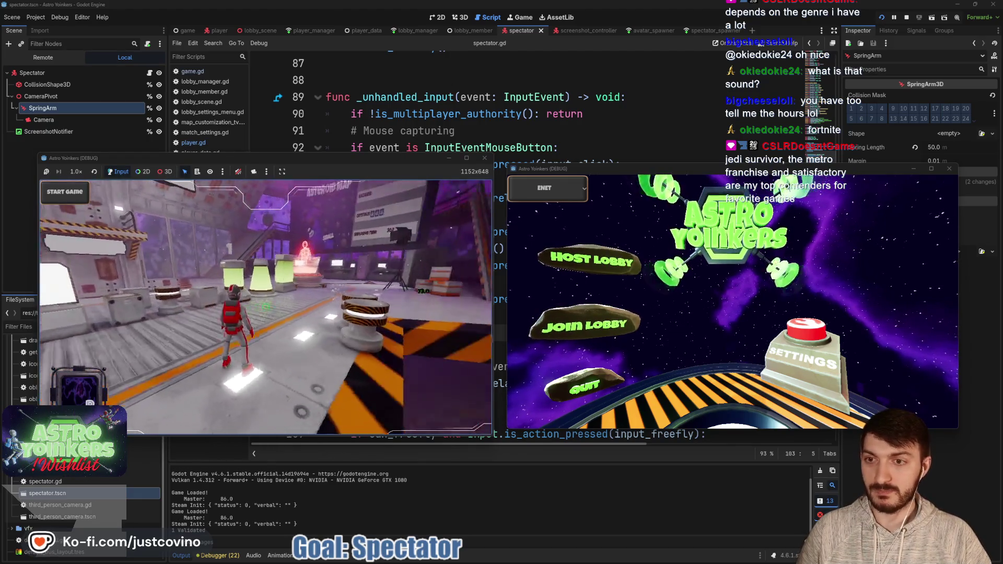
key("grave")
type("spectate")
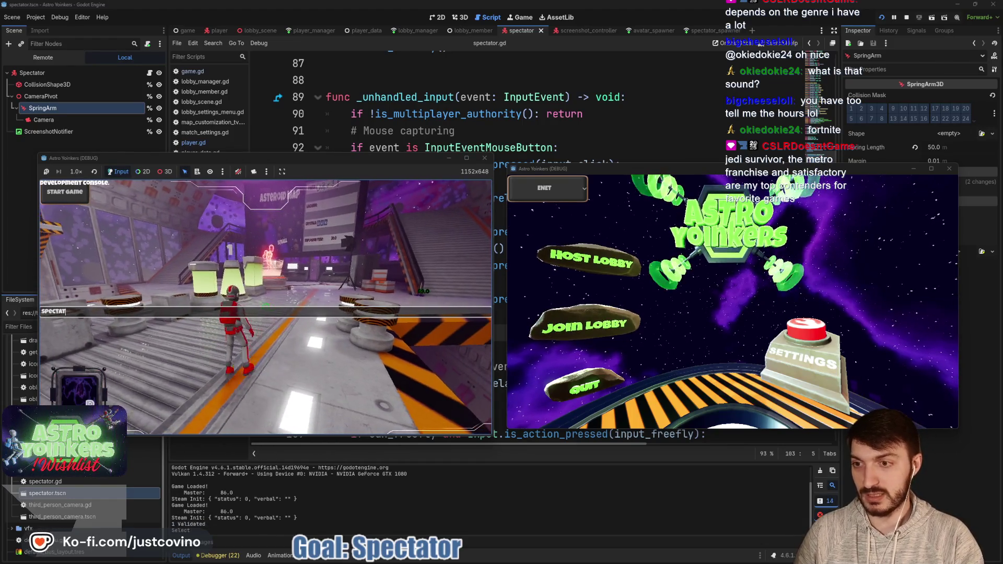
key("Return")
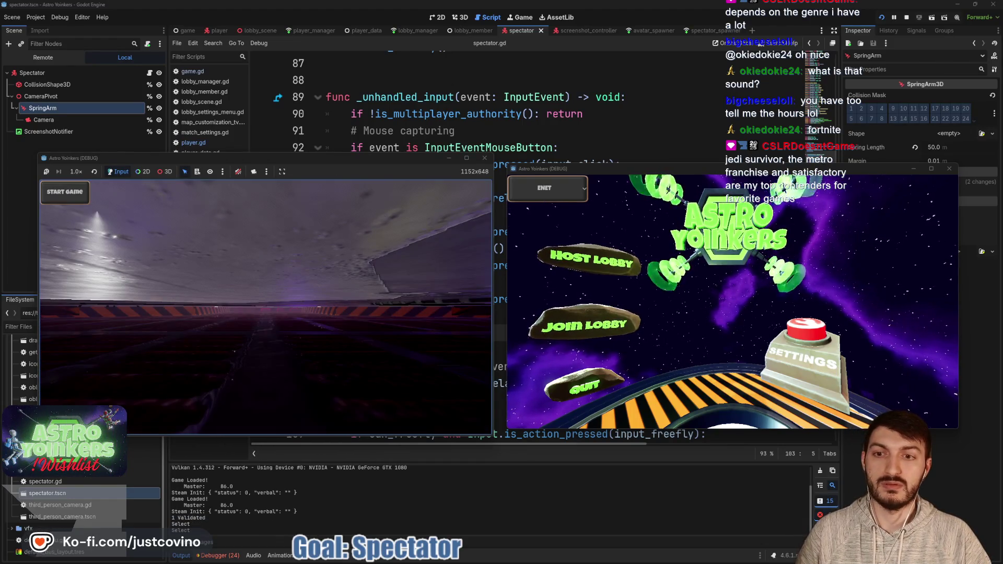
left_click(266, 307)
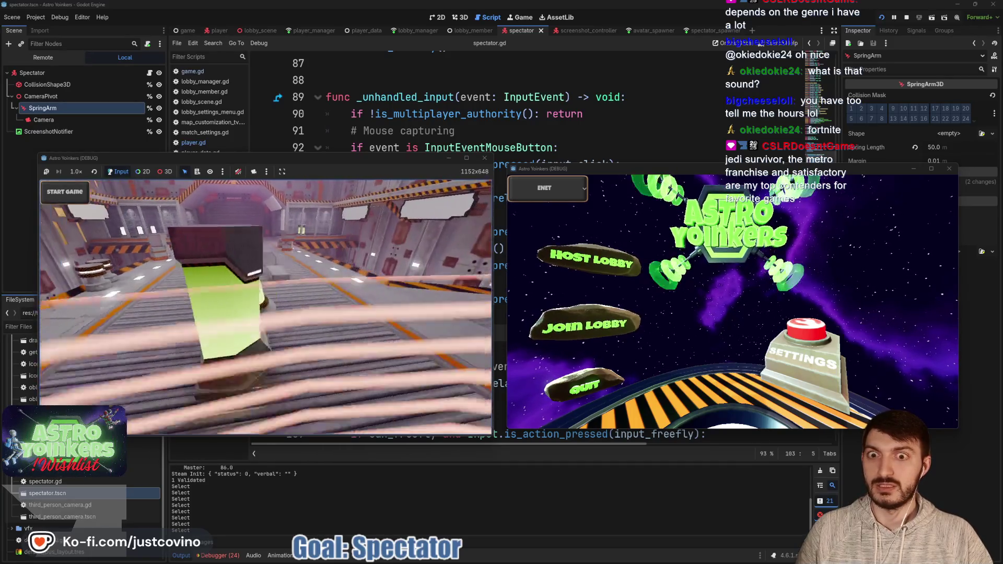
key("F8")
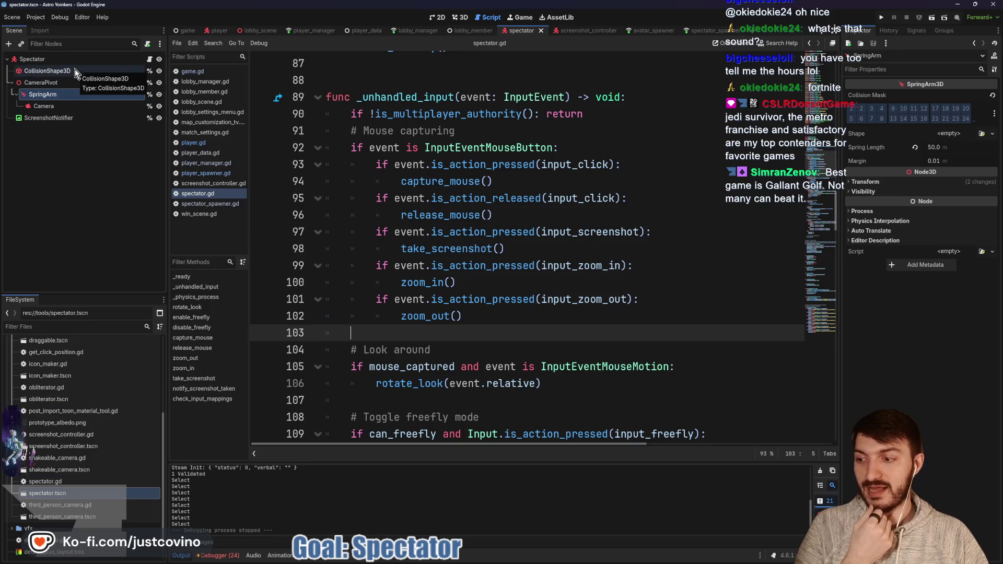
Step: Change the Spectator node's Input Up action from up to interact and save the scene
mouse_move(535, 228)
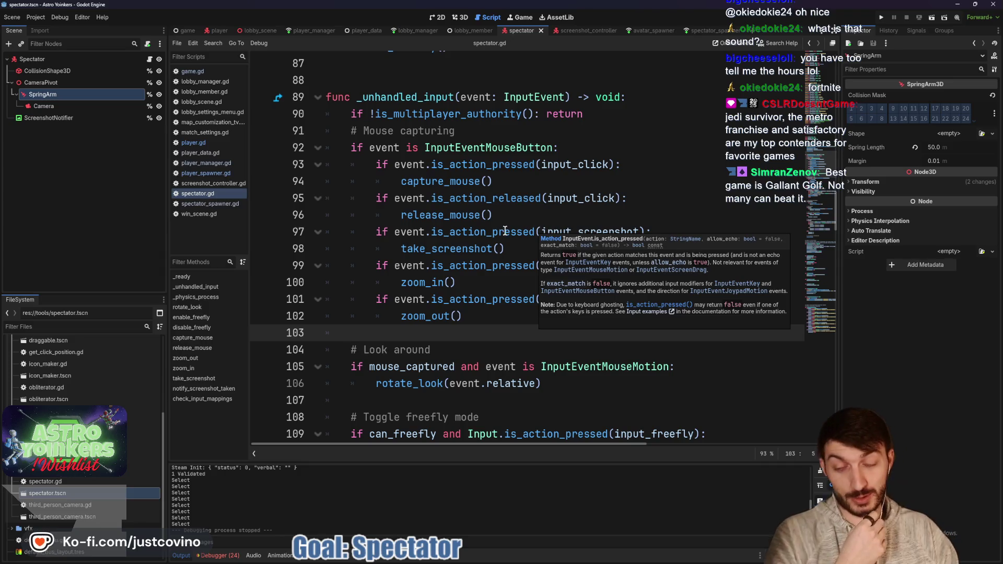
scroll(496, 245, "up", 2)
left_click(47, 59)
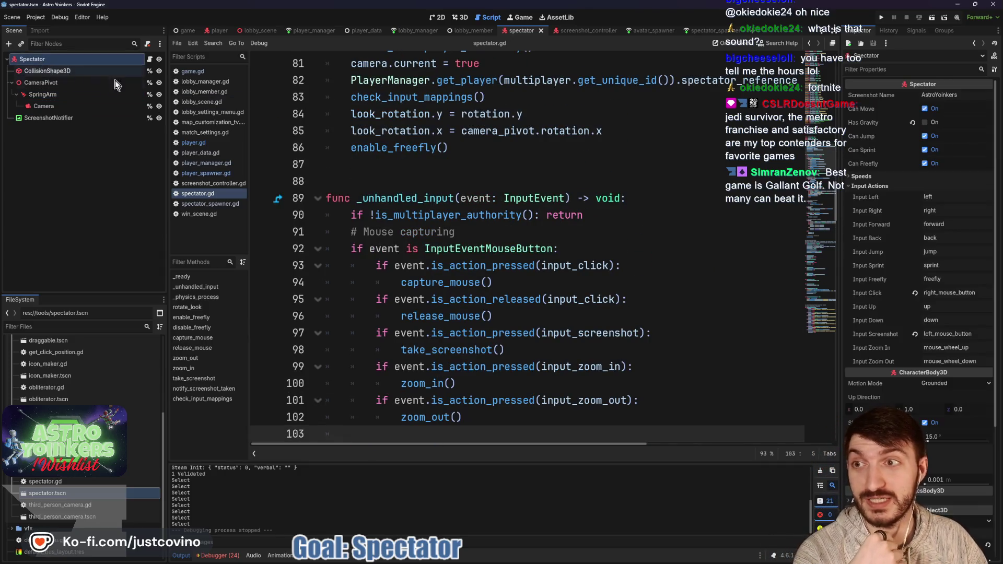
double_click(934, 308)
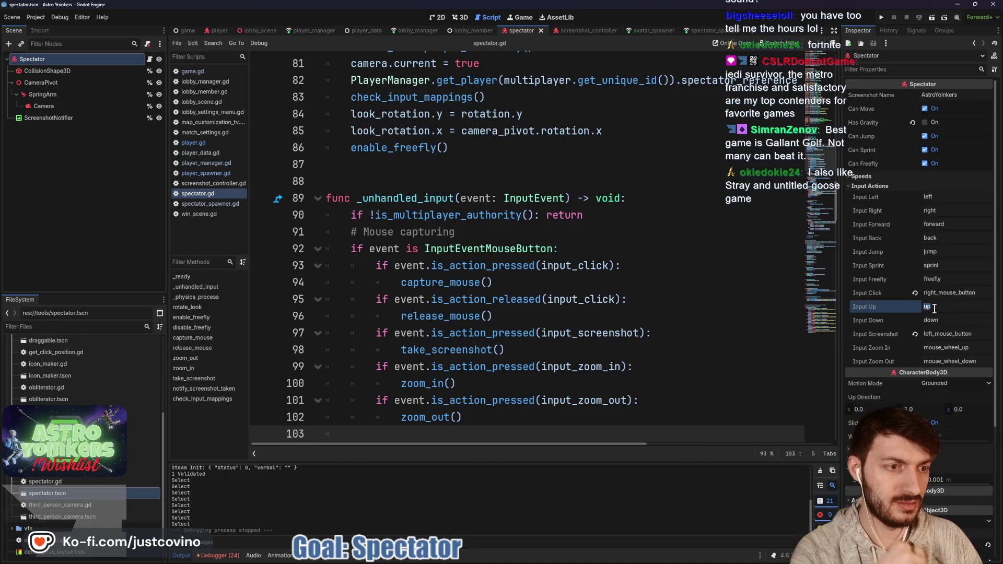
type("interact")
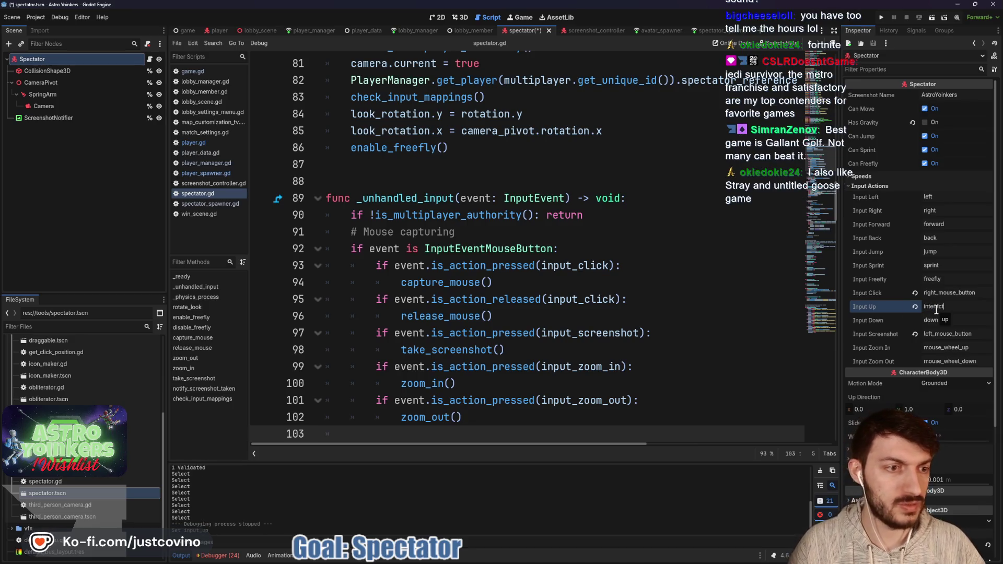
left_click(678, 303)
key("ctrl+s")
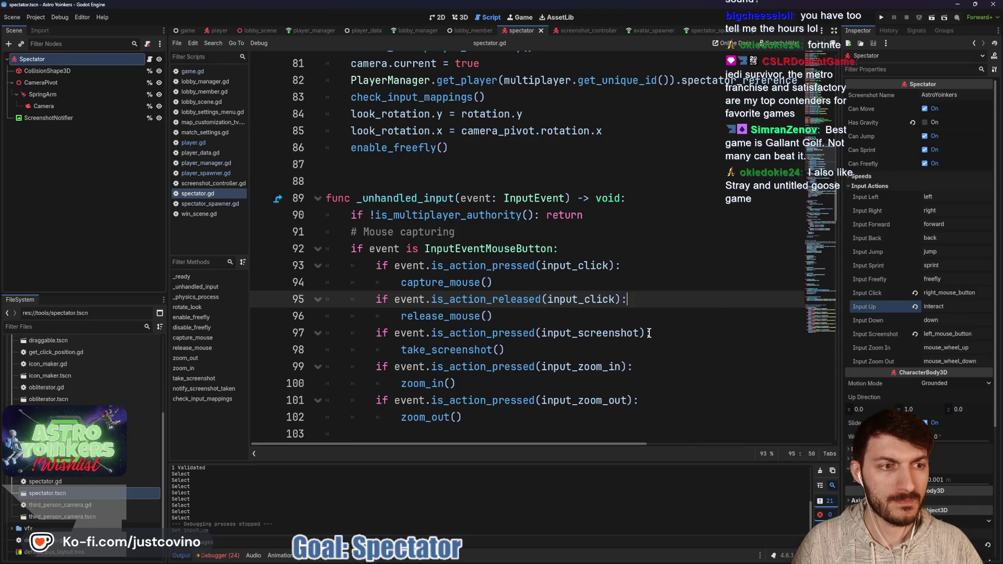
left_click(40, 18)
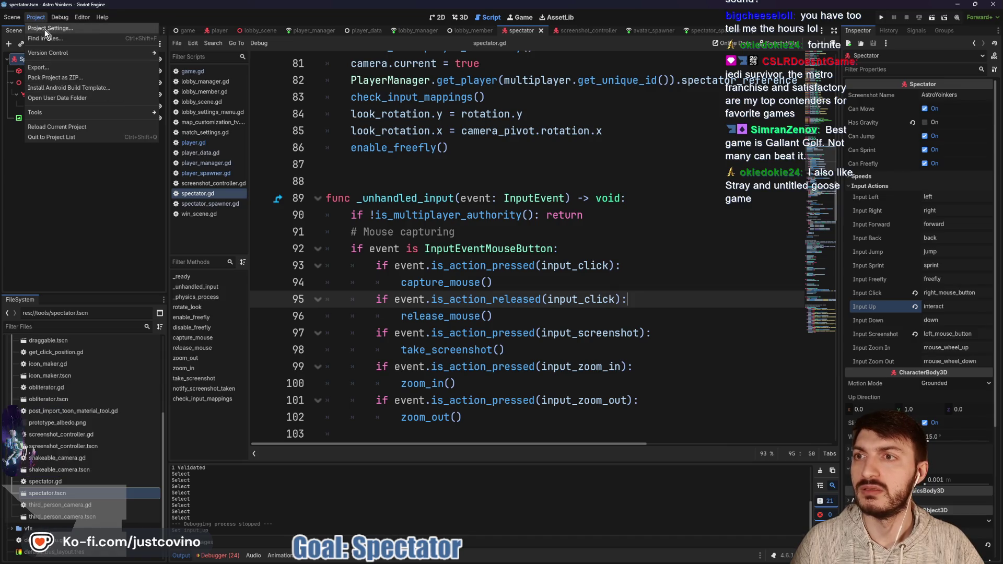
Step: Delete the mouse_wheel_down and mouse_wheel_up actions from the Input Map, then close Project Settings
left_click(44, 28)
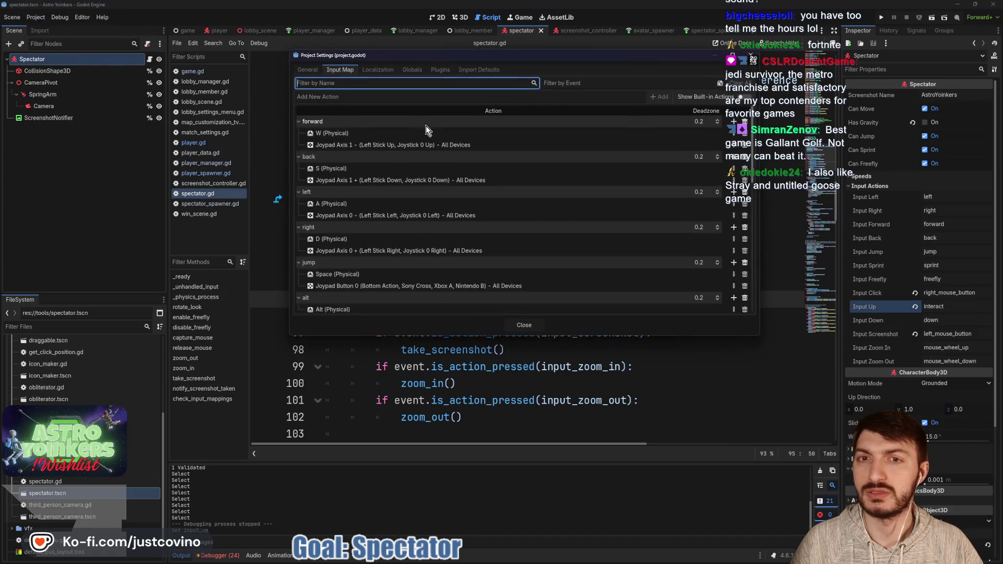
scroll(390, 201, "down", 2)
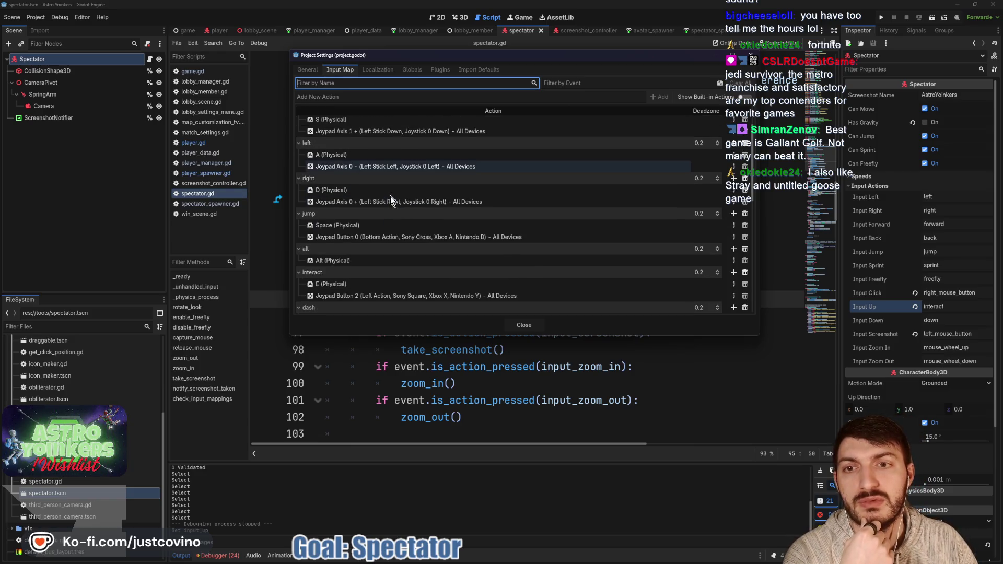
scroll(391, 197, "down", 1)
scroll(390, 197, "down", 2)
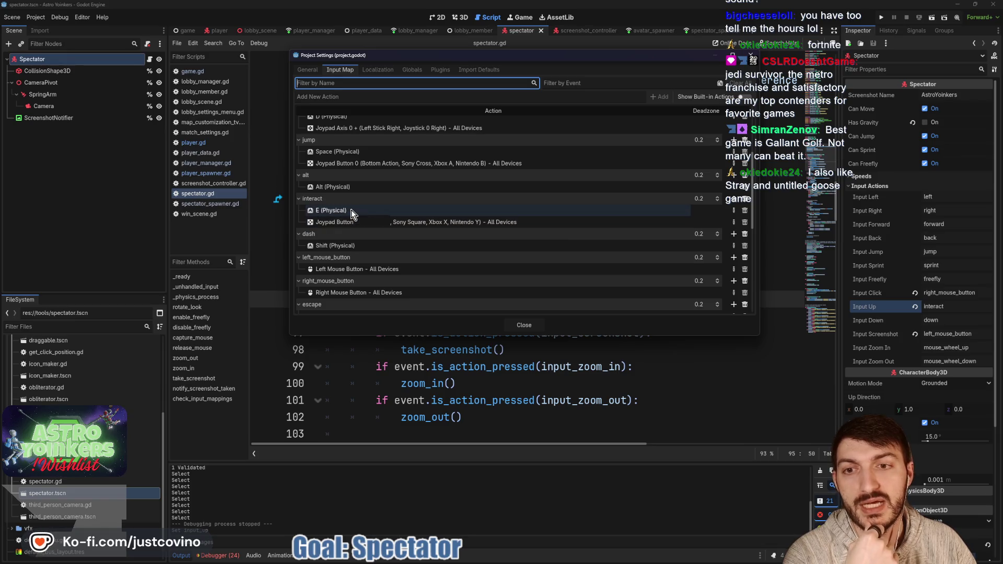
scroll(351, 213, "down", 1)
scroll(352, 214, "down", 1)
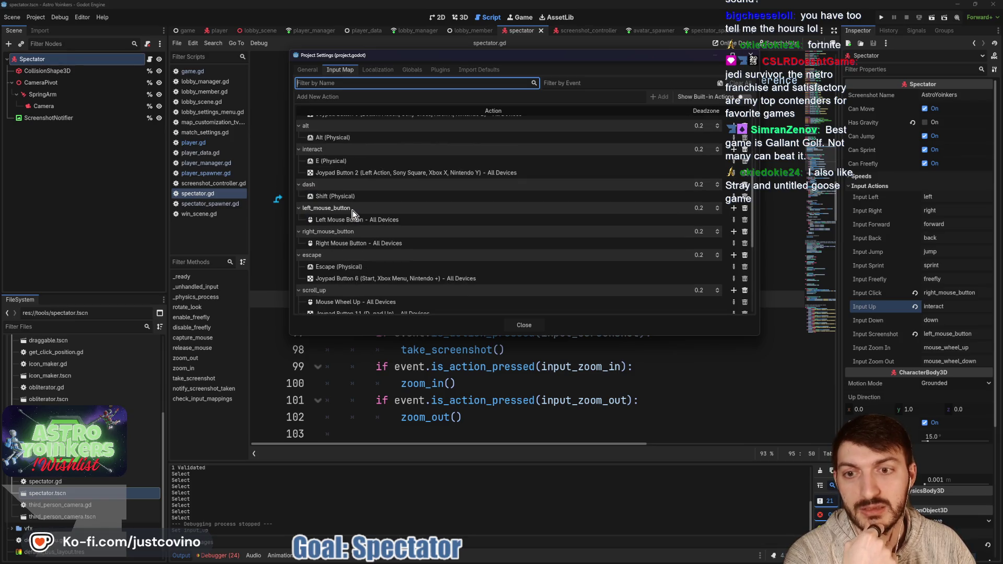
scroll(352, 213, "down", 2)
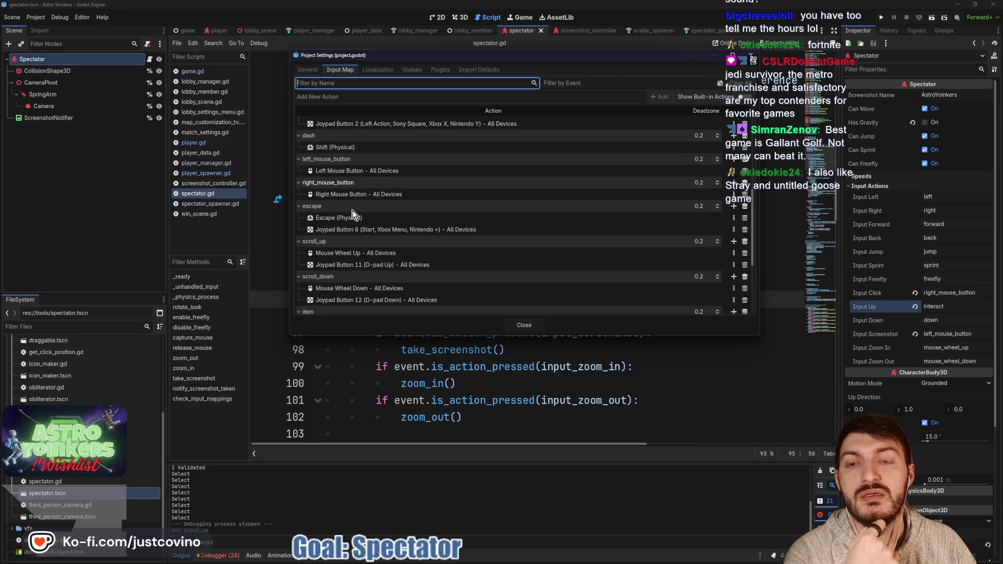
scroll(352, 213, "down", 2)
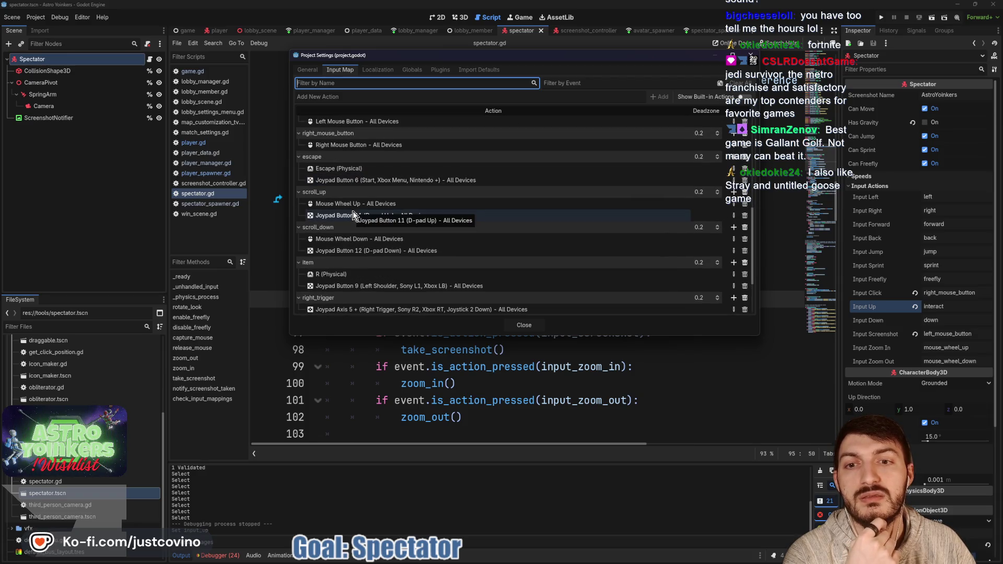
scroll(350, 236, "down", 1)
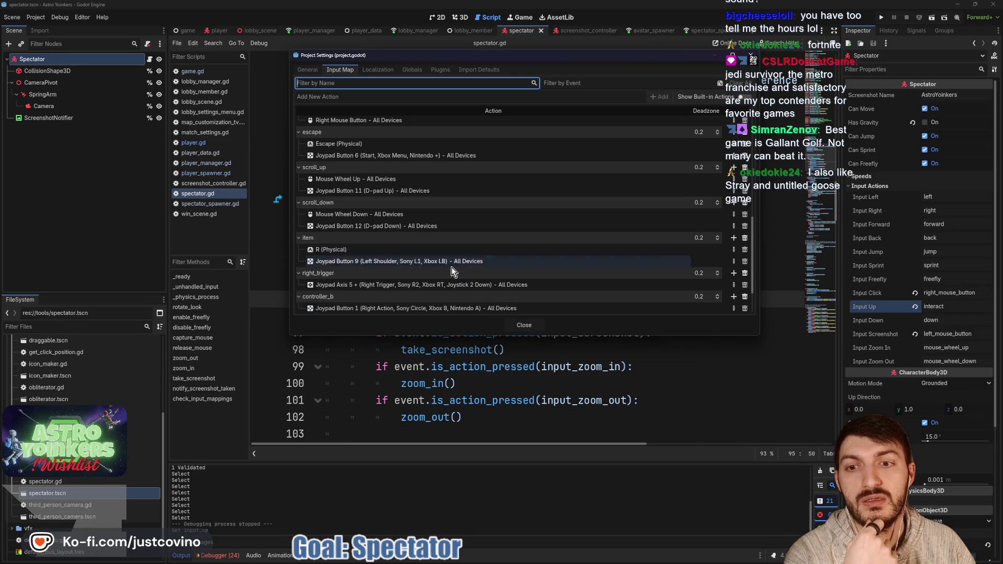
scroll(453, 271, "down", 2)
left_click(745, 294)
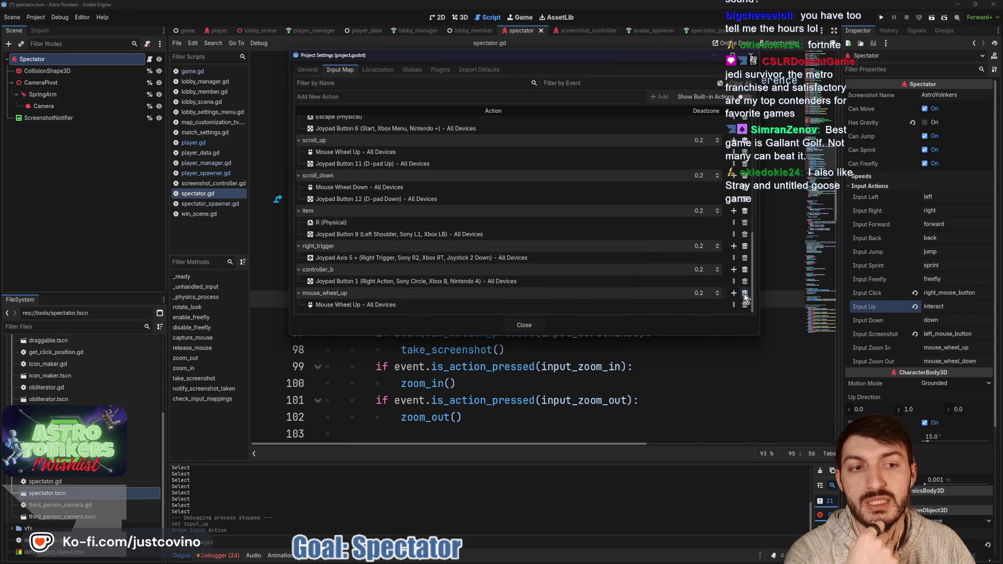
left_click(745, 294)
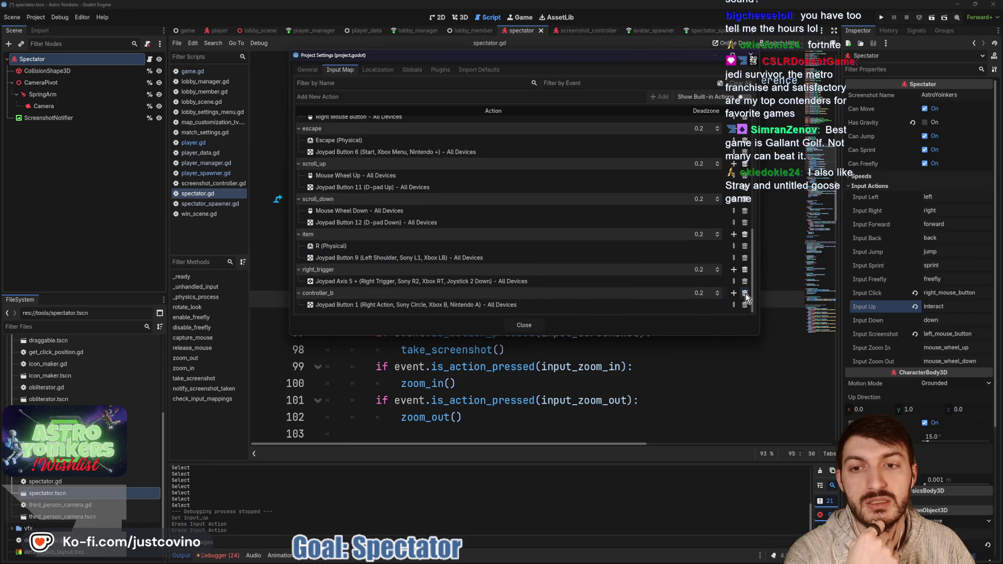
left_click(527, 324)
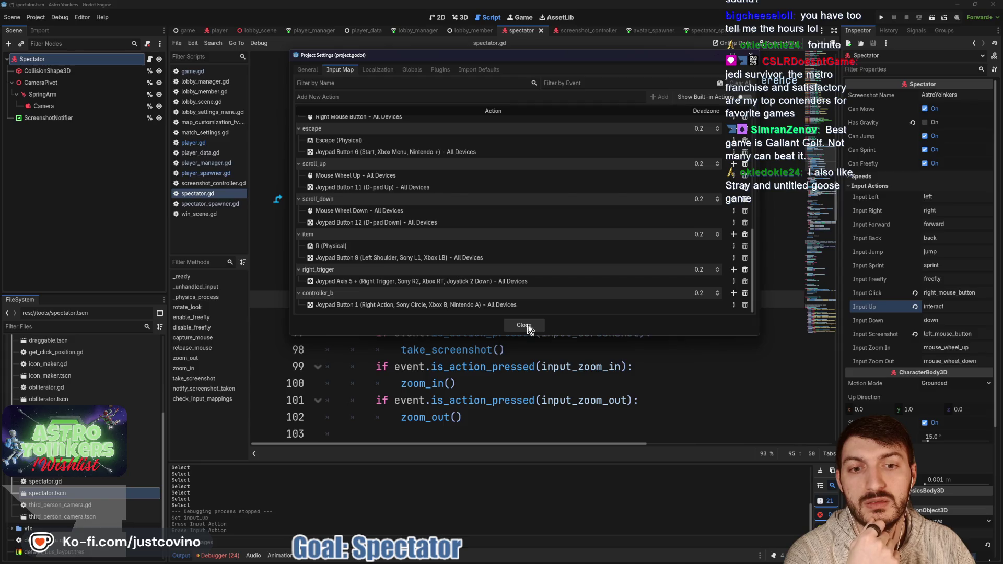
Step: Set the Spectator's Input Zoom In to scroll_up and Input Zoom Out to scroll_down
left_click_drag(985, 334, 906, 337)
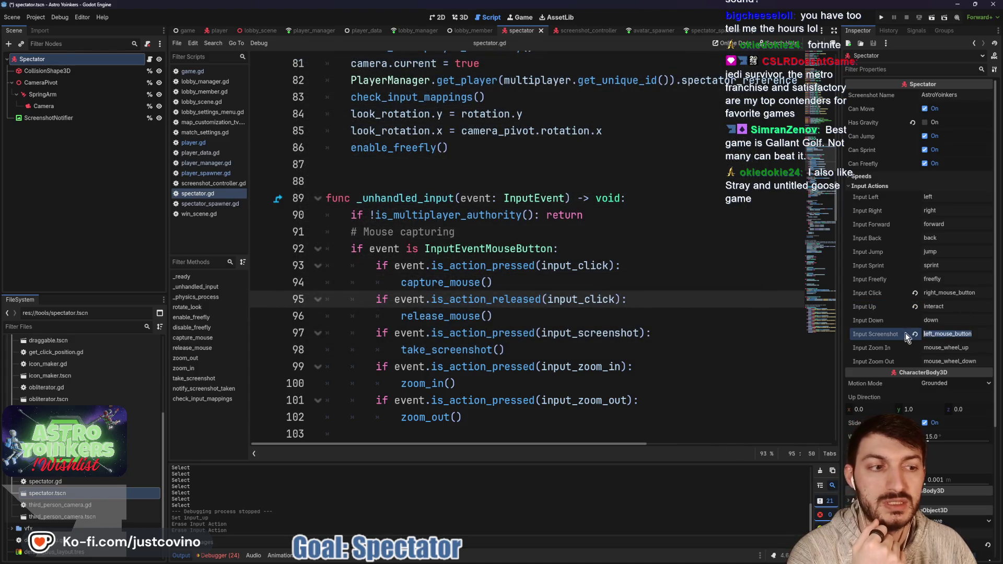
left_click_drag(972, 348, 896, 350)
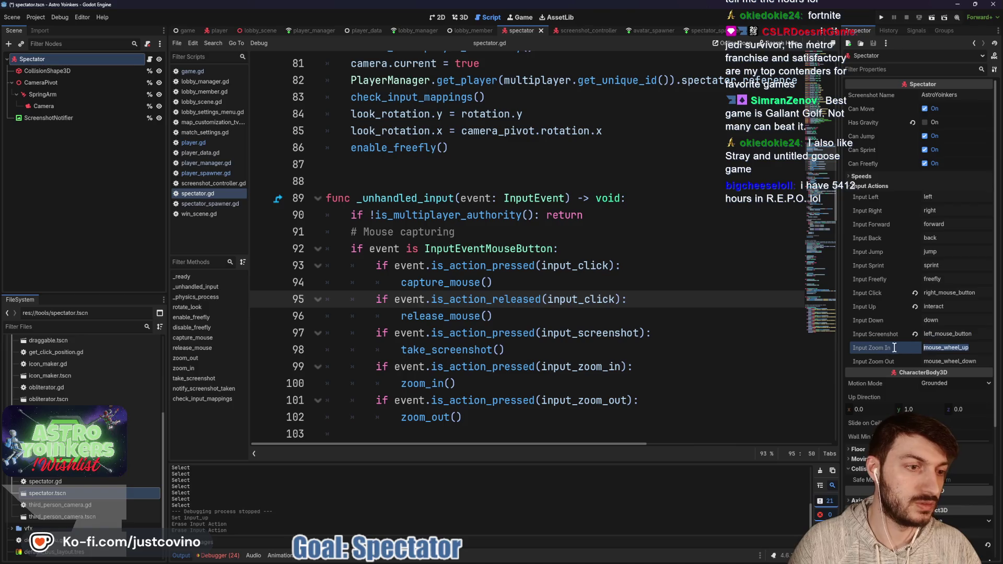
type("scroll")
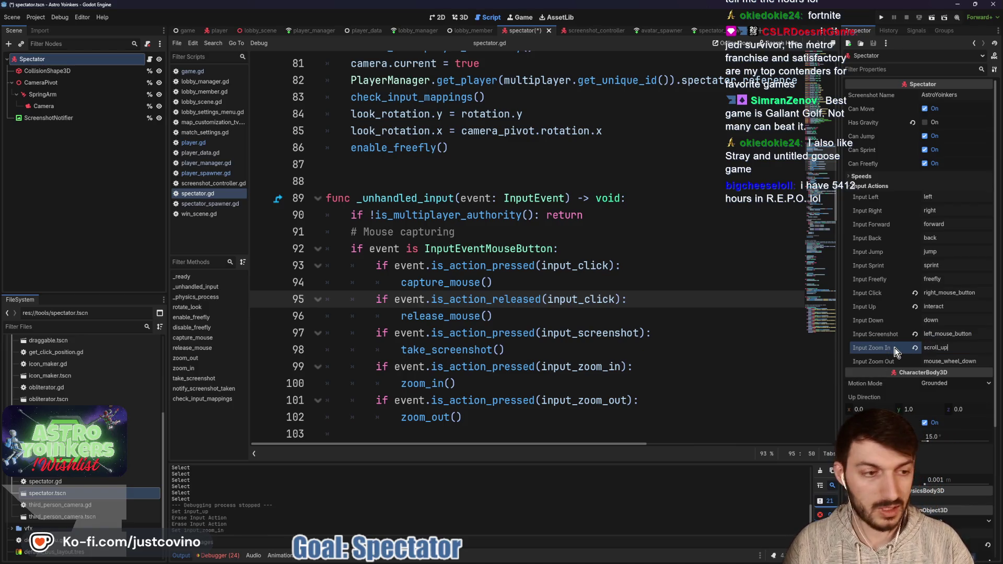
left_click(987, 358)
type("scroll")
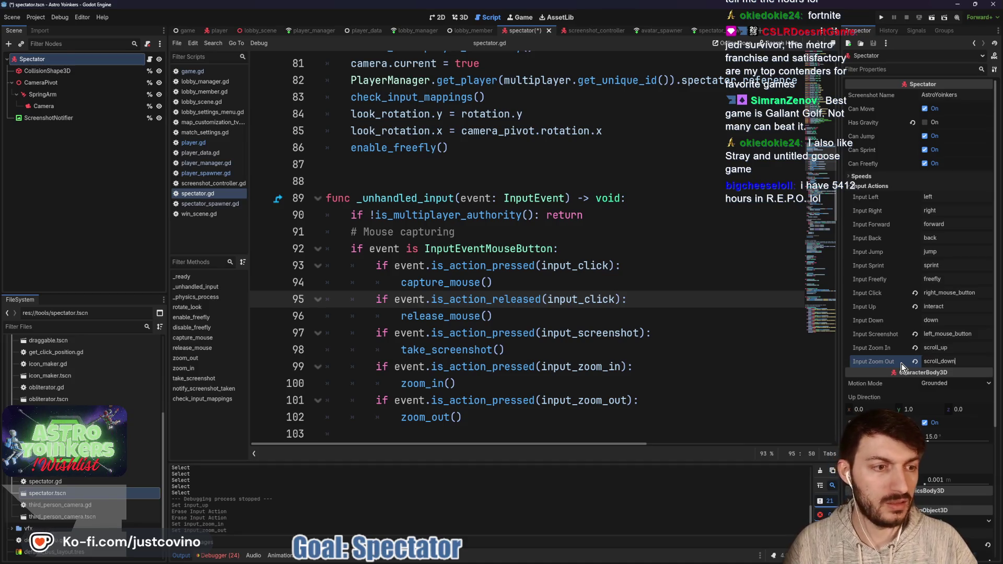
Step: Save the changes with Ctrl+S and bring the Steam window to the front
left_click(645, 250)
key("ctrl+s")
scroll(640, 291, "up", 6)
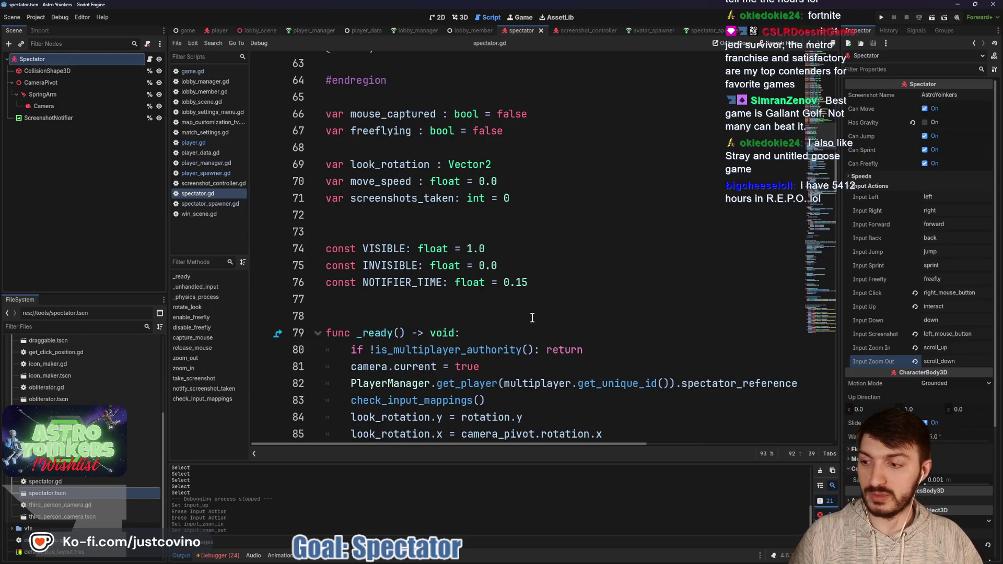
scroll(539, 321, "up", 5)
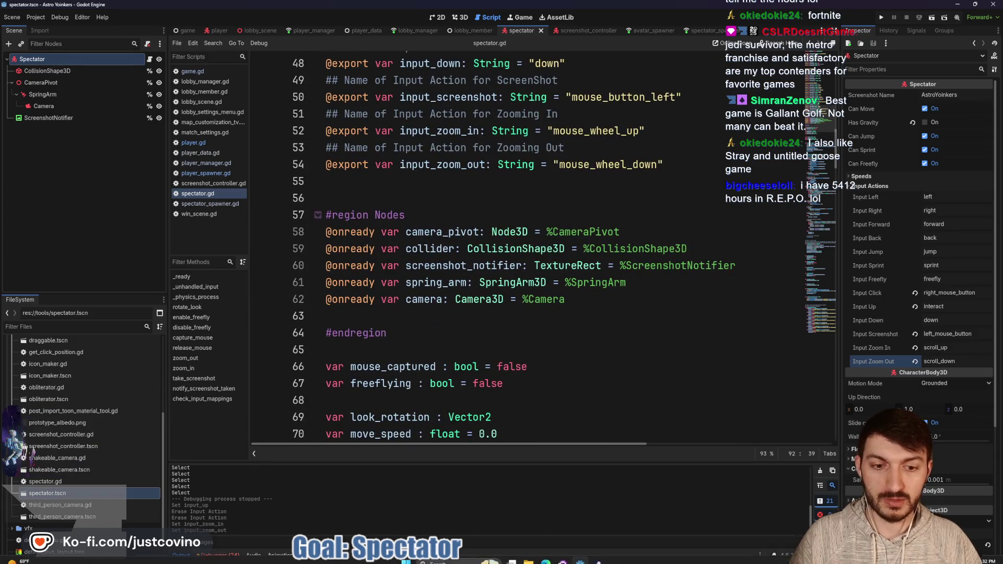
left_click(596, 556)
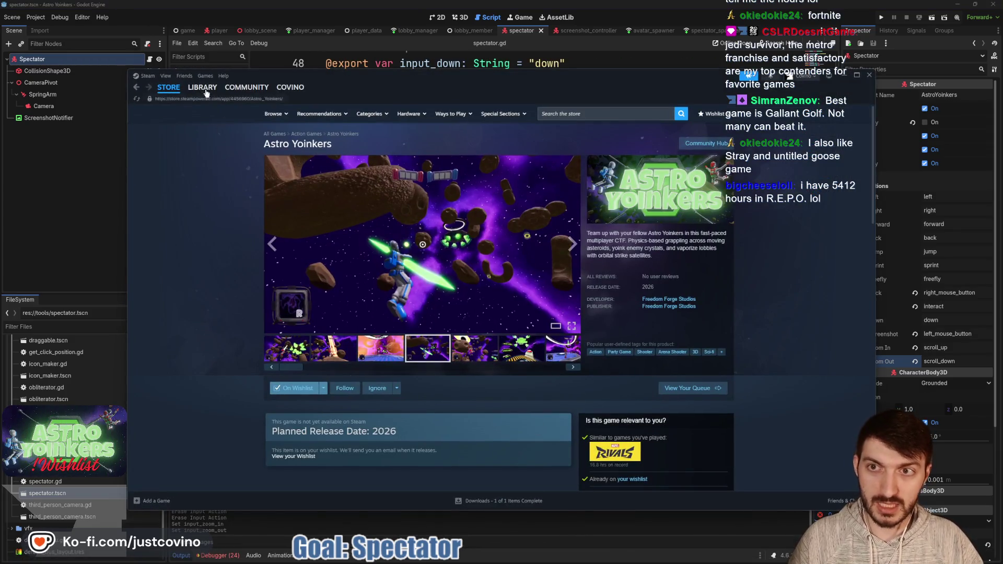
Step: Open the R.E.P.O. page in the Steam library, then return to spectator.gd in Godot
left_click(203, 87)
scroll(172, 297, "down", 5)
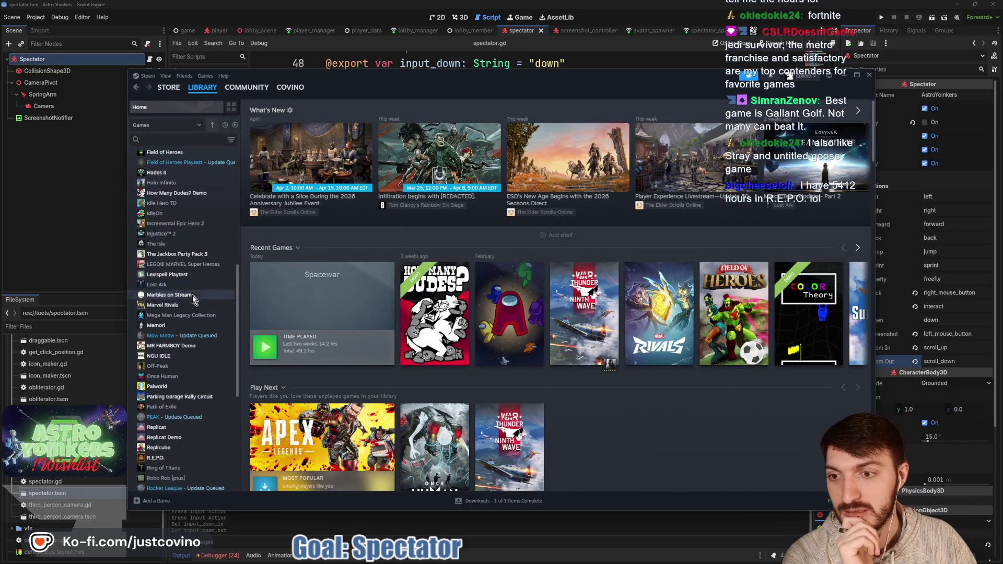
scroll(190, 314, "down", 3)
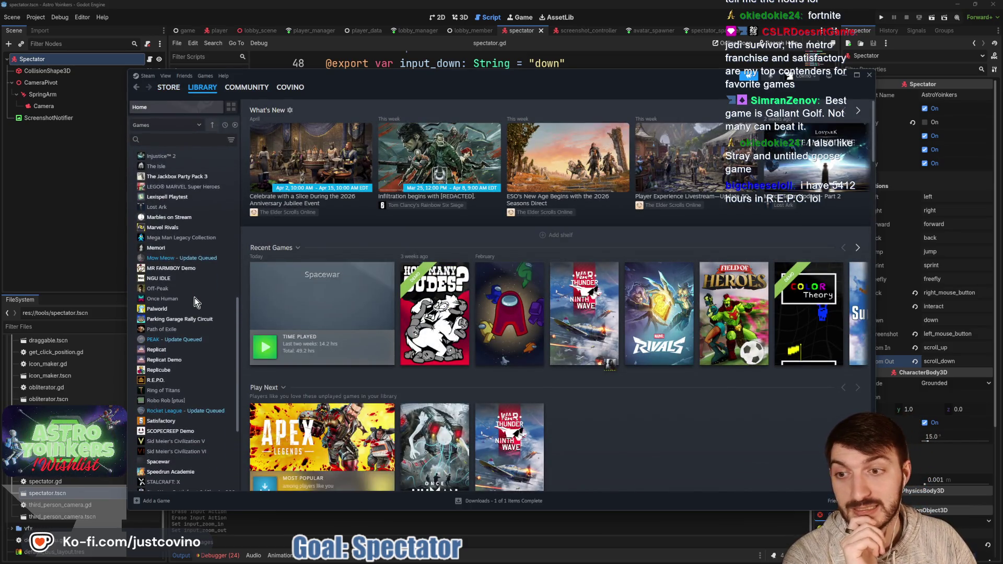
left_click(179, 382)
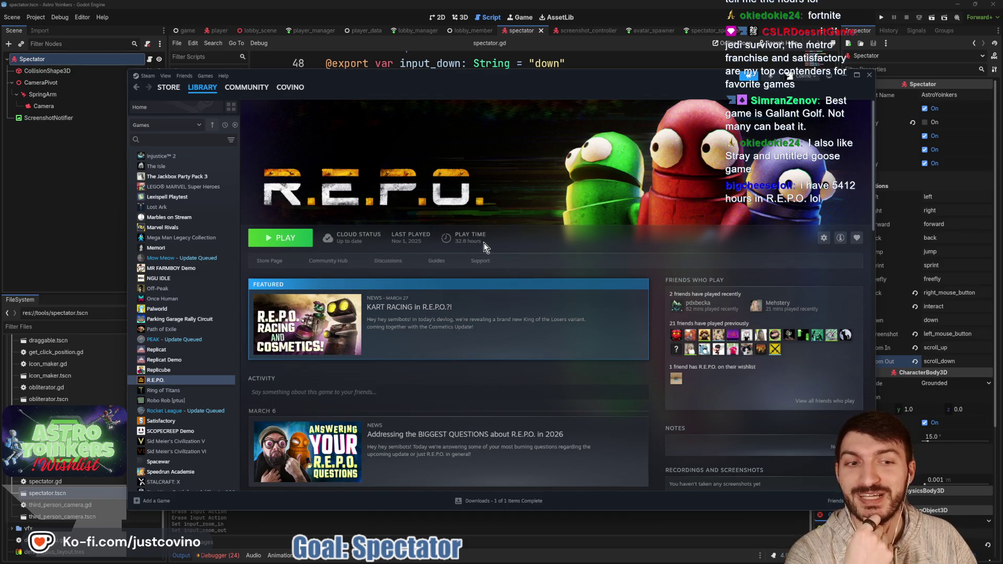
scroll(186, 269, "up", 5)
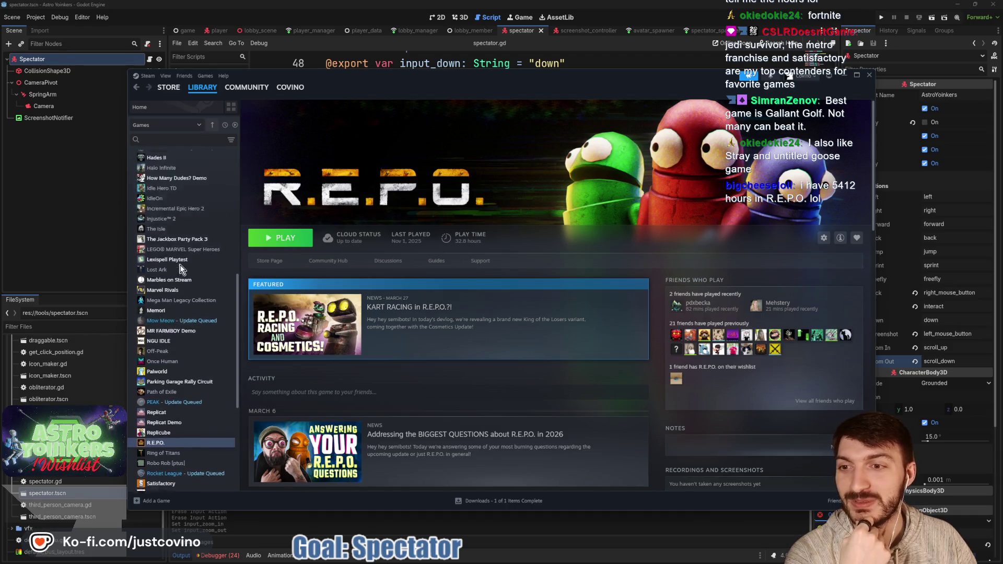
scroll(185, 269, "up", 7)
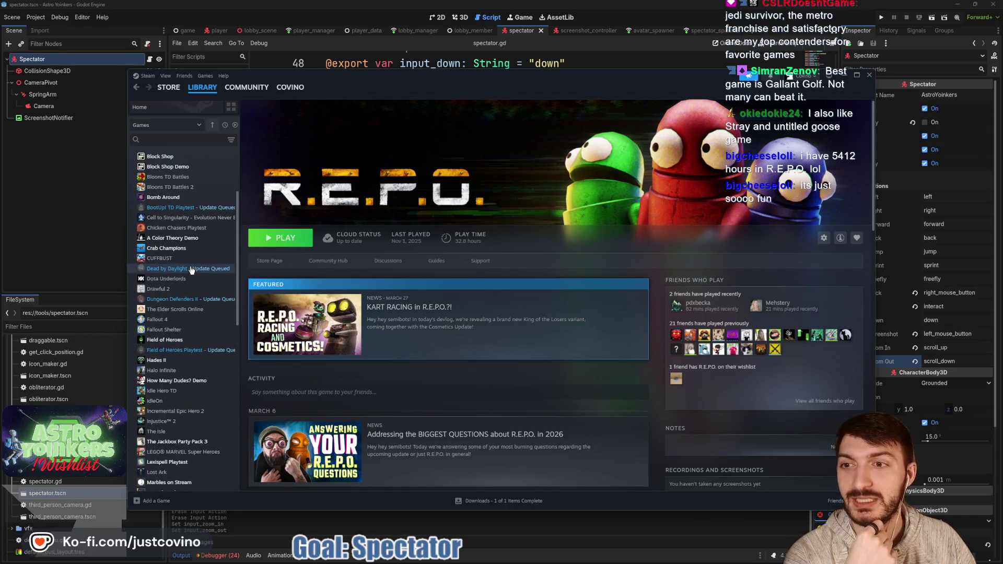
scroll(190, 268, "up", 1)
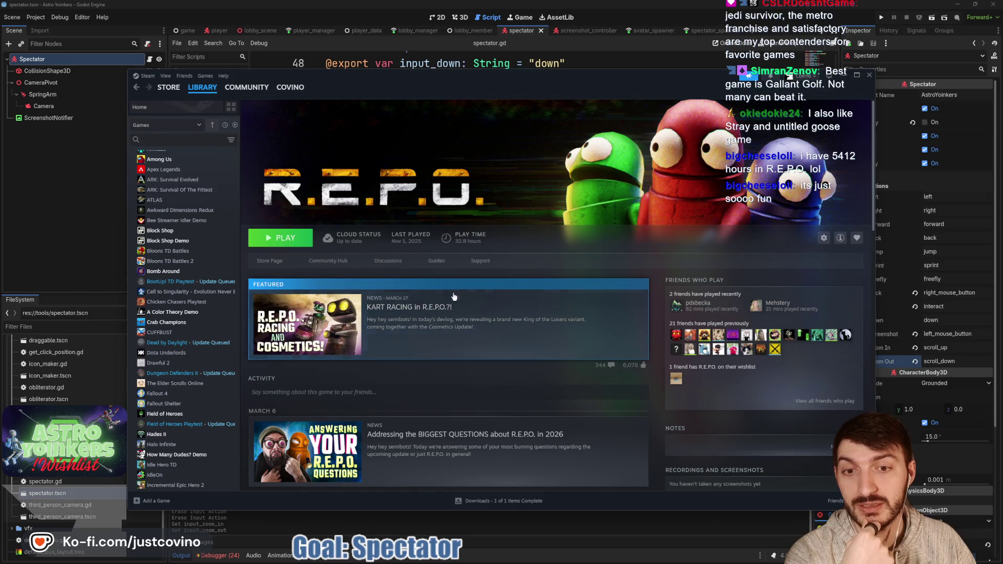
key("alt+Tab")
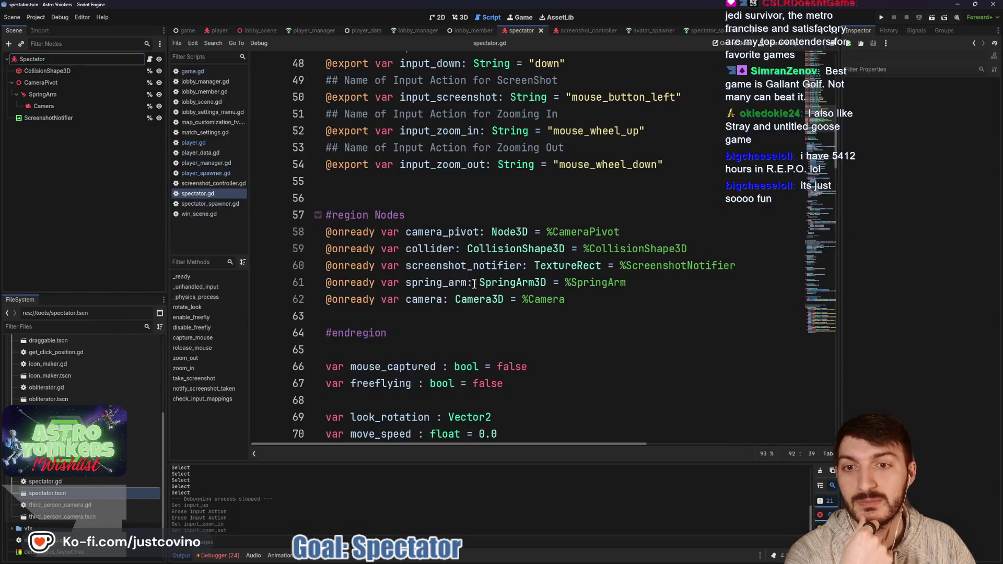
Step: Switch briefly to Steam, return to line 63 of spectator.gd, then bring up the FFS Leaderboard browser page
mouse_move(627, 559)
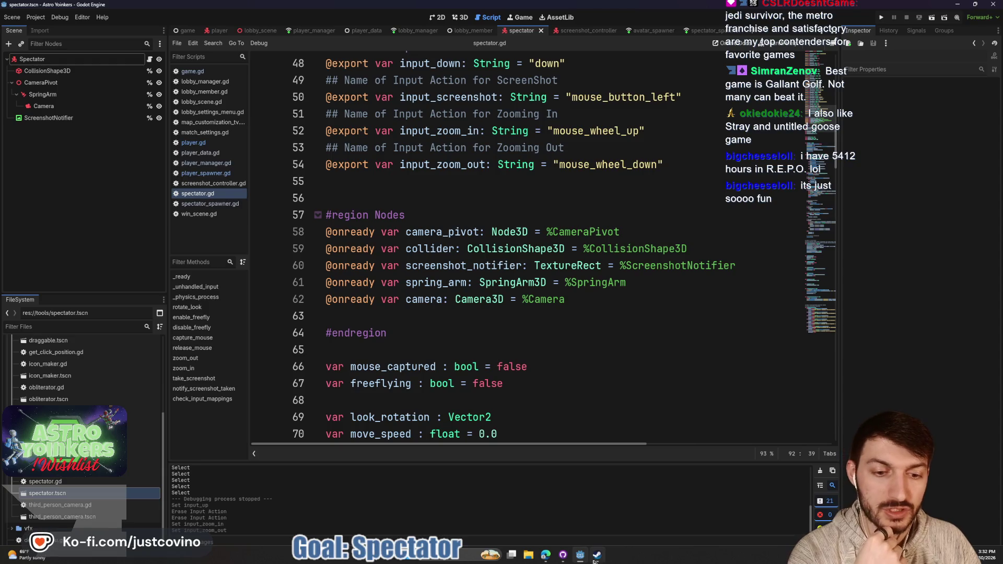
left_click(596, 555)
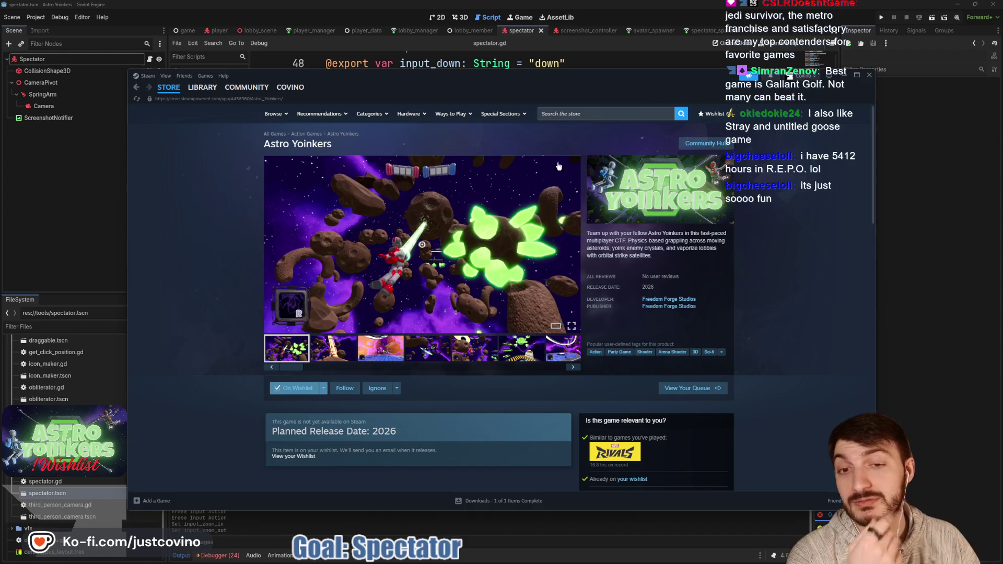
left_click(975, 330)
left_click(427, 326)
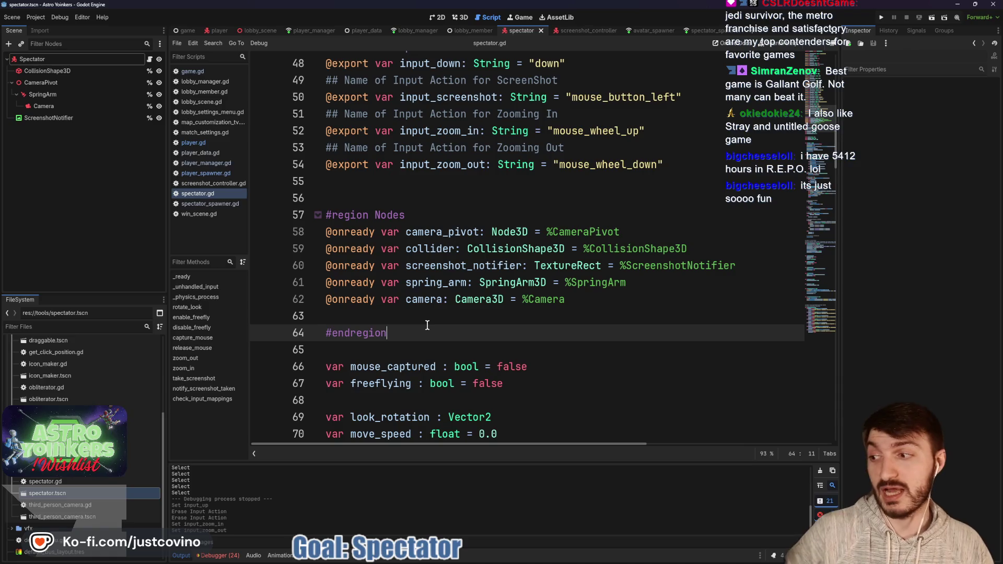
left_click(403, 319)
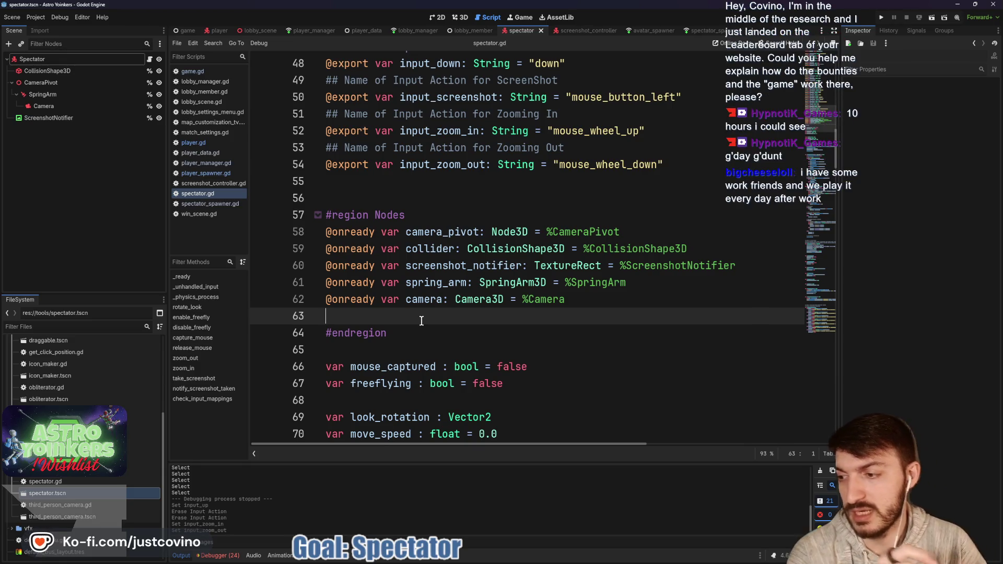
left_click(546, 559)
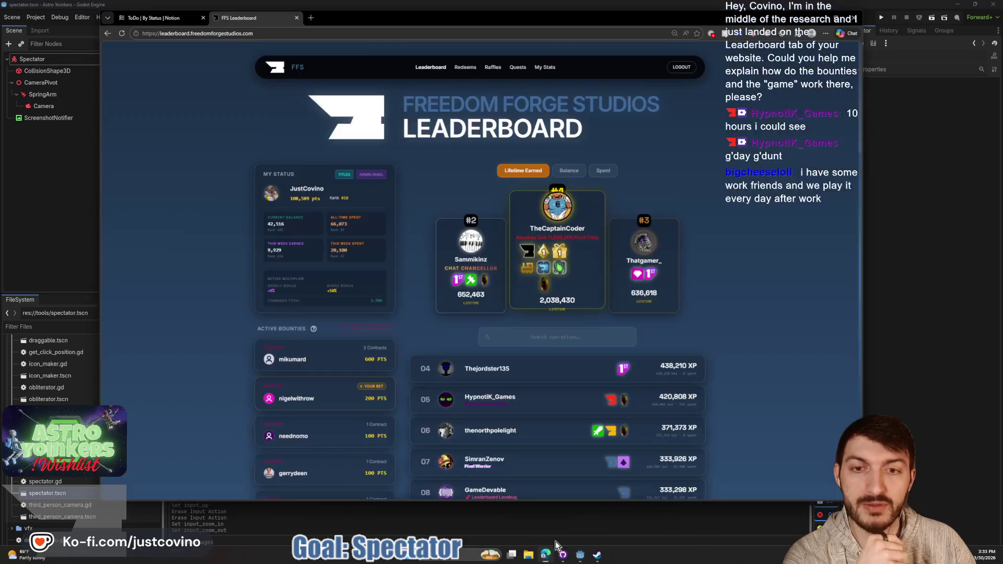
Step: Read the bounty system explanation on the leaderboard and dismiss it
scroll(393, 265, "down", 2)
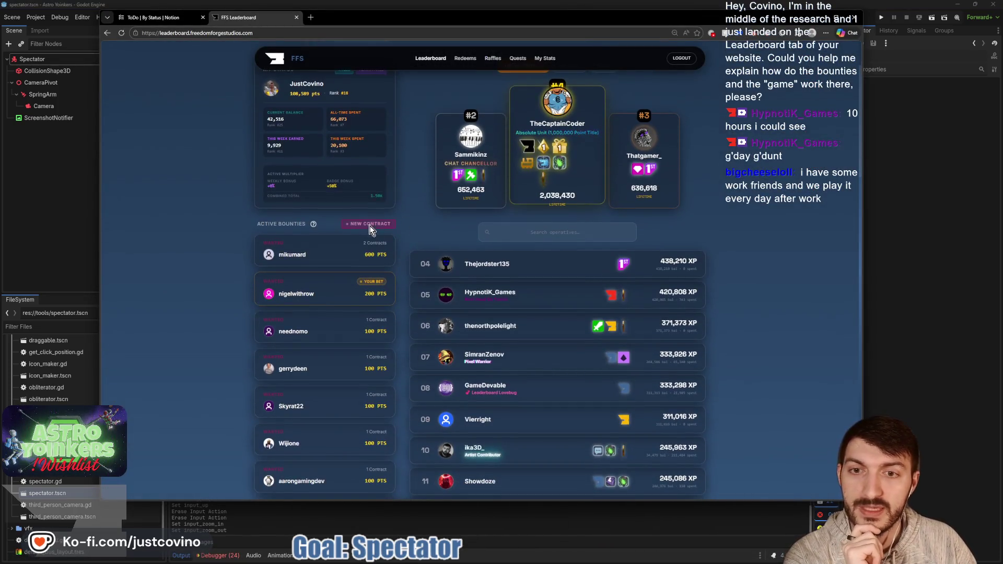
left_click(314, 225)
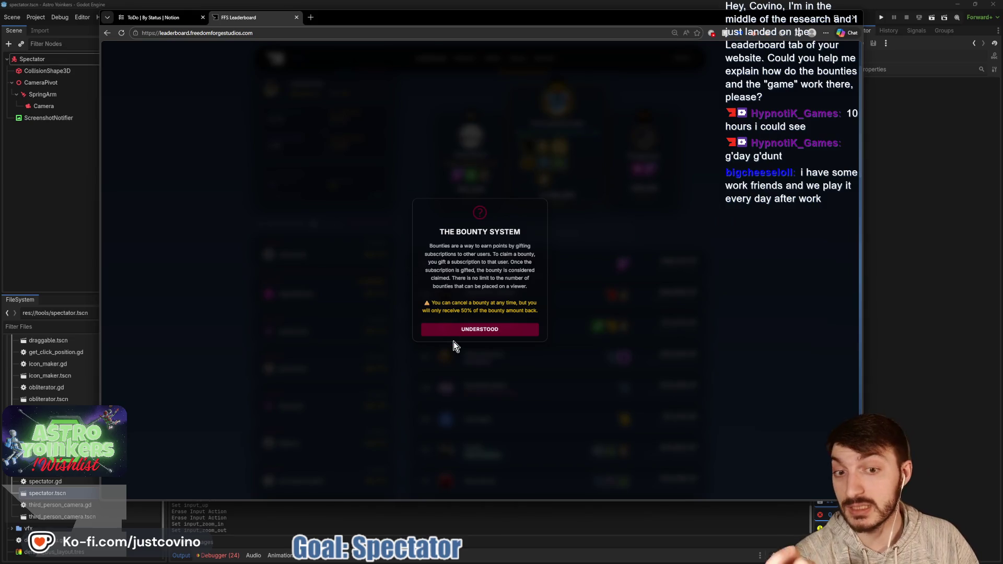
left_click(451, 331)
Step: Create and publish a new 200-point bounty contract targeting the suggested chat viewer
left_click(365, 226)
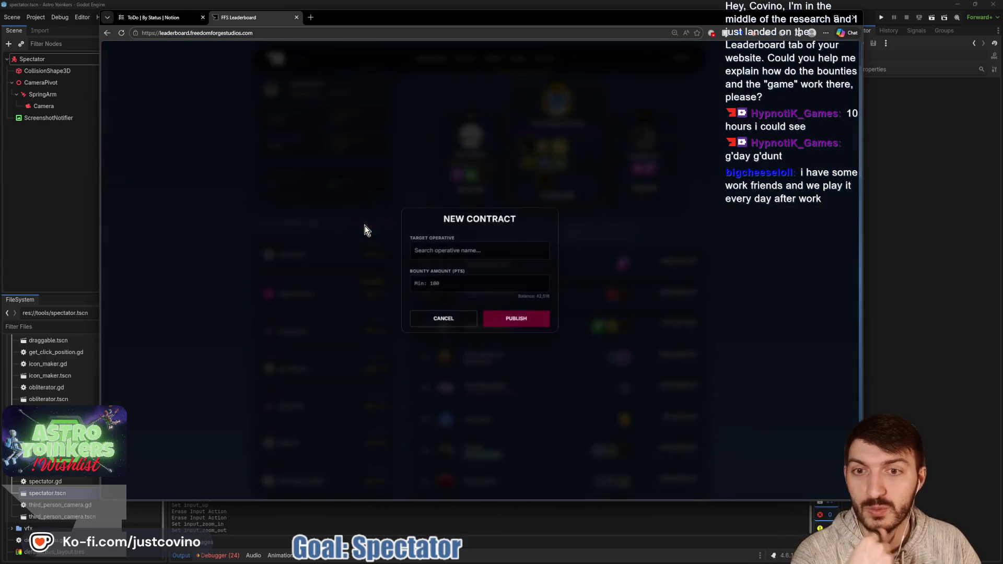
left_click(469, 252)
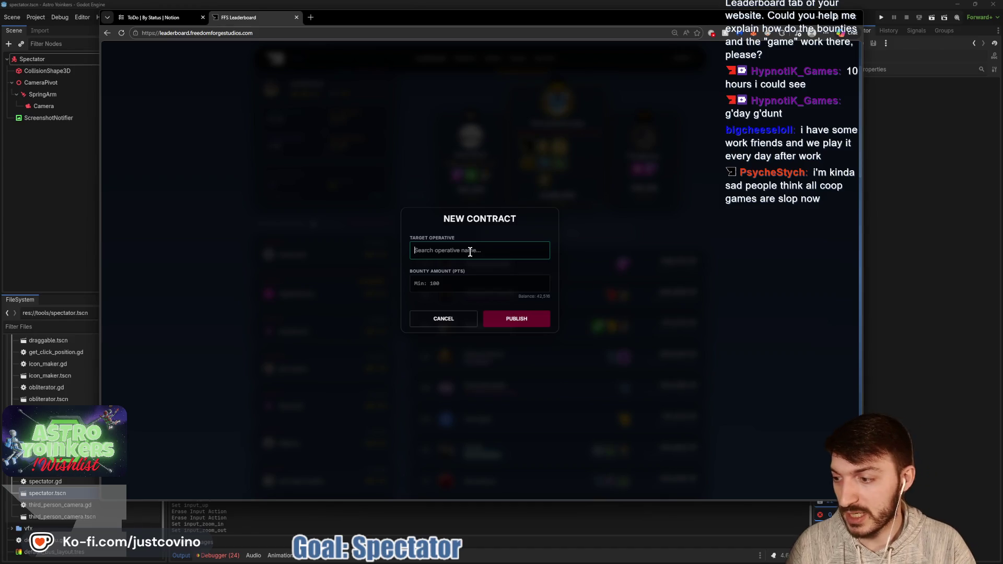
type("ig")
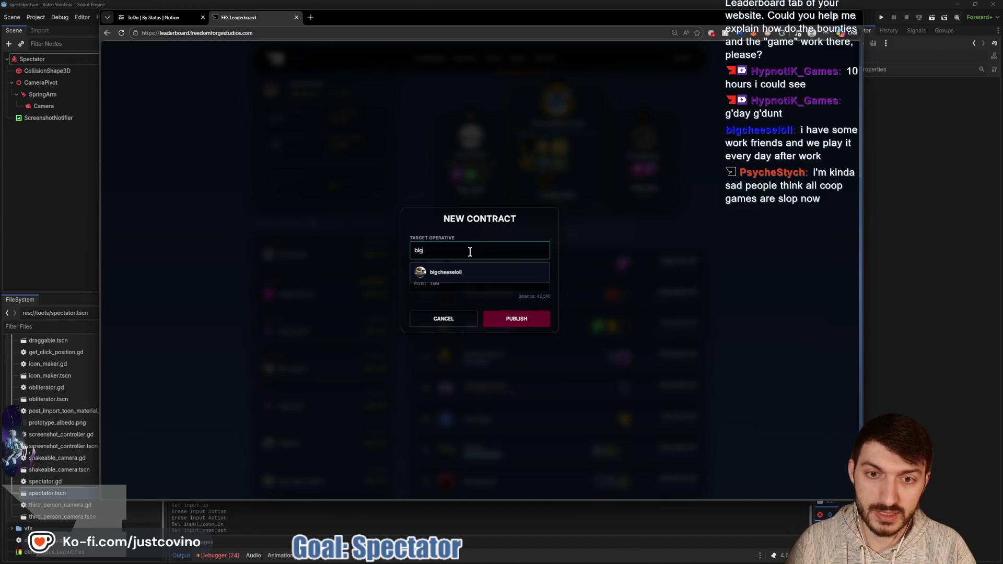
left_click(468, 267)
left_click(466, 285)
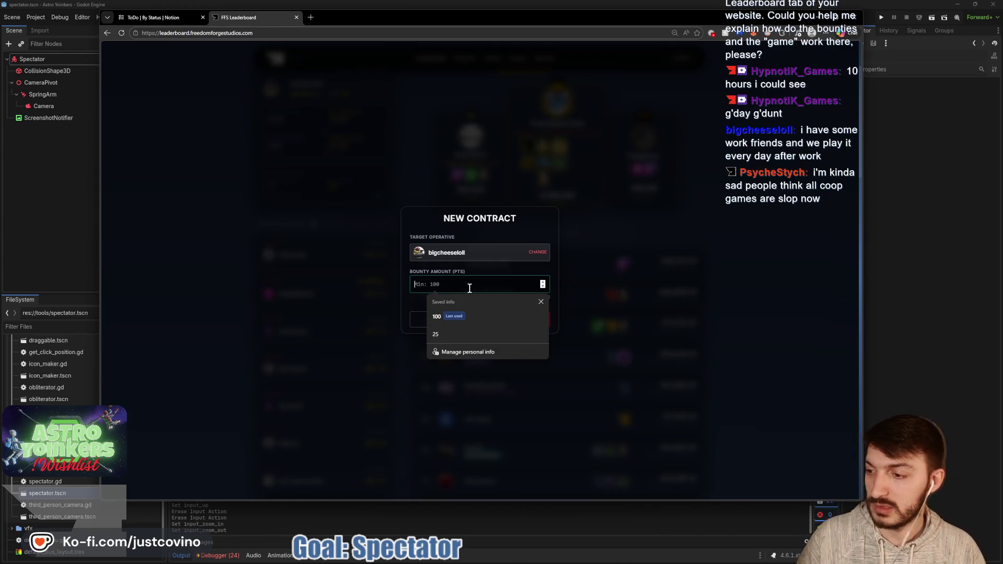
type("200")
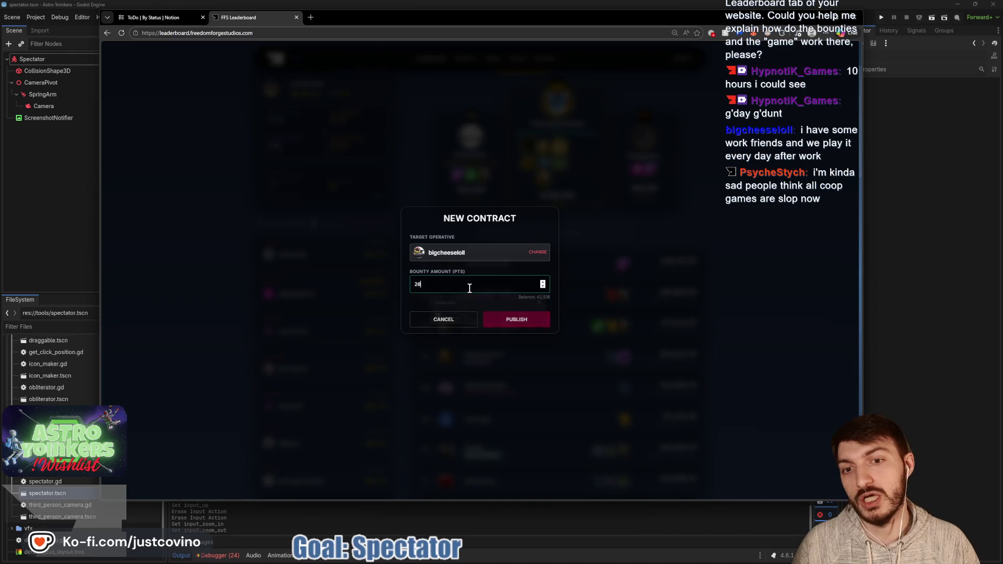
left_click(517, 320)
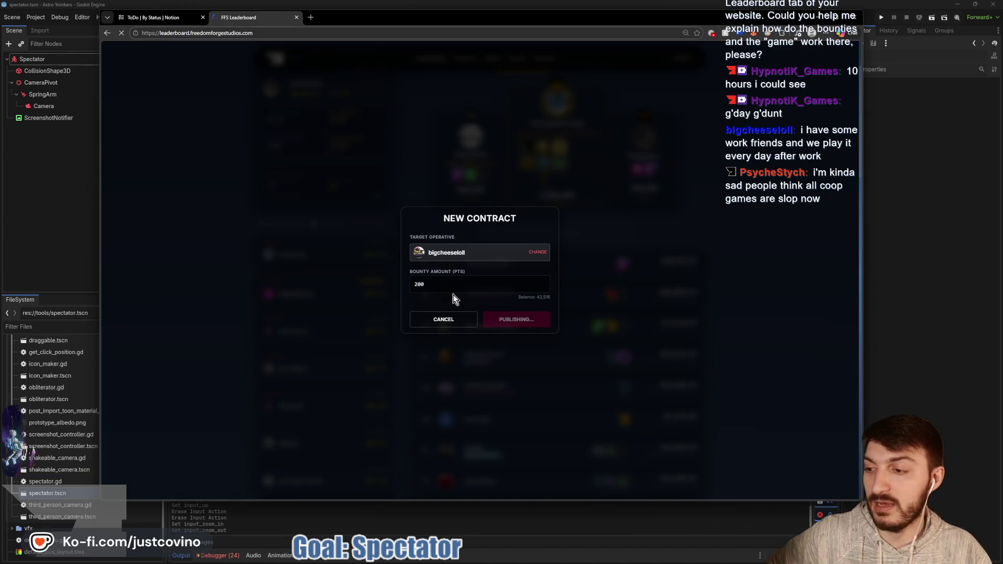
scroll(380, 345, "down", 3)
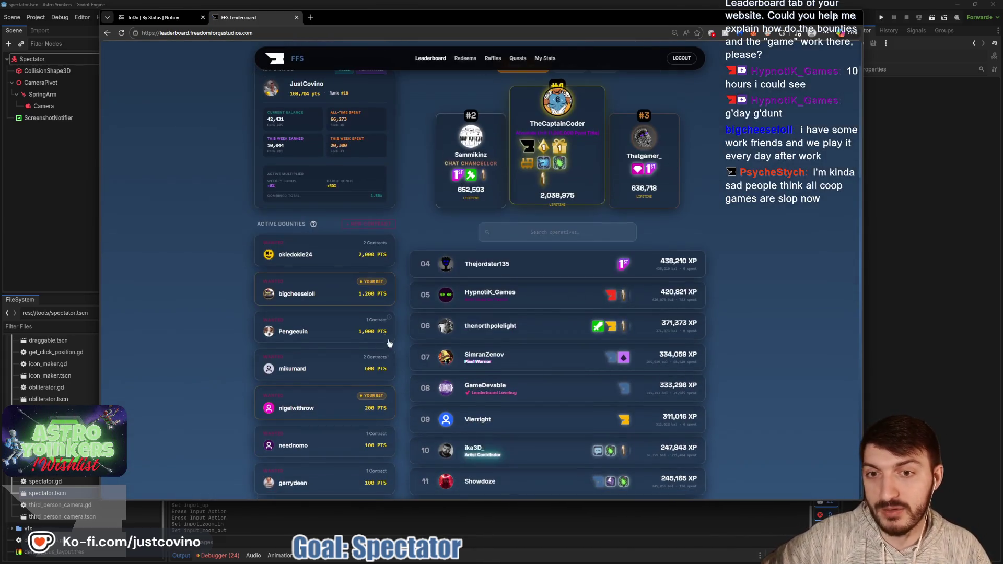
Step: Look over the Active Bounties (2,000, 1,200, 200 PTS) and rankings, then switch back to Godot
scroll(379, 328, "down", 1)
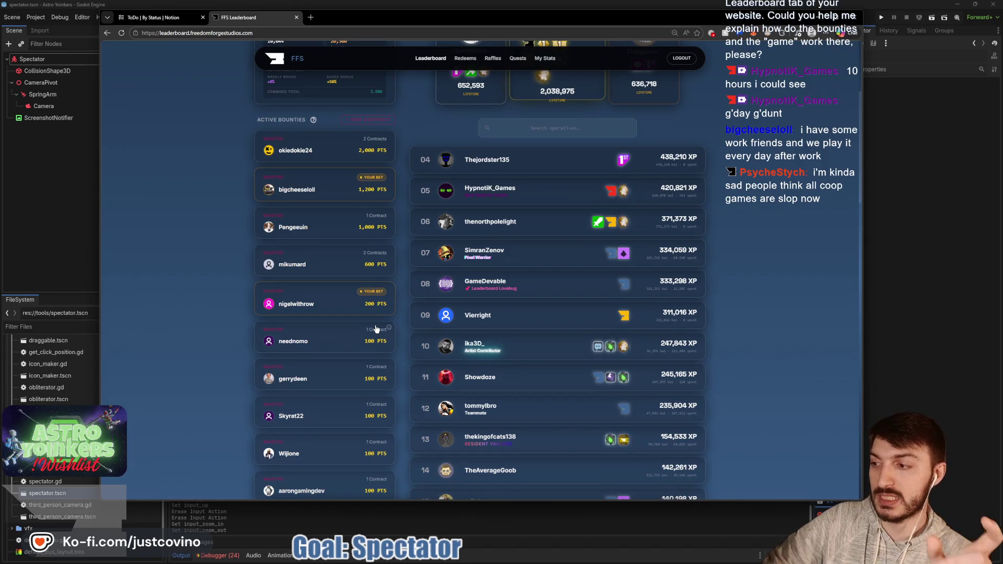
scroll(311, 141, "down", 3)
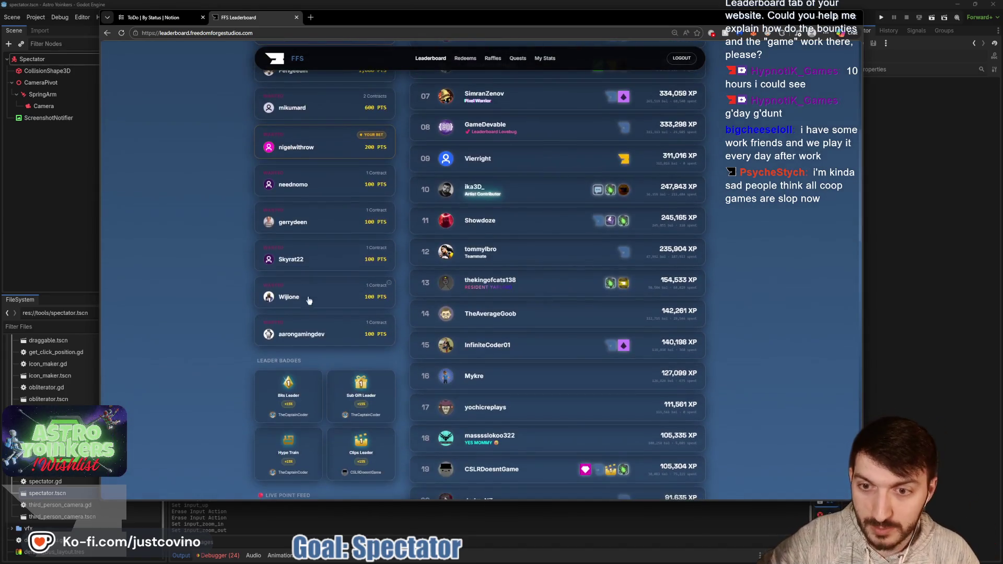
scroll(307, 294, "up", 3)
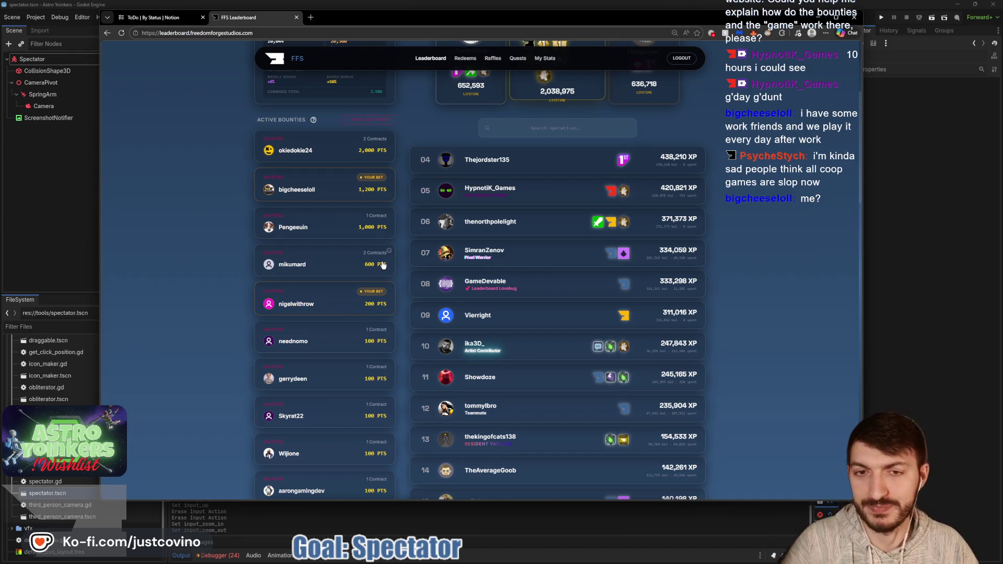
scroll(387, 260, "up", 2)
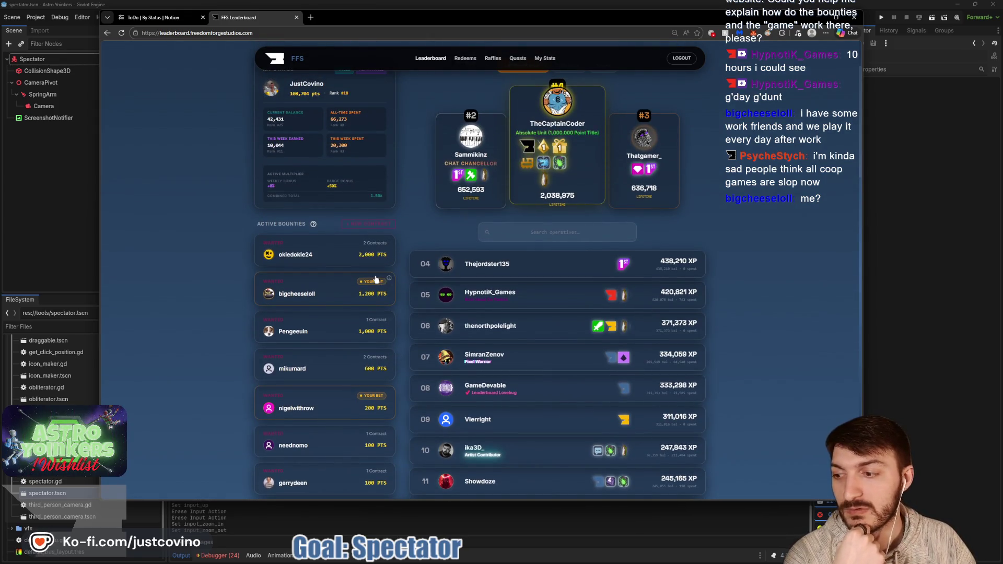
scroll(375, 277, "down", 1)
scroll(375, 277, "down", 1)
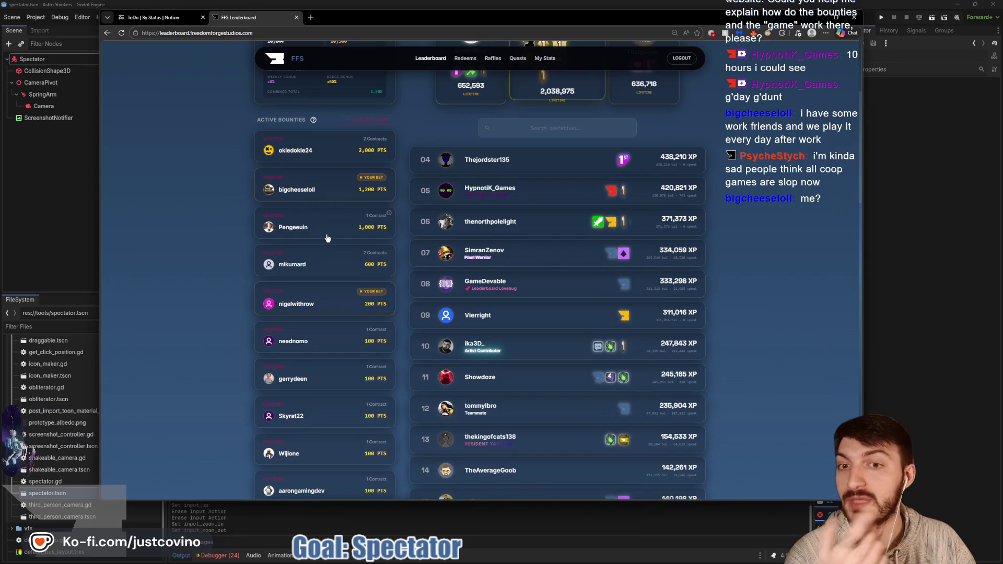
scroll(329, 251, "down", 2)
scroll(336, 274, "up", 2)
scroll(336, 274, "up", 3)
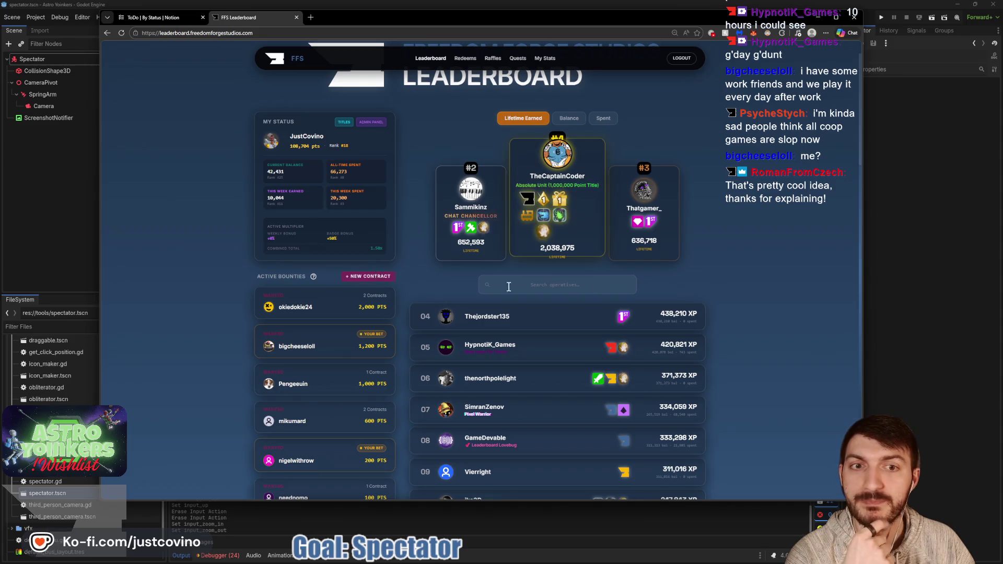
key("alt+Tab")
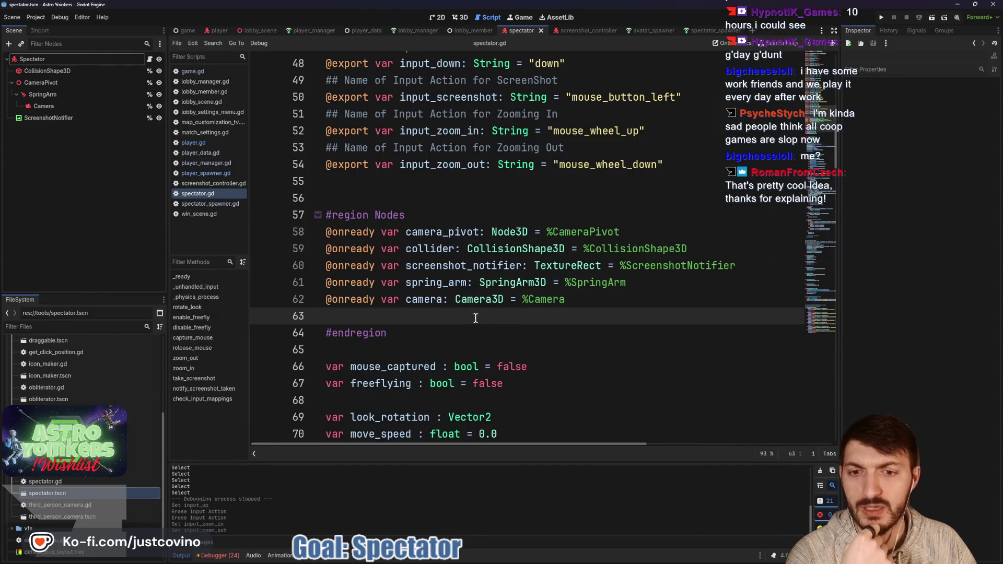
Step: Review spectator.gd's variables and the Vector2 docs, then switch to the Astro Yoinkers store page
scroll(474, 318, "down", 2)
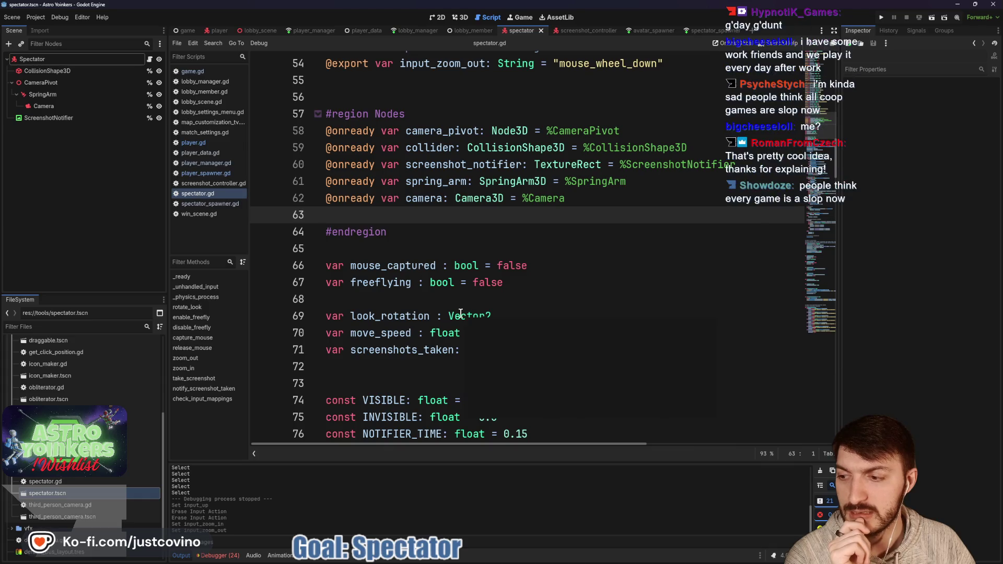
mouse_move(460, 312)
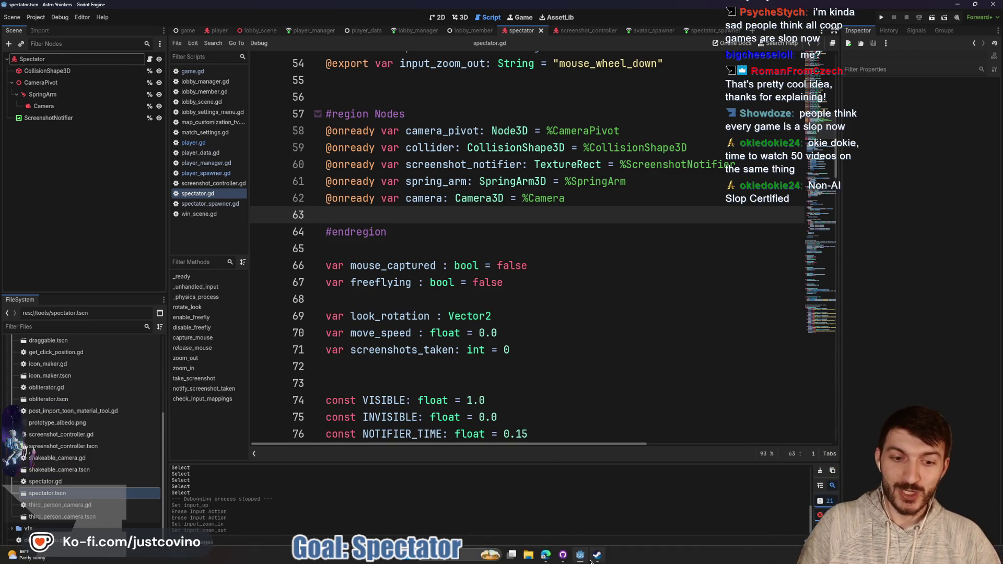
key("alt+Tab")
scroll(597, 354, "down", 5)
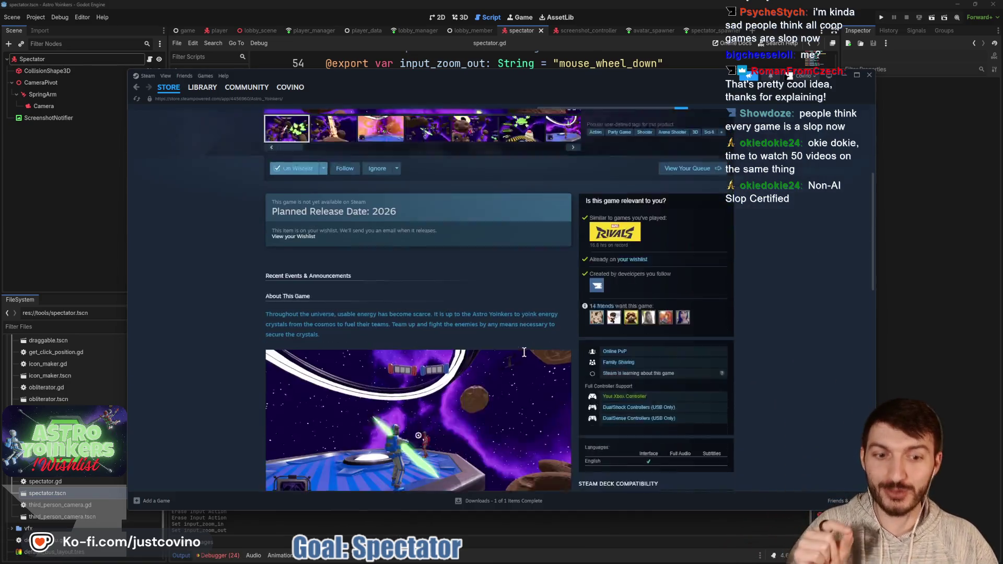
scroll(554, 392, "down", 4)
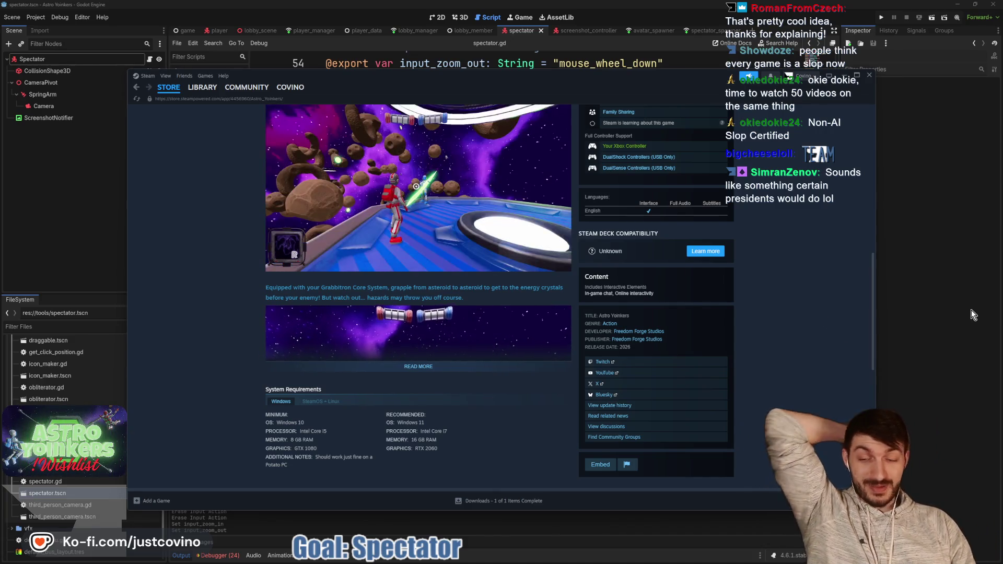
left_click(920, 308)
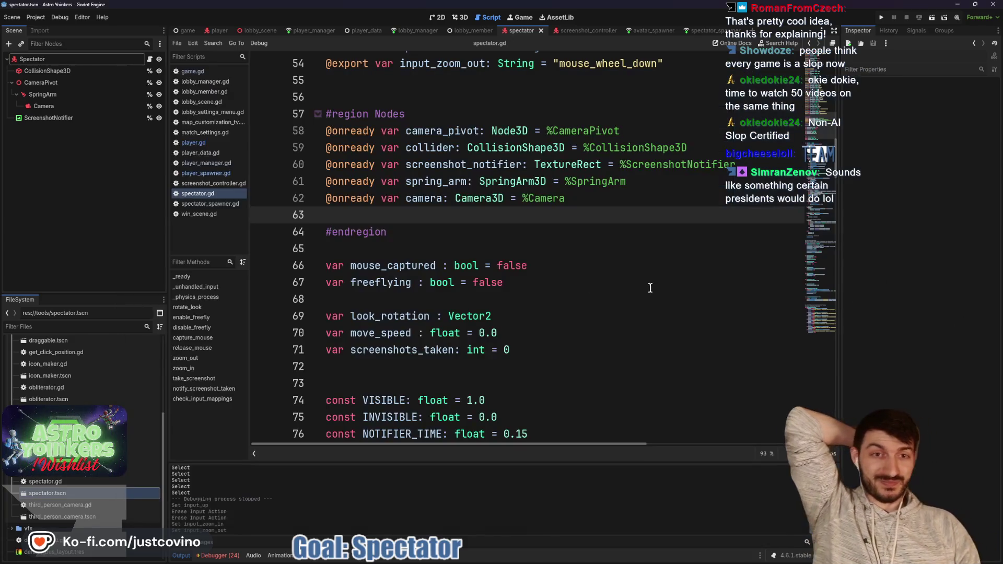
Step: Check the Spectator's Input Down setting and open the project's Input Map
scroll(452, 220, "down", 10)
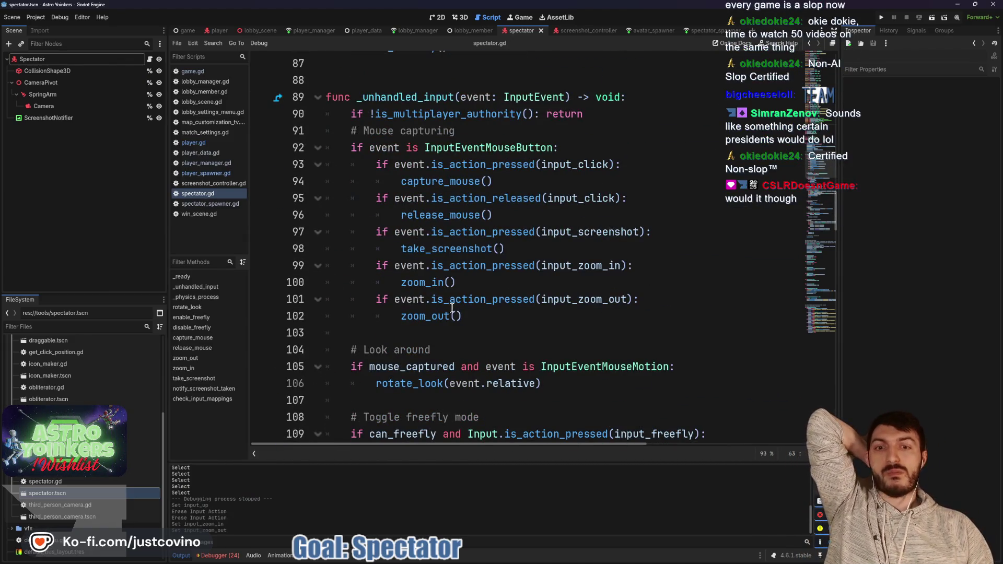
scroll(501, 266, "up", 7)
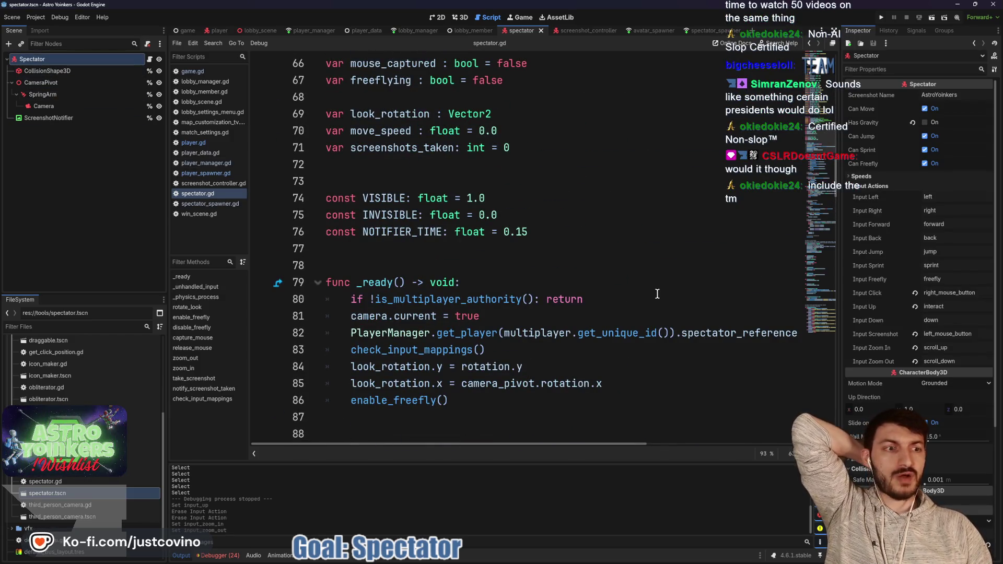
left_click(945, 320)
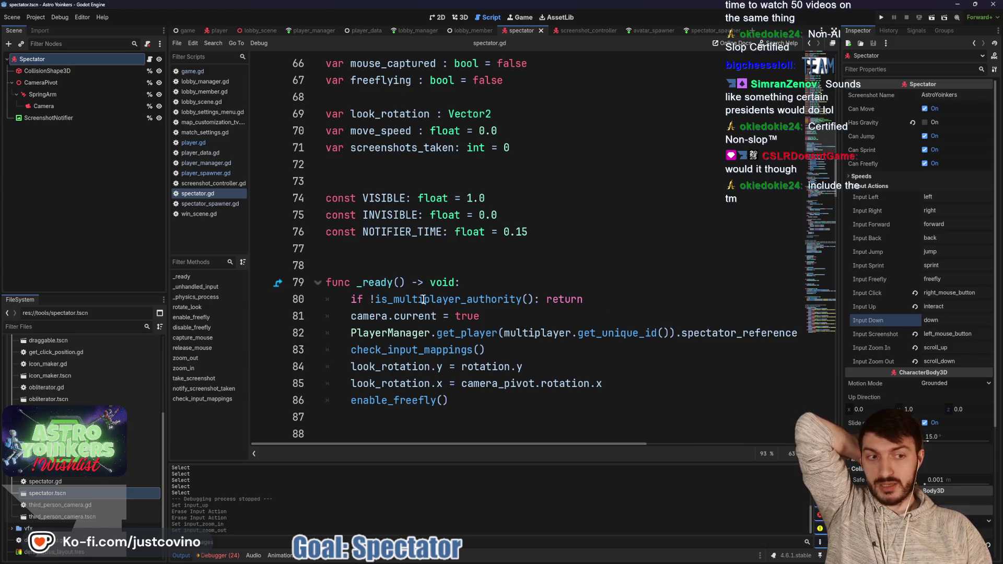
left_click(36, 18)
left_click(55, 29)
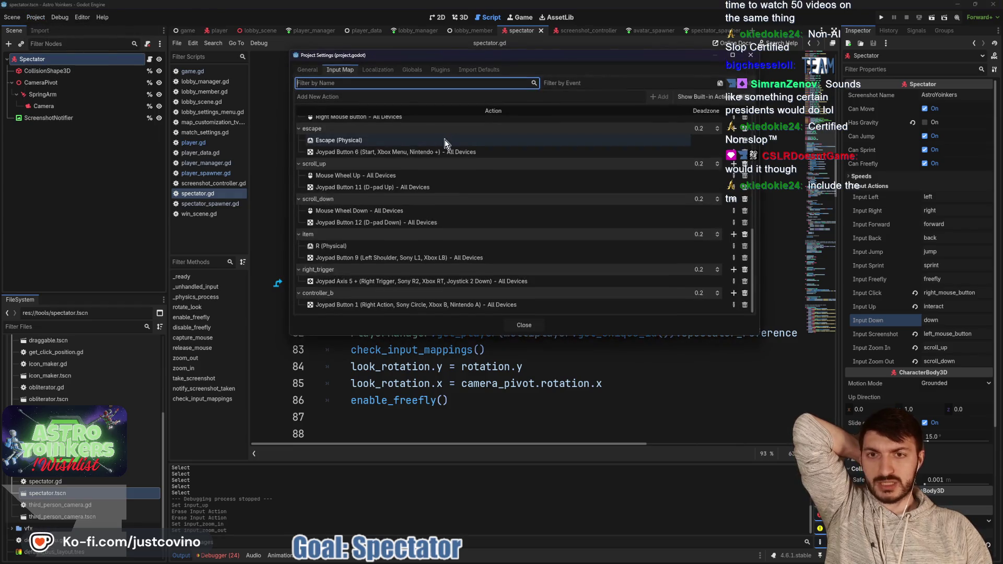
scroll(445, 187, "up", 5)
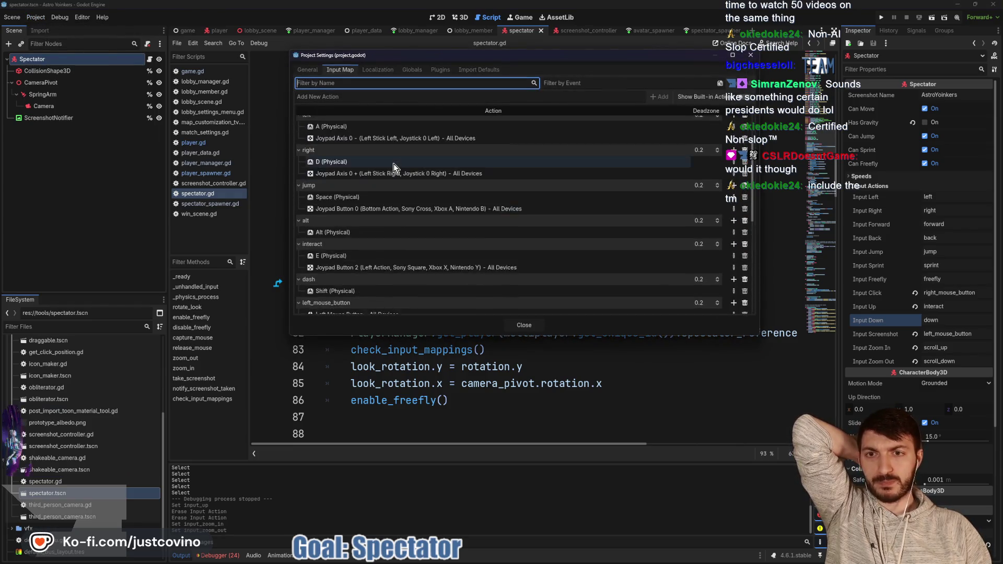
scroll(393, 172, "up", 2)
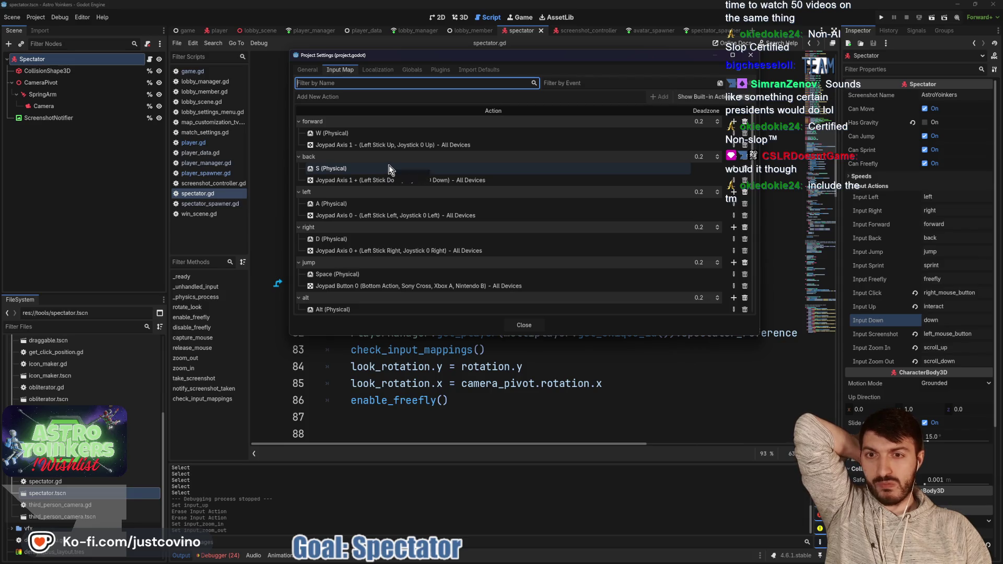
scroll(389, 165, "down", 3)
scroll(389, 165, "down", 5)
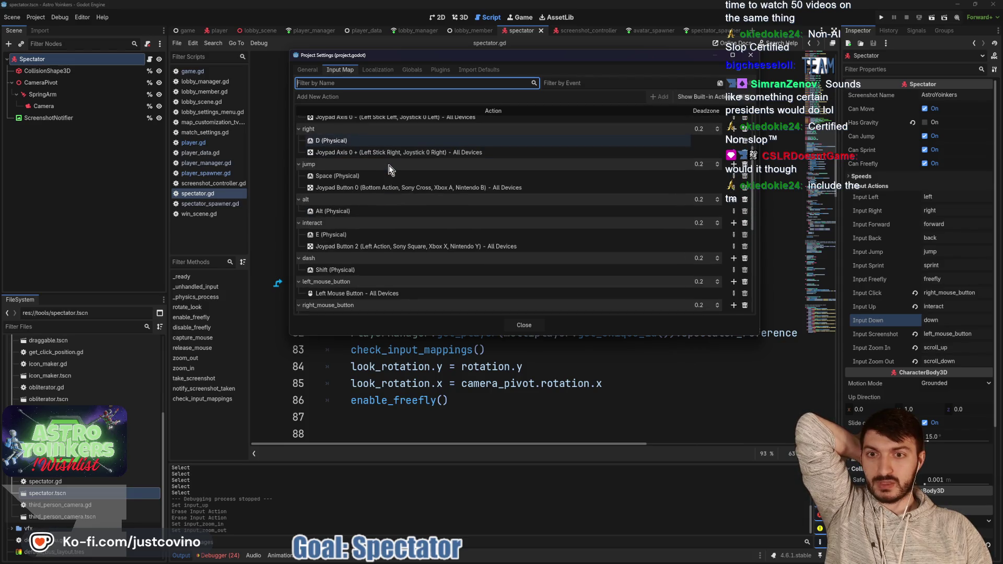
scroll(389, 166, "down", 5)
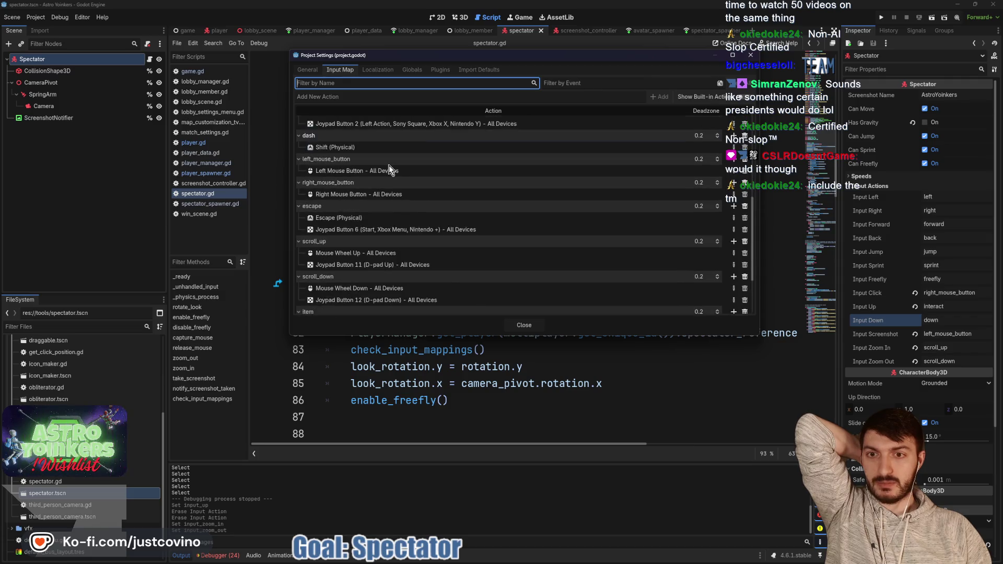
Step: Add a new 'down' input action bound to the Q key and close Project Settings
left_click(387, 95)
type("down")
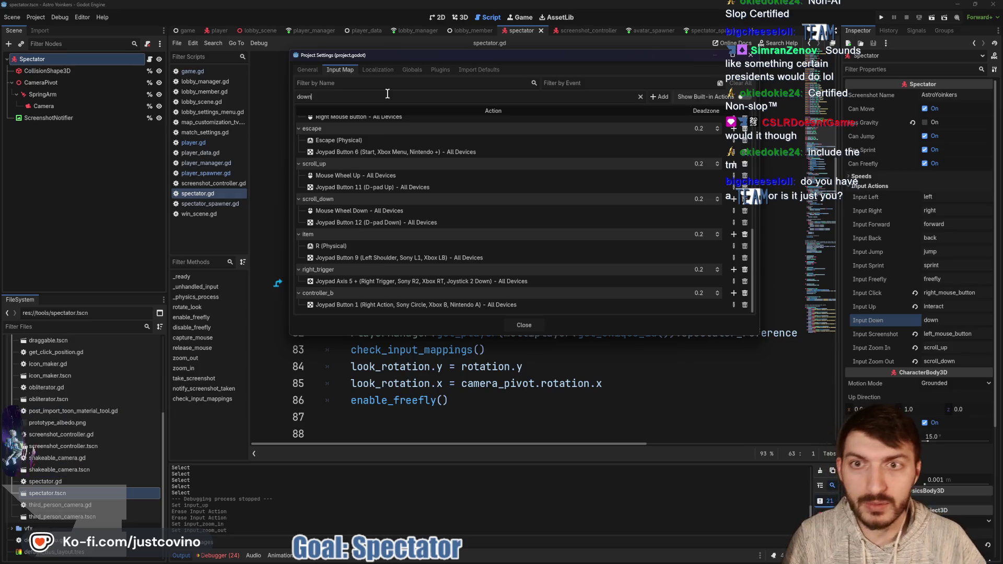
left_click(659, 97)
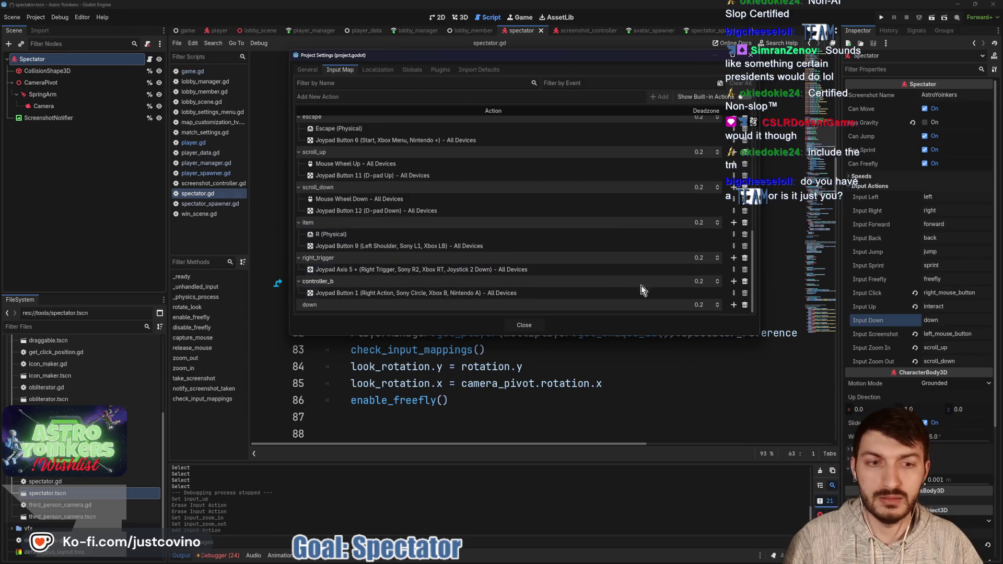
left_click(733, 305)
key("q")
left_click(443, 352)
left_click(524, 326)
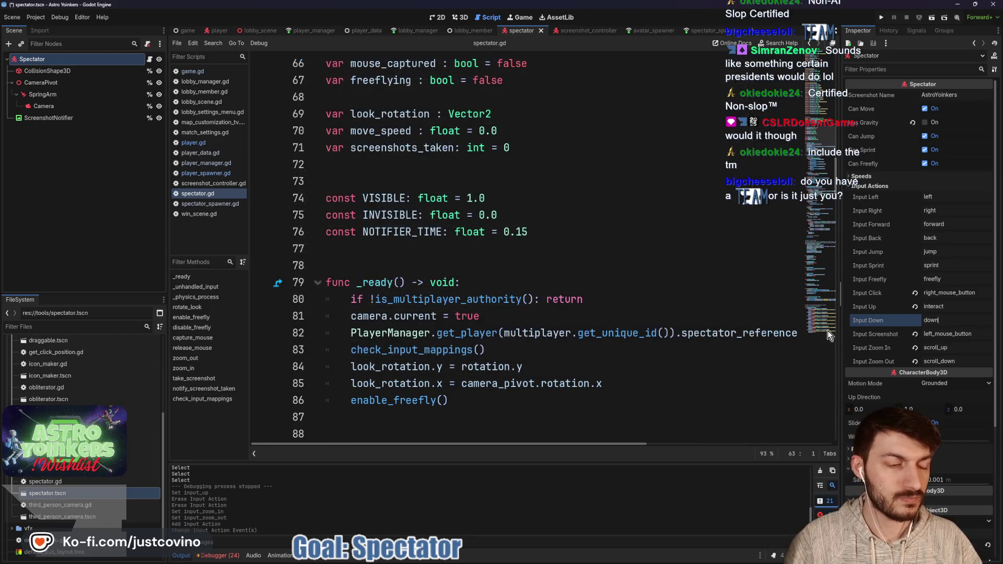
Step: Run the game and arrange the two game windows side by side
left_click(590, 302)
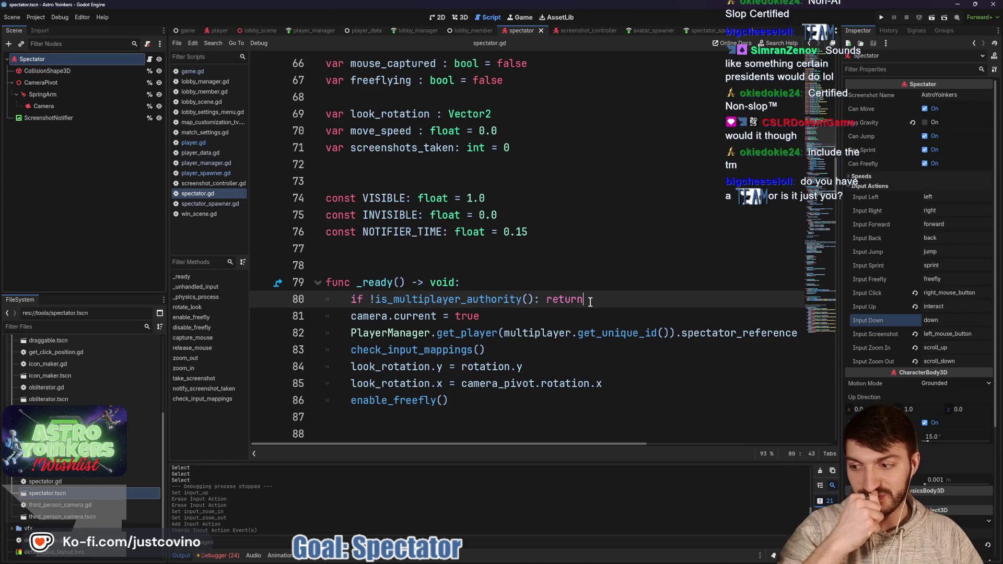
left_click(883, 16)
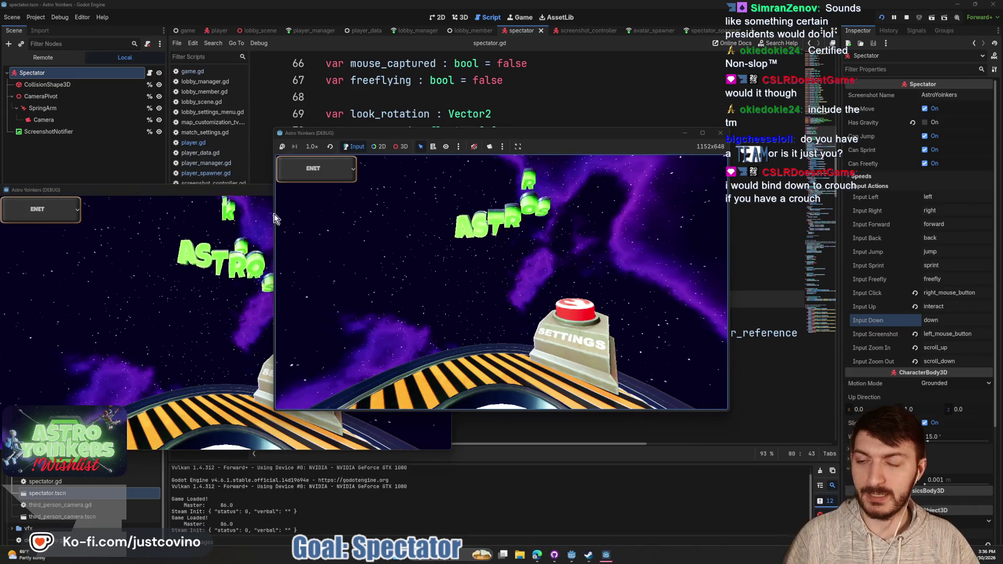
mouse_move(218, 191)
left_mouse_down()
mouse_move(534, 185)
mouse_move(626, 157)
left_mouse_up()
left_click_drag(581, 132, 307, 137)
mouse_move(627, 149)
left_mouse_down()
mouse_move(772, 149)
mouse_move(694, 144)
left_mouse_up()
left_click_drag(346, 137, 404, 137)
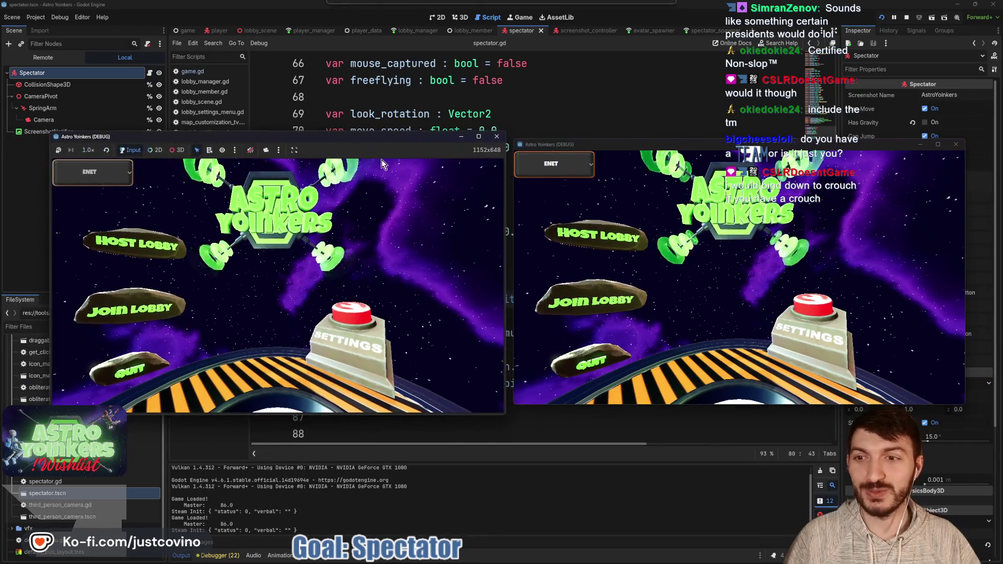
Step: Host a private lobby in the left window and join it from the right one
left_click(135, 243)
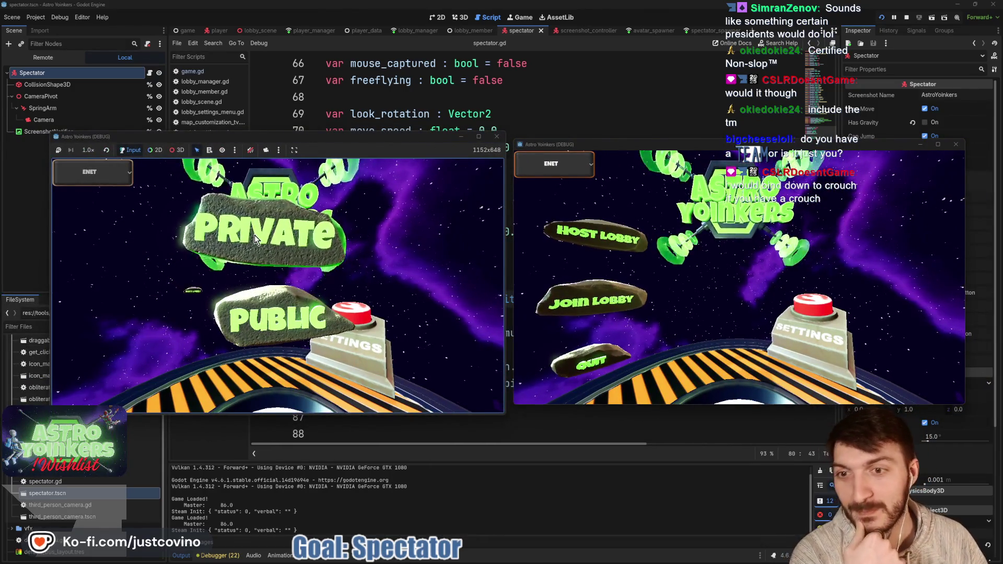
left_click(255, 235)
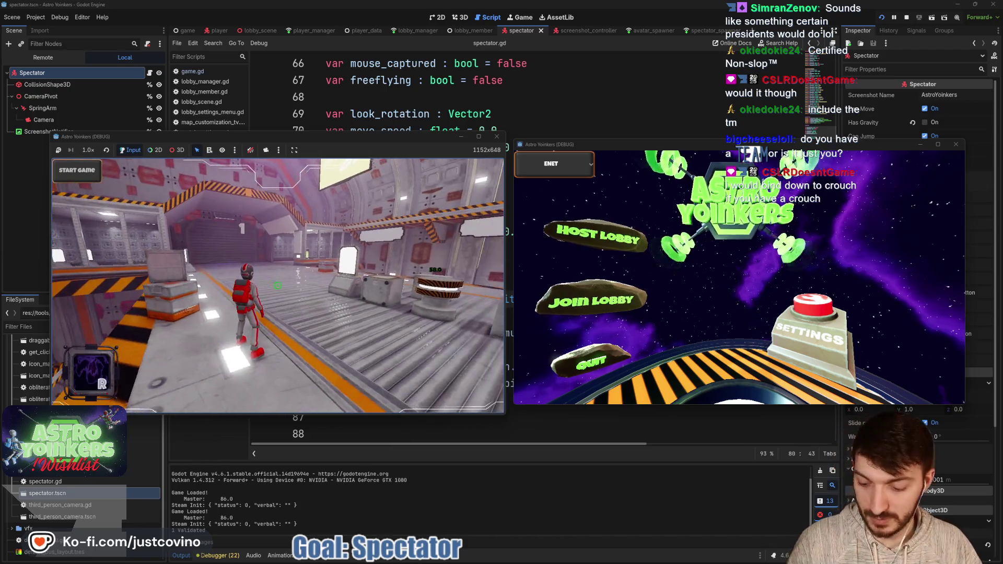
left_click(579, 294)
left_click(781, 189)
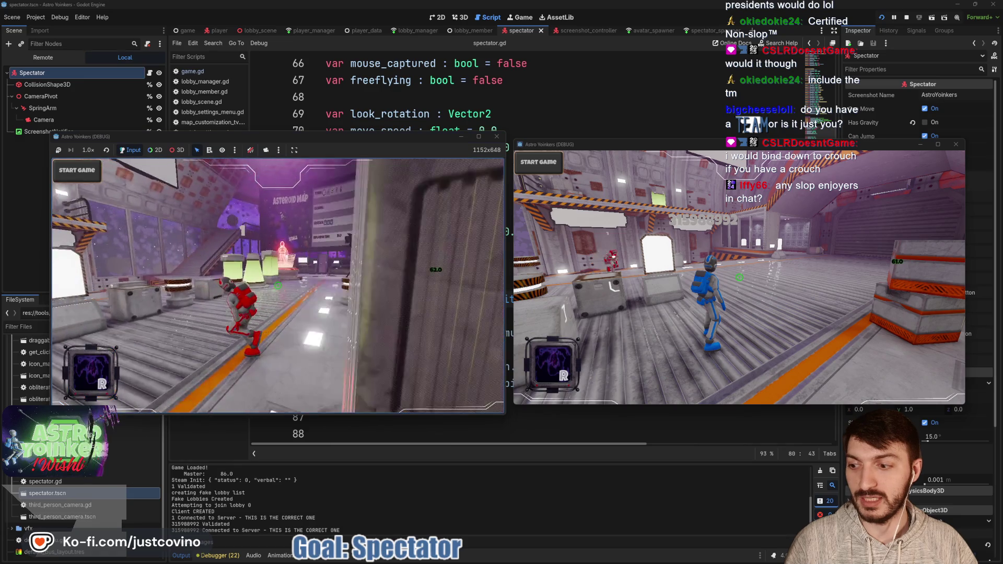
Step: Enter 'spectate' in the dev console, fly around, then stop the game and open Find in Files
key("grave")
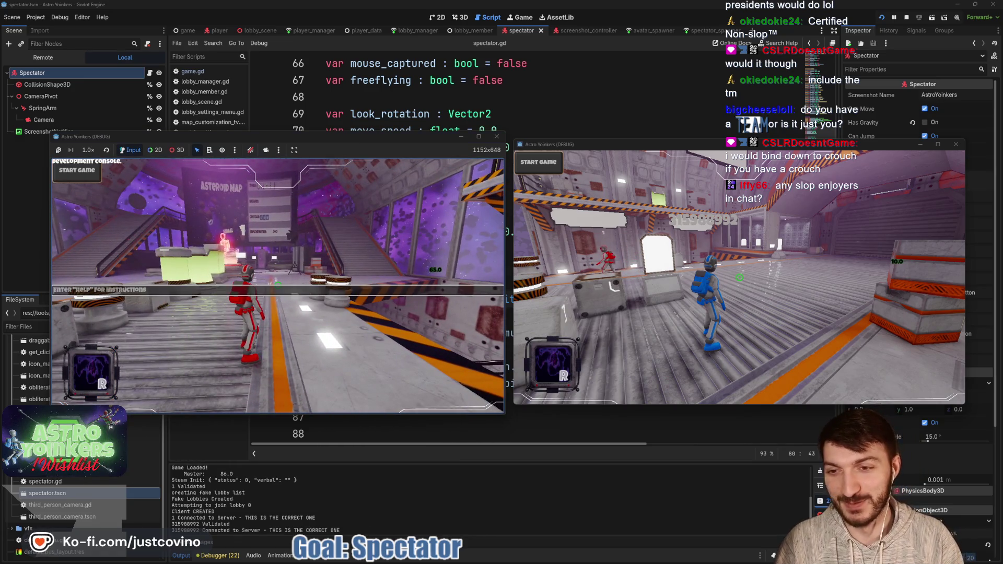
type("spectate")
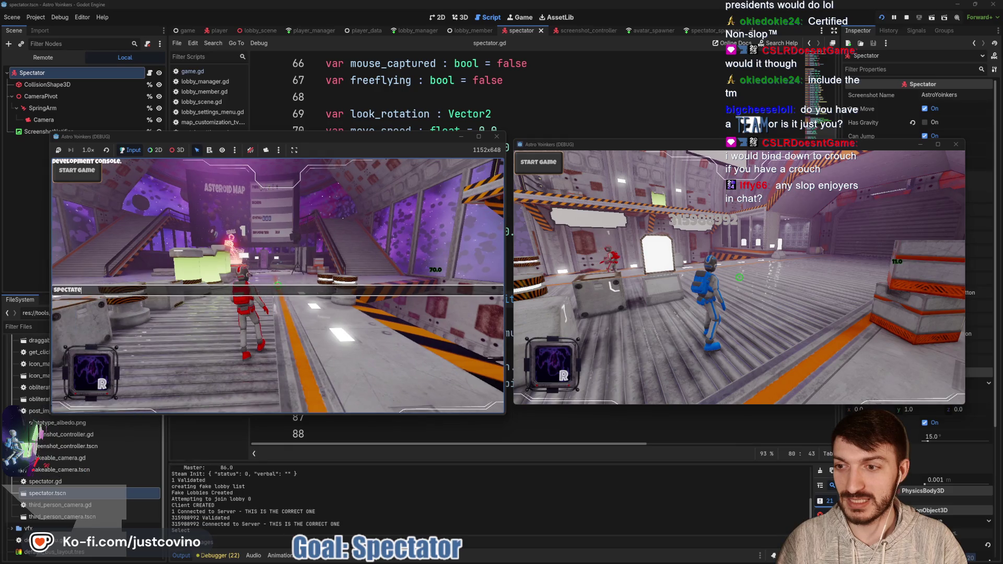
key("Return")
key("Escape")
key("Escape")
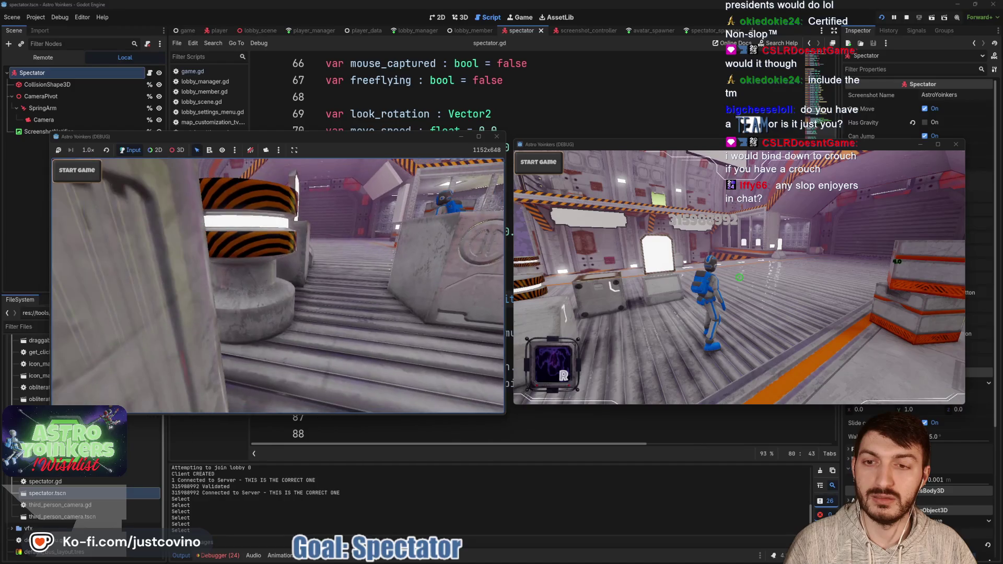
left_click(270, 284)
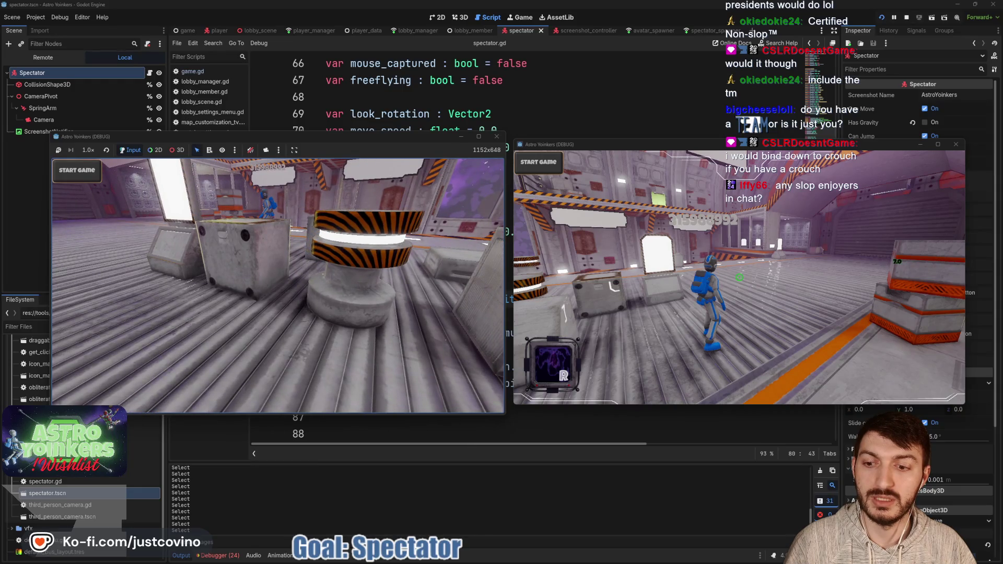
key("F8")
key("ctrl+shift+f")
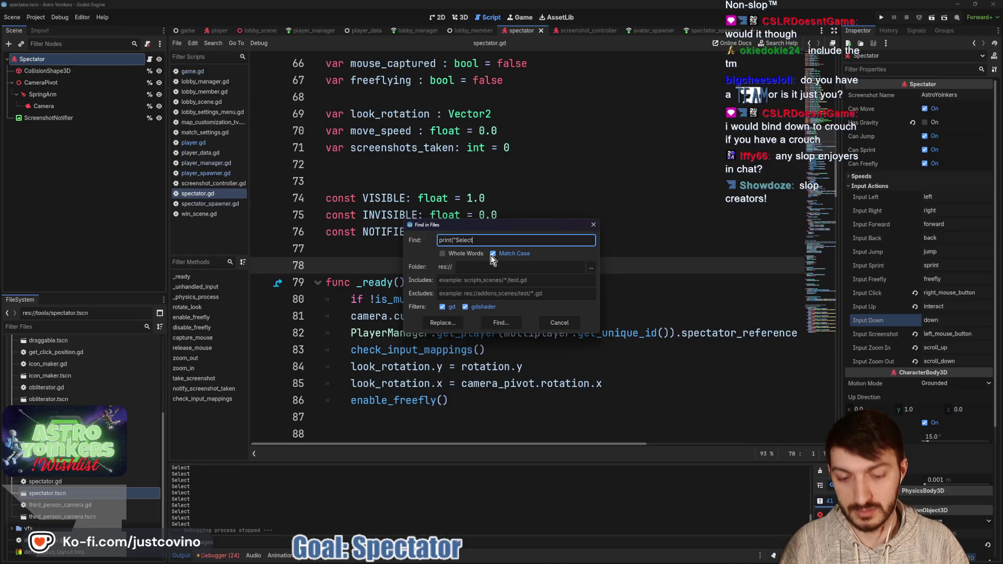
Step: Run the search and open the print("Select") match on line 40 of pause_menu.gd
left_click(510, 321)
left_click(378, 361)
scroll(497, 202, "up", 3)
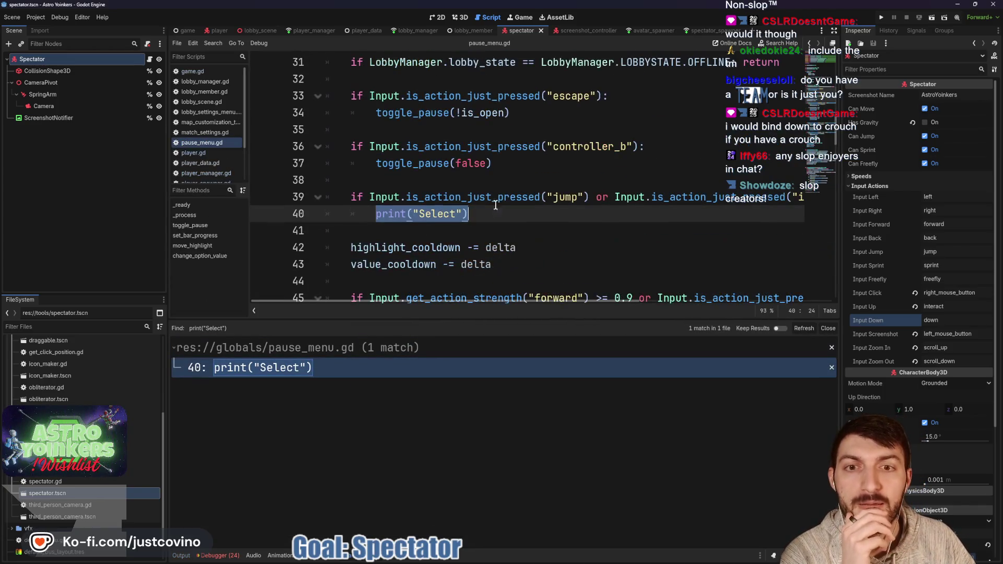
scroll(513, 220, "right", 5)
scroll(501, 221, "left", 5)
scroll(485, 220, "up", 1)
scroll(485, 220, "up", 4)
scroll(485, 220, "down", 2)
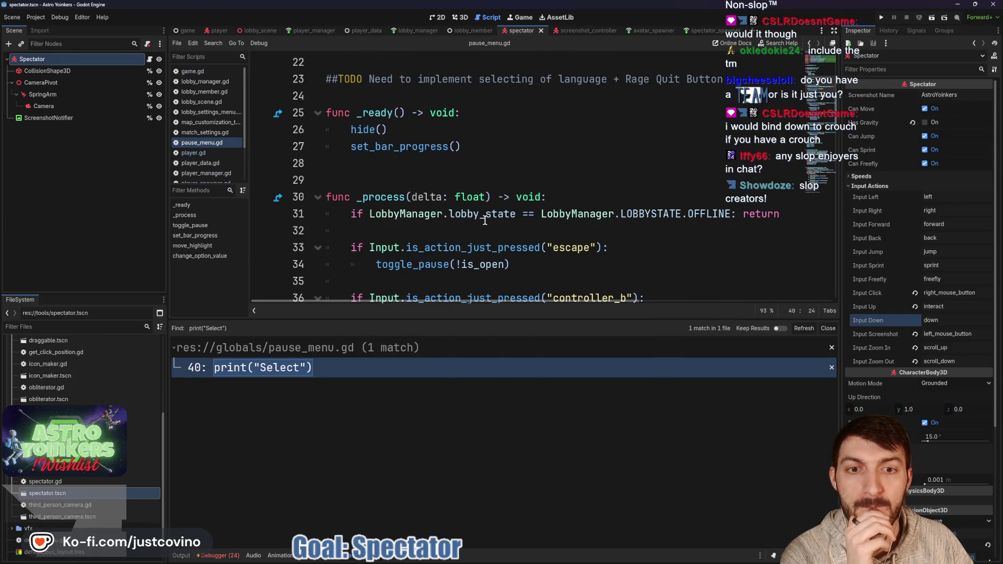
Step: Close the search results panel and place the cursor on empty line 32 in _process
left_click(828, 328)
scroll(563, 292, "up", 2)
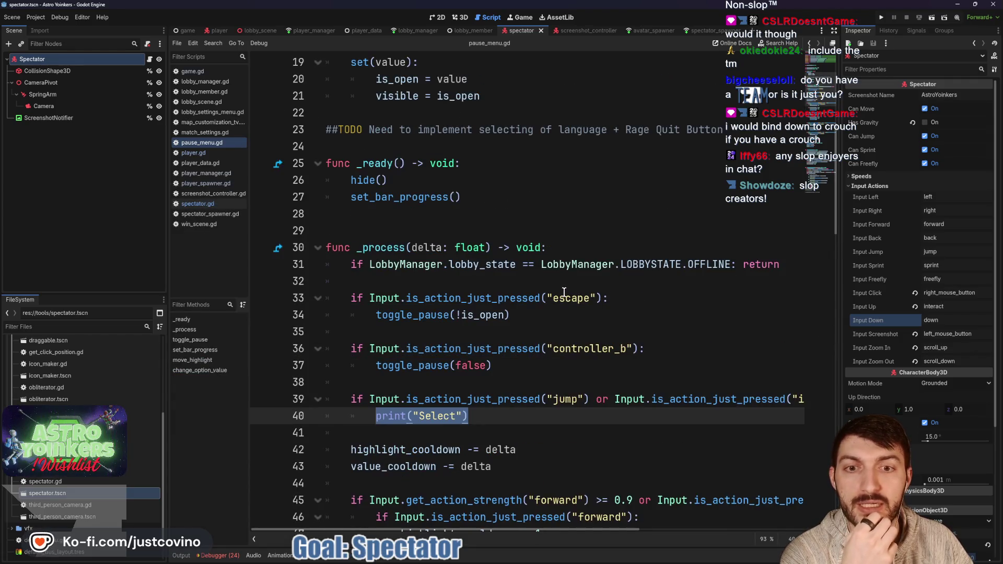
scroll(563, 293, "up", 6)
scroll(562, 295, "down", 8)
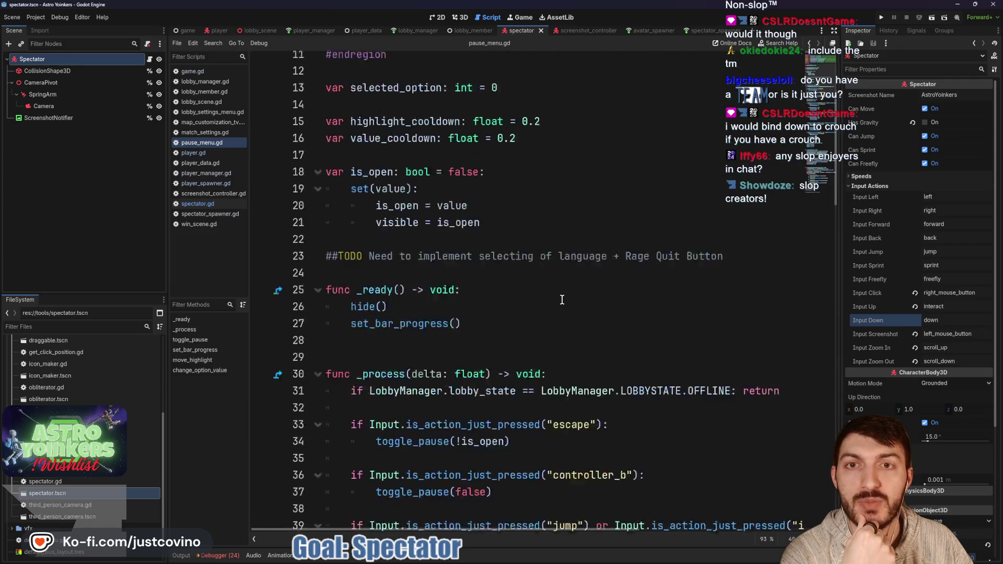
scroll(562, 299, "up", 1)
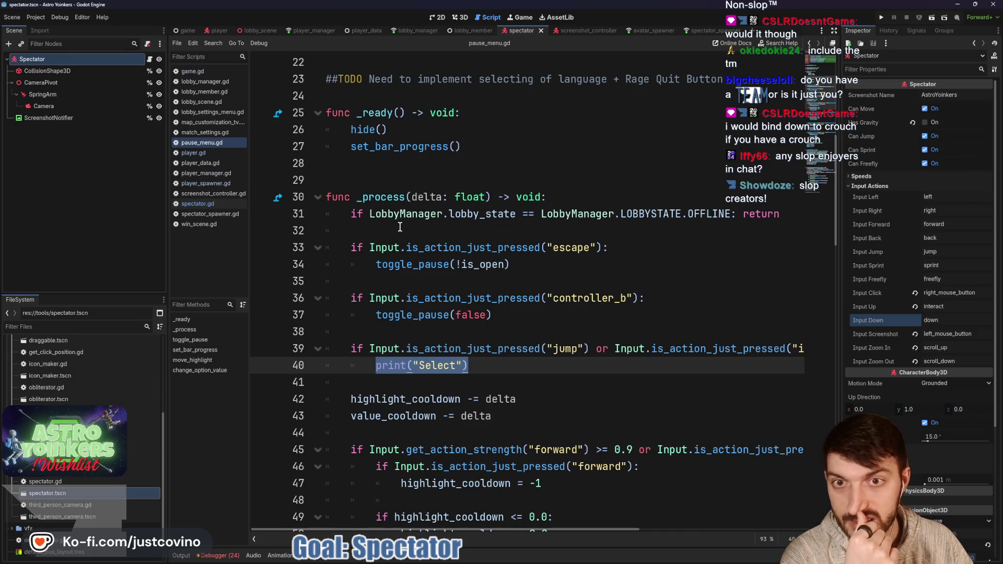
left_click(445, 236)
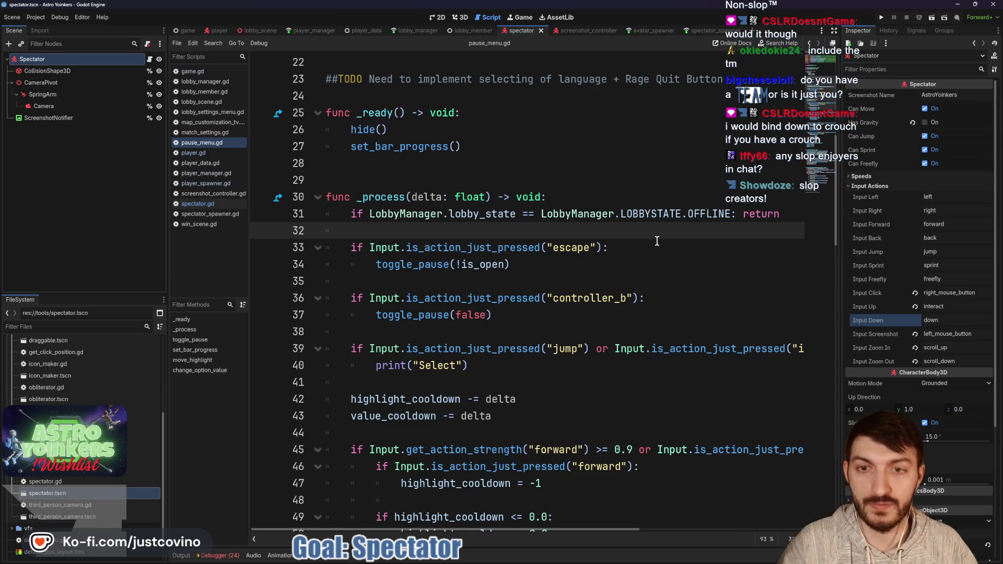
Step: Write 'if PlayerManager.local_player.spectator_reference: return' on line 32 of _process
type("PlayerManager.")
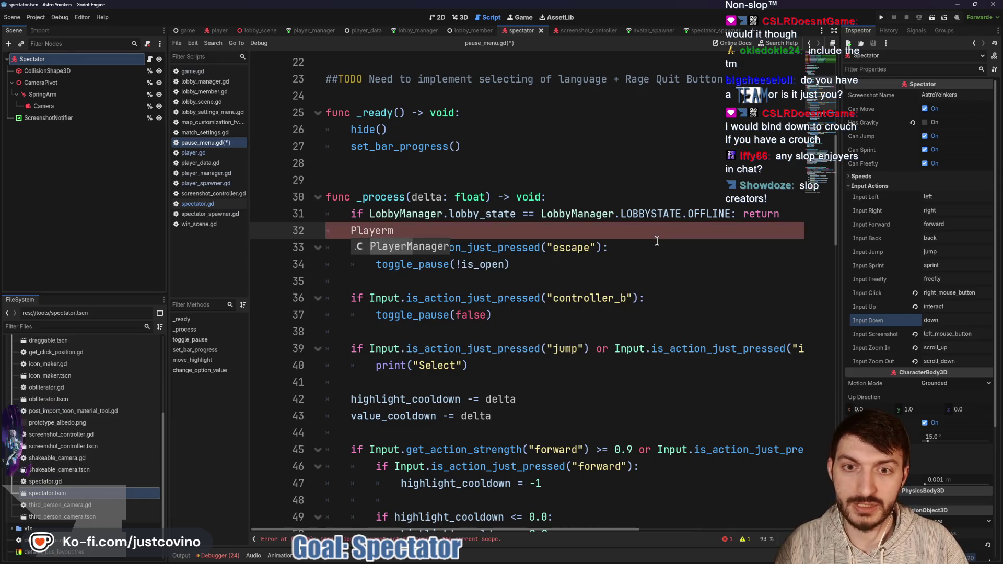
type("loca")
key("Return")
type(".")
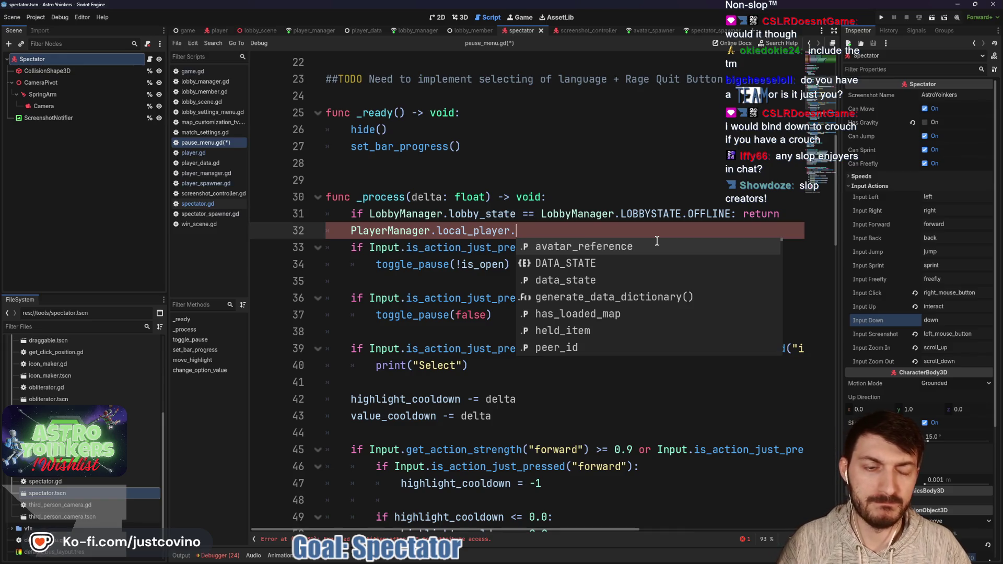
type("da")
key("Return")
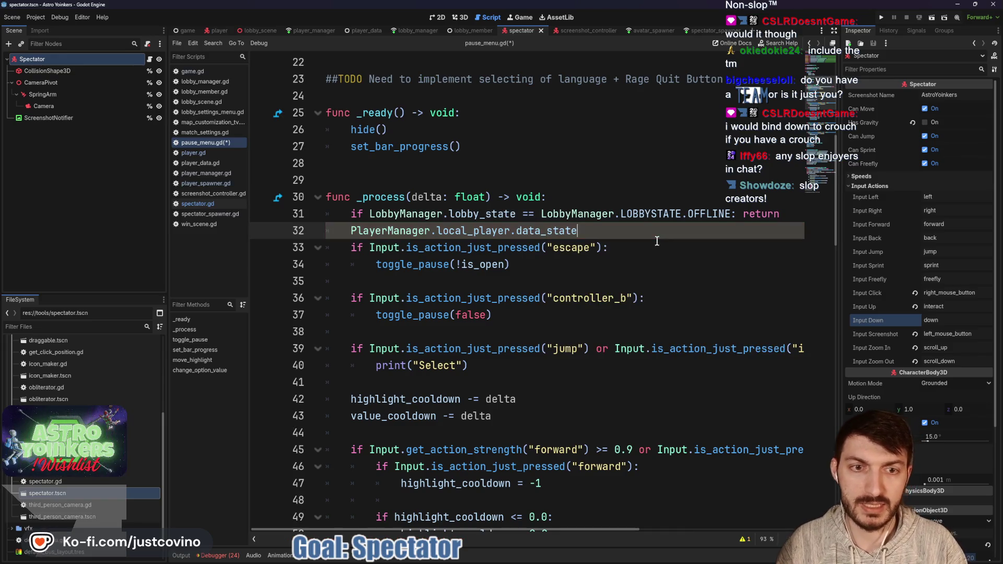
type("==")
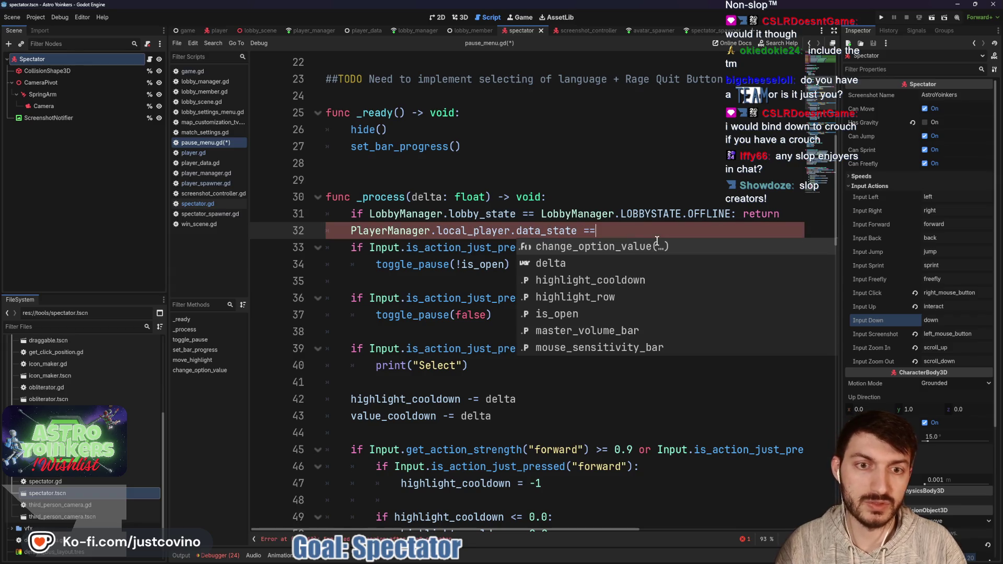
type(" Dat")
key("BackSpace")
key("BackSpace")
key("BackSpace")
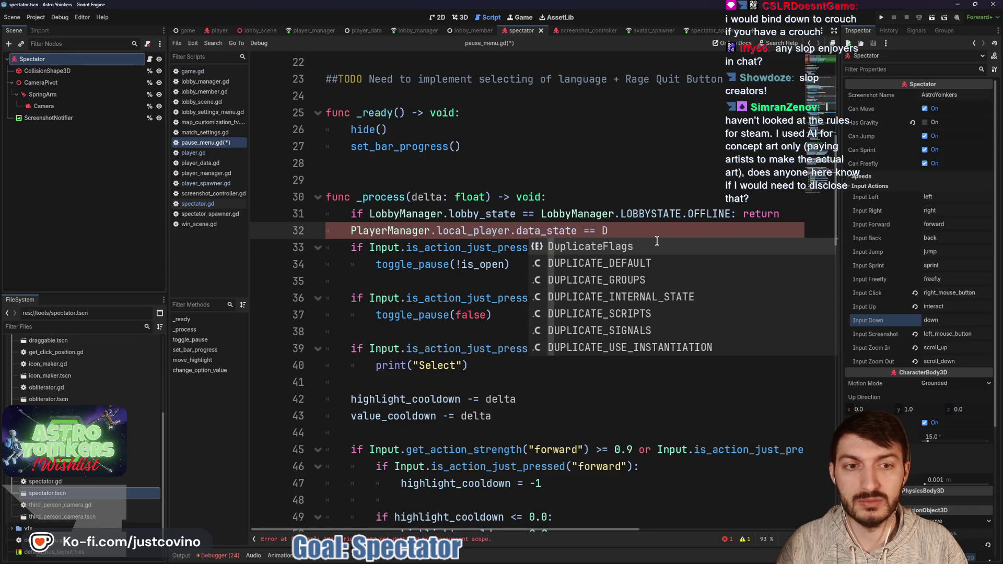
key("BackSpace")
key("BackSpace")
key("BackSpace")
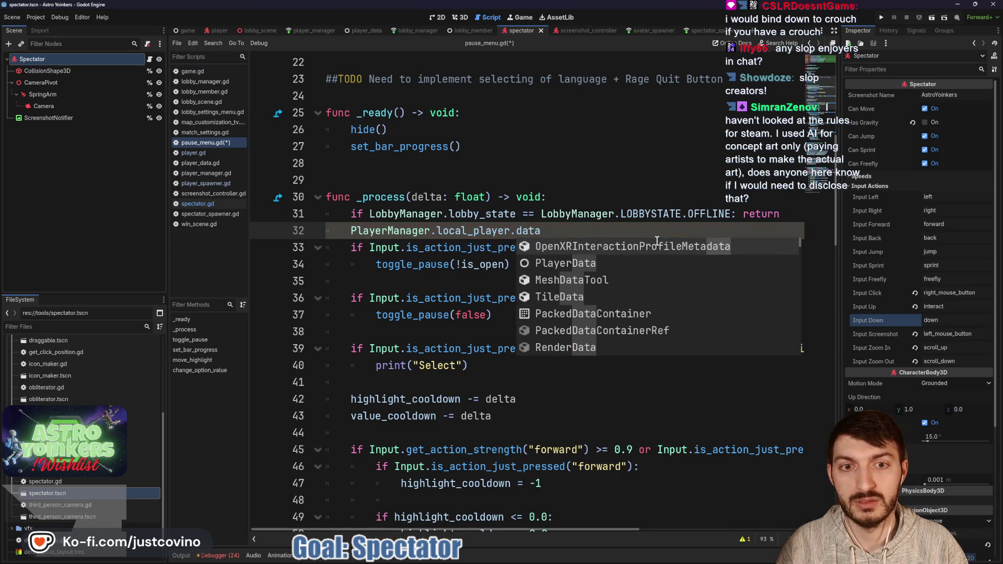
type("spe")
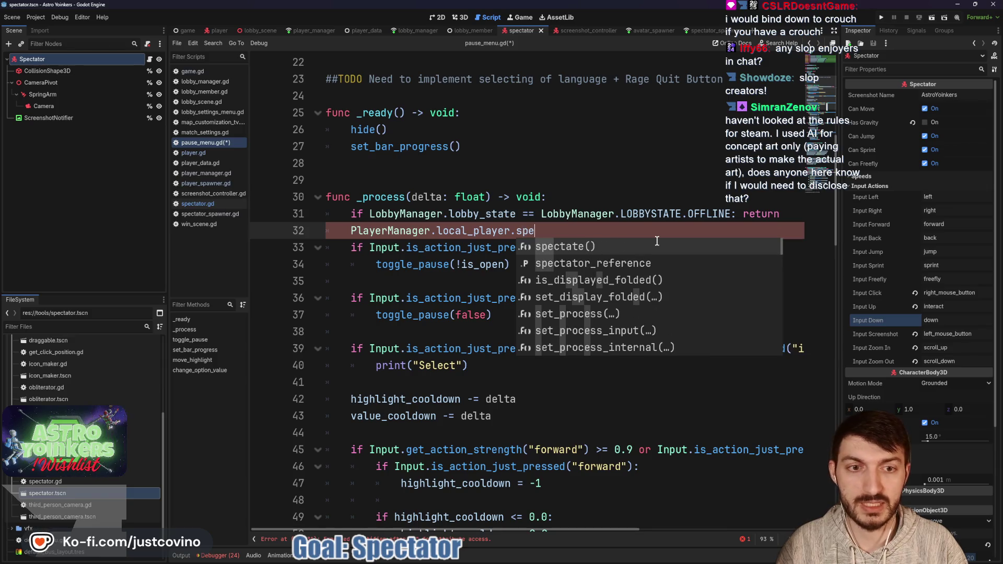
key("Down")
key("Return")
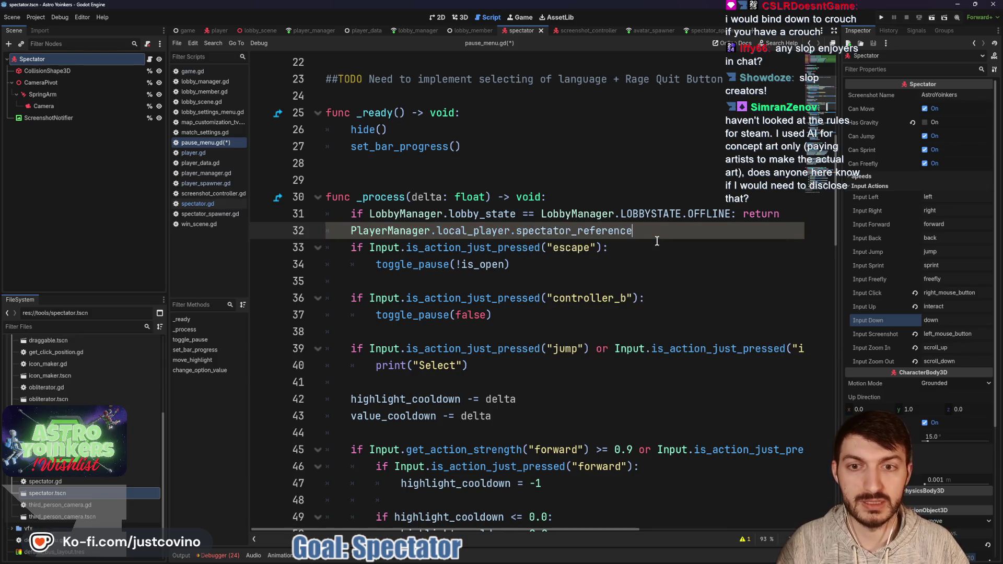
type("if")
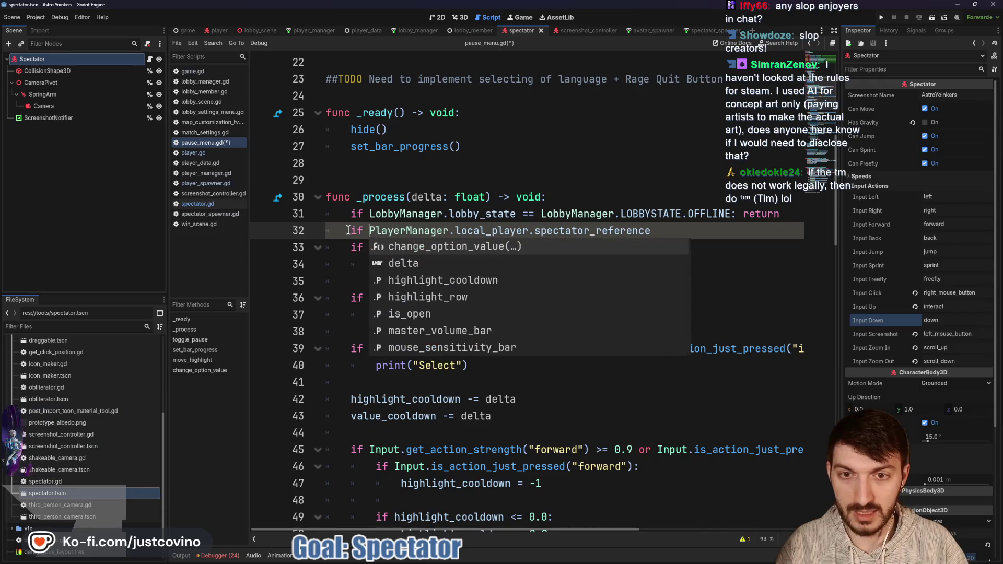
left_click(689, 231)
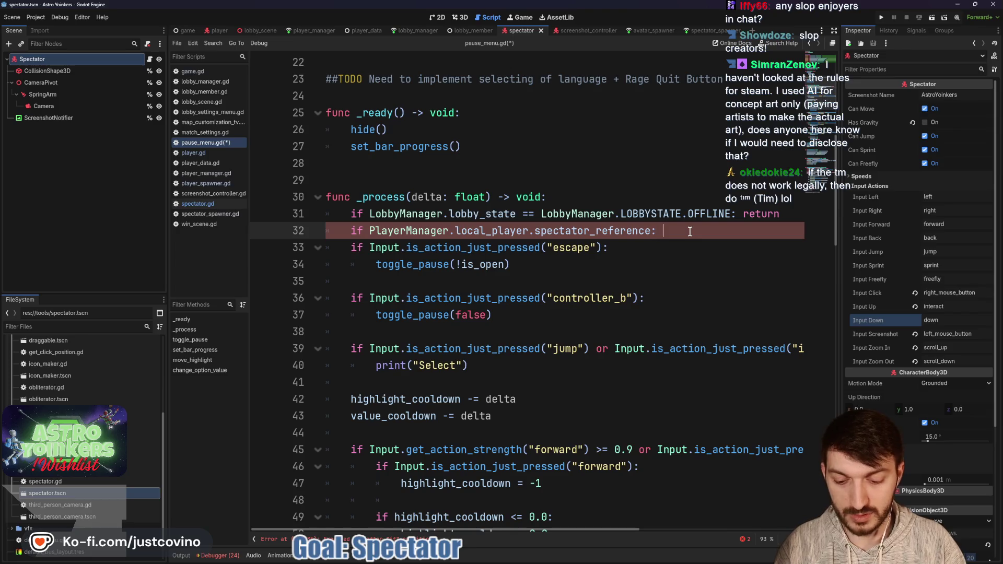
type("eturn")
Step: Save pause_menu.gd and switch to the browser showing the FFS Leaderboard
key("ctrl+s")
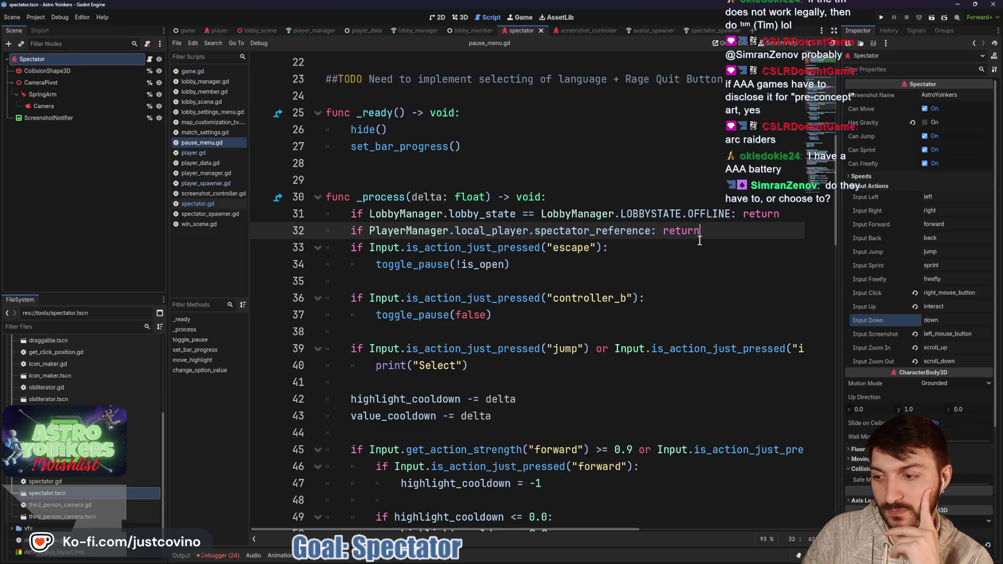
left_click(695, 250)
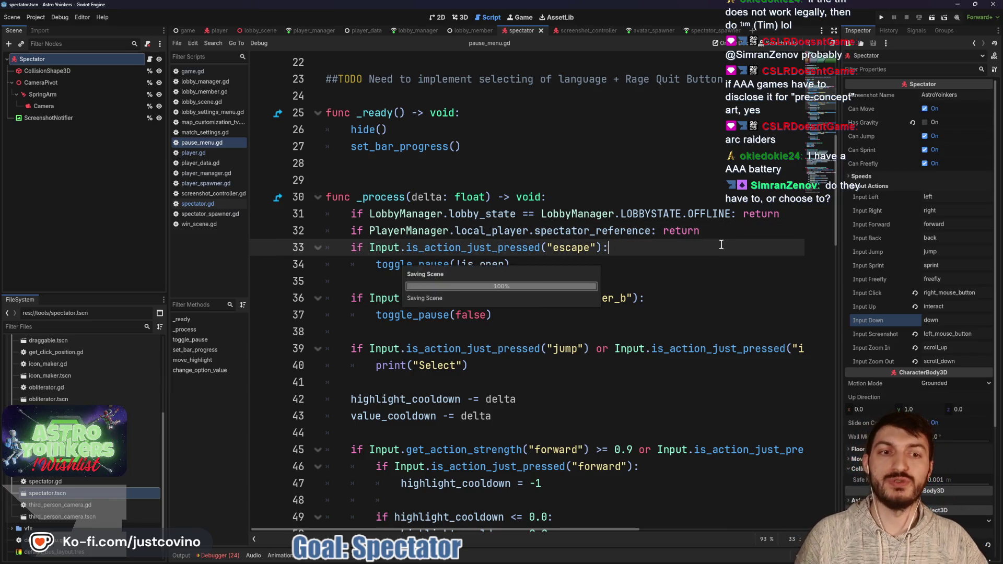
left_click(554, 557)
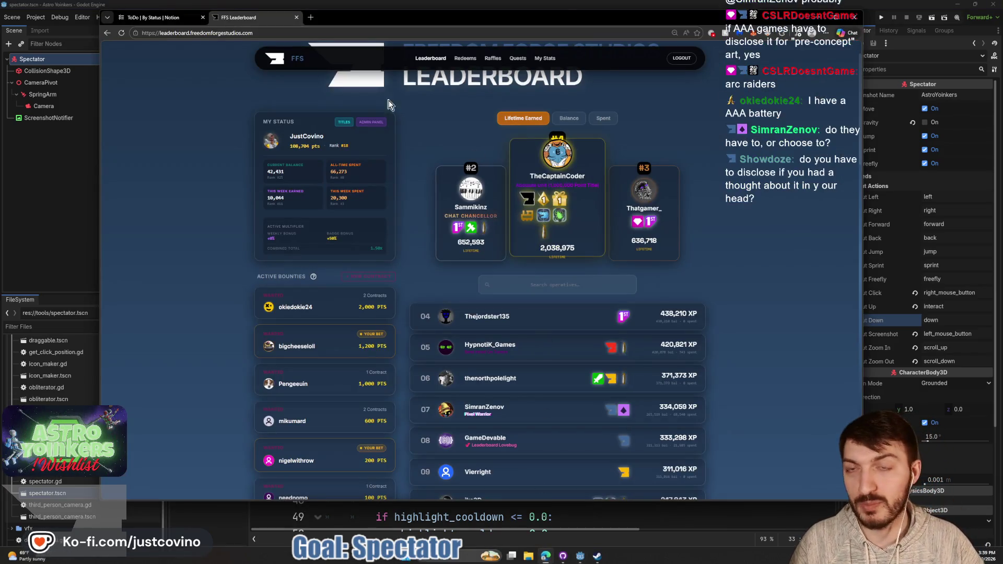
Step: Search Google in a new tab for 'when to use steam ai tag'
left_click(311, 17)
type("when to ")
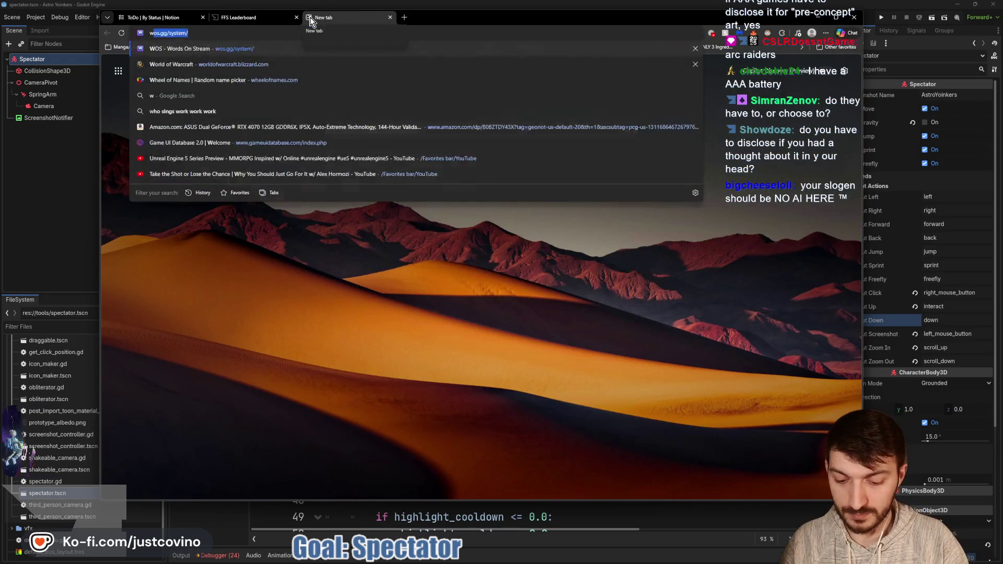
type("use steam ai")
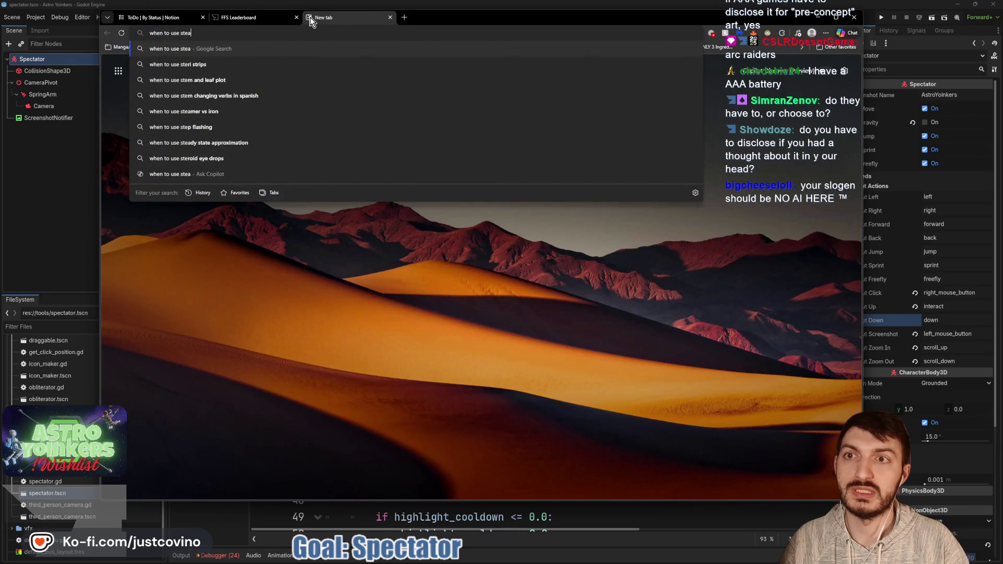
type(" tag")
key("Return")
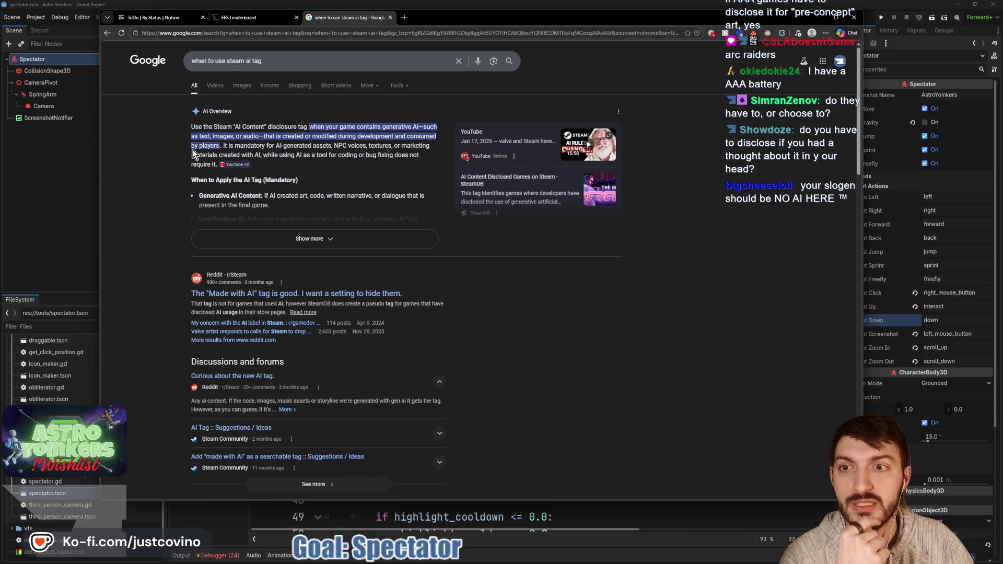
Step: Read the AI Overview and results, then open Steamworks' 'AI Content on Steam' article
mouse_move(221, 145)
left_mouse_down()
mouse_move(400, 128)
mouse_move(309, 127)
left_mouse_up()
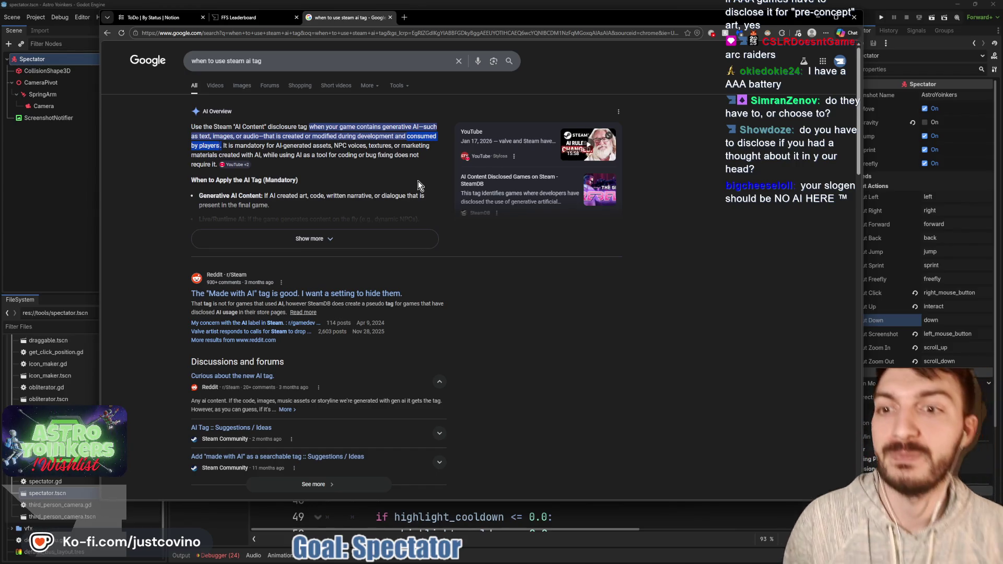
scroll(416, 206, "down", 3)
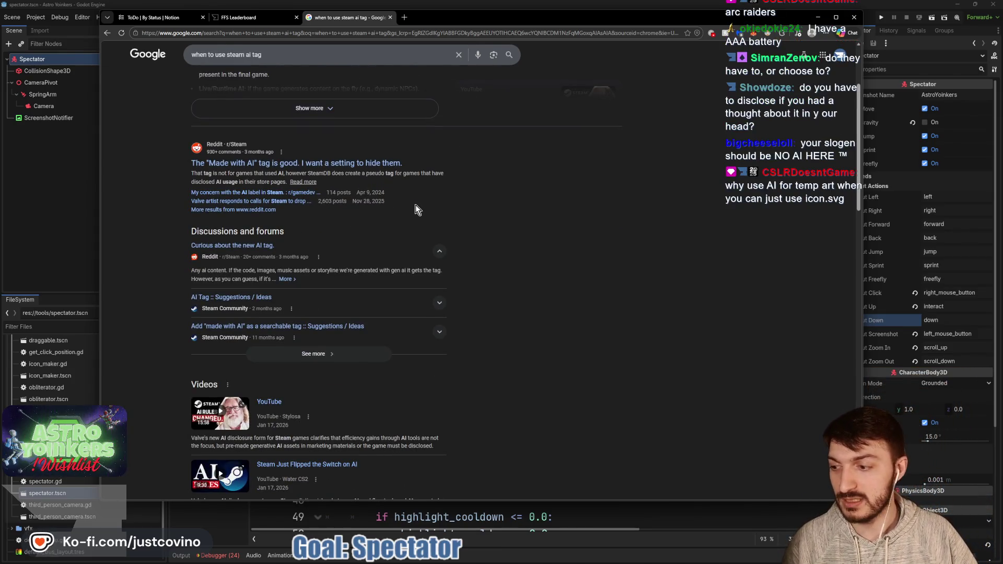
scroll(415, 205, "up", 3)
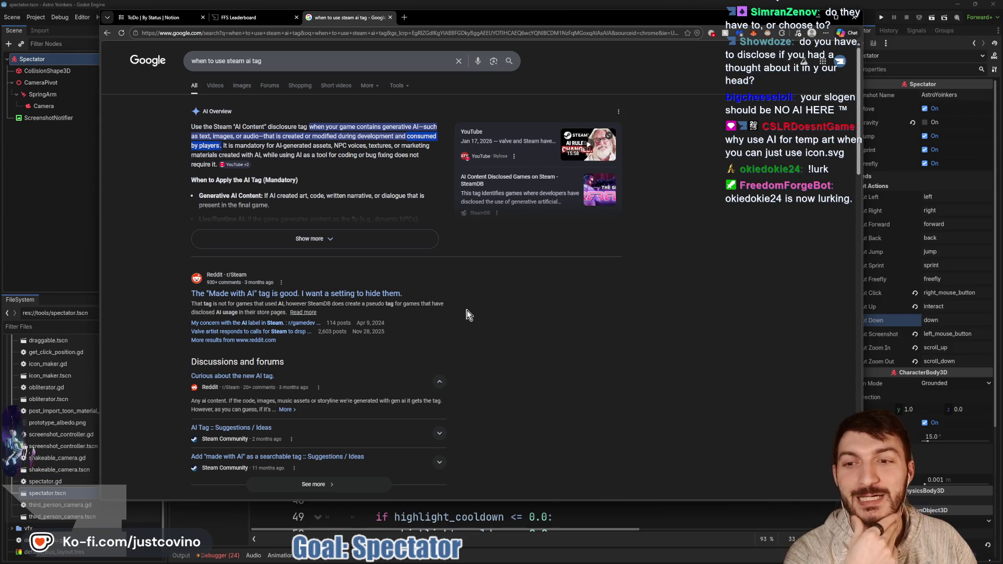
scroll(480, 318, "down", 2)
scroll(482, 320, "down", 7)
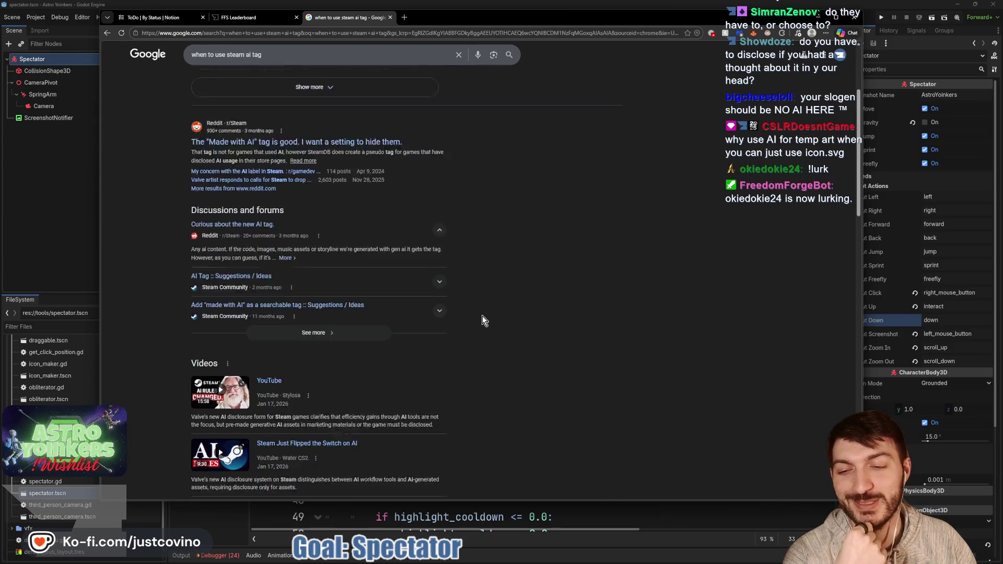
scroll(482, 318, "down", 2)
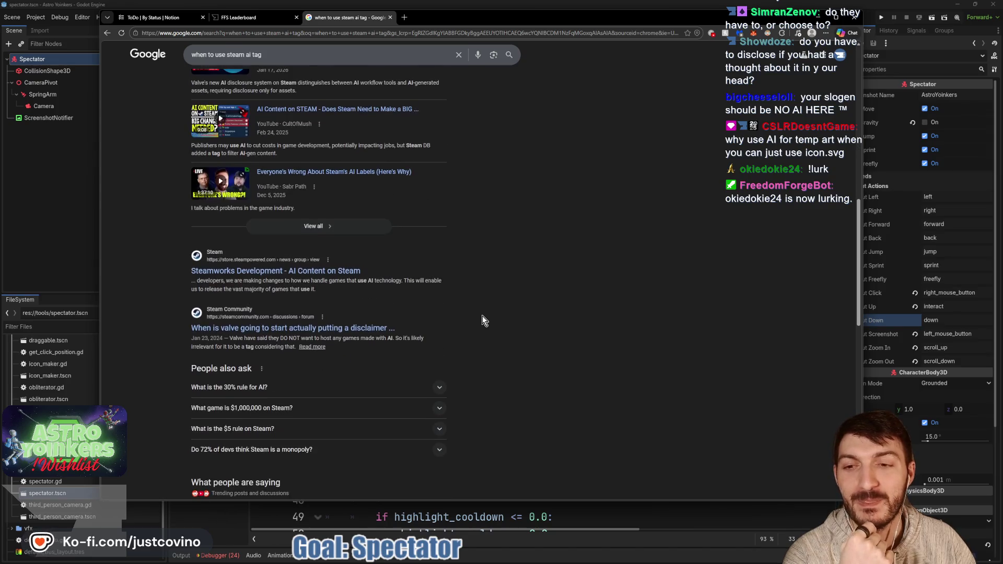
left_click(331, 272)
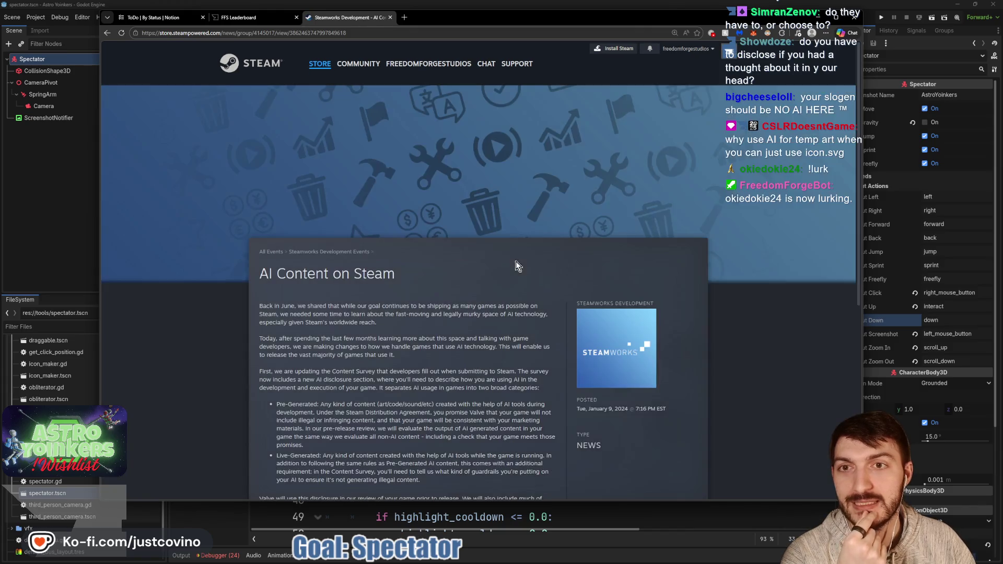
Step: Read the 'AI Content on Steam' article, then close its tab to reveal the FFS Leaderboard
scroll(481, 253, "down", 3)
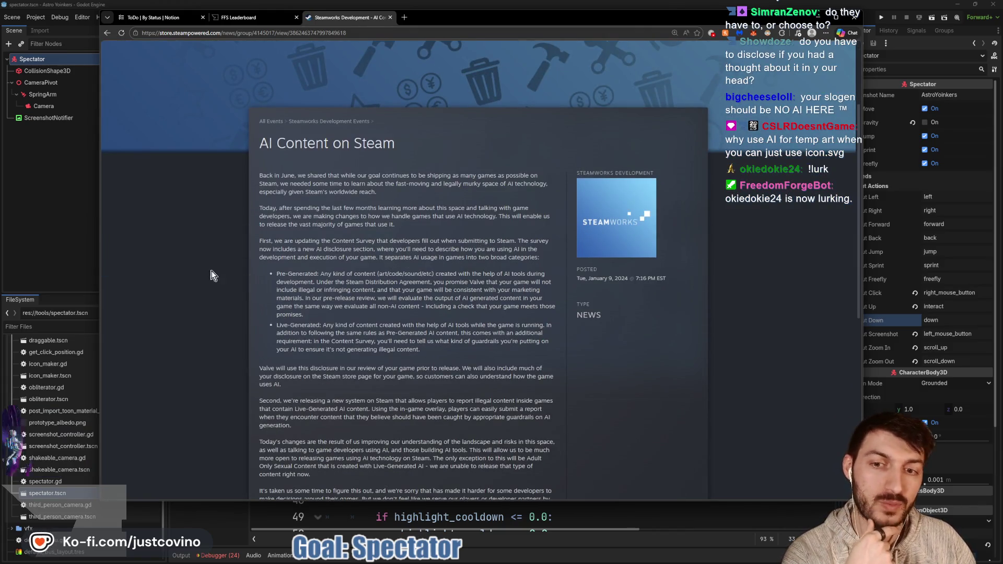
left_click_drag(260, 143, 501, 151)
left_click(316, 183)
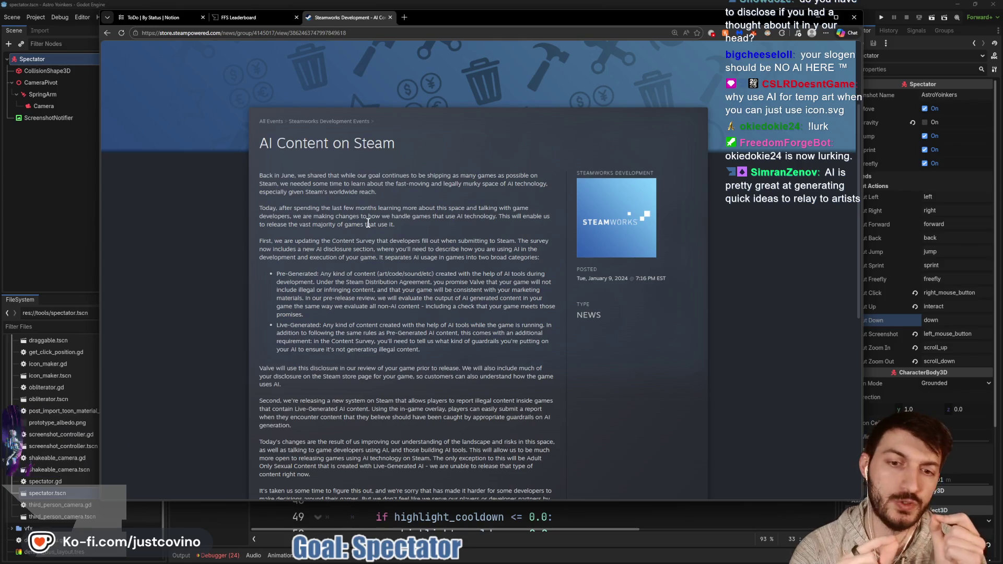
scroll(367, 223, "up", 1)
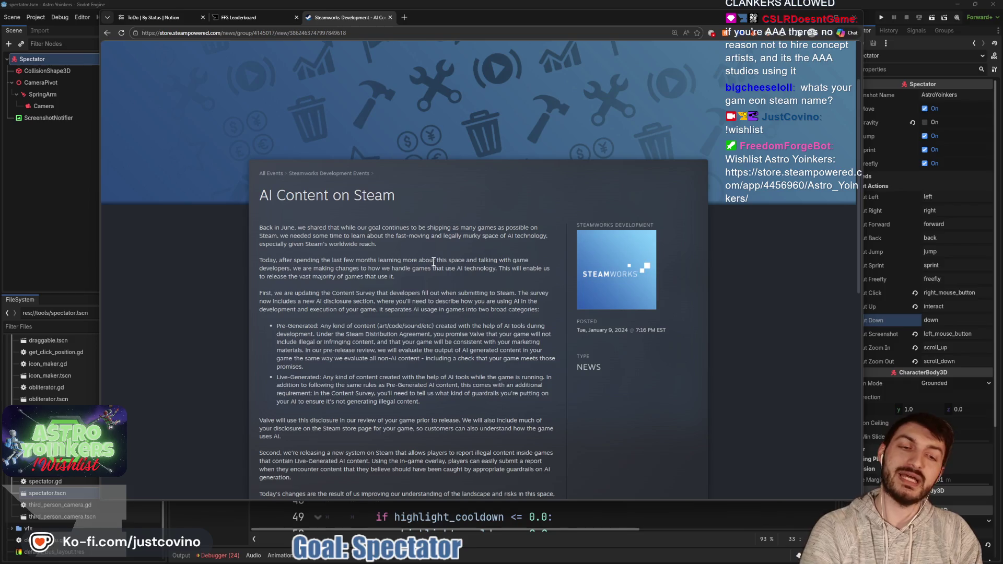
left_click(390, 17)
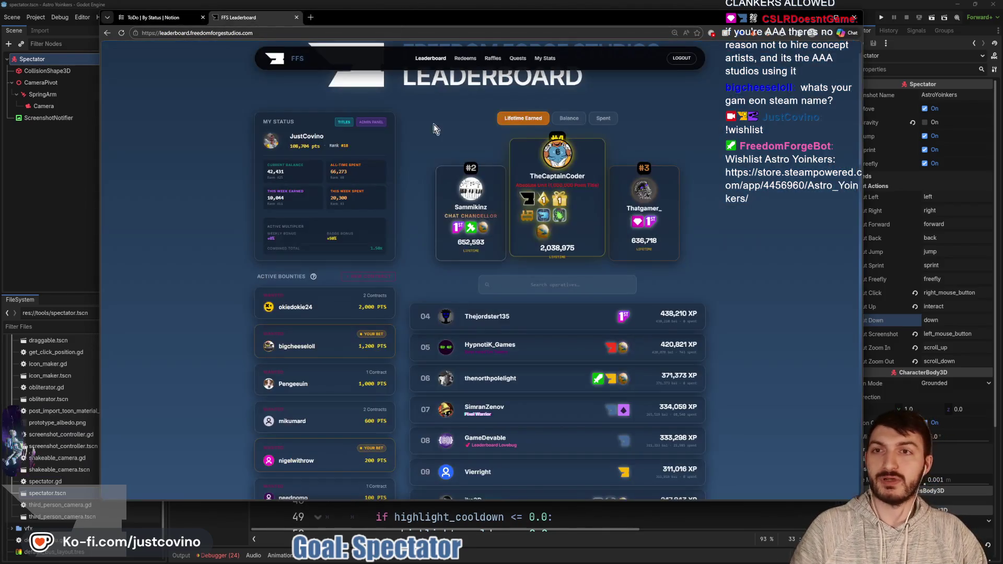
Step: Minimize the browser, put the caret on pause_menu.gd line 34, then show the Astro Yoinkers store page
left_click(830, 20)
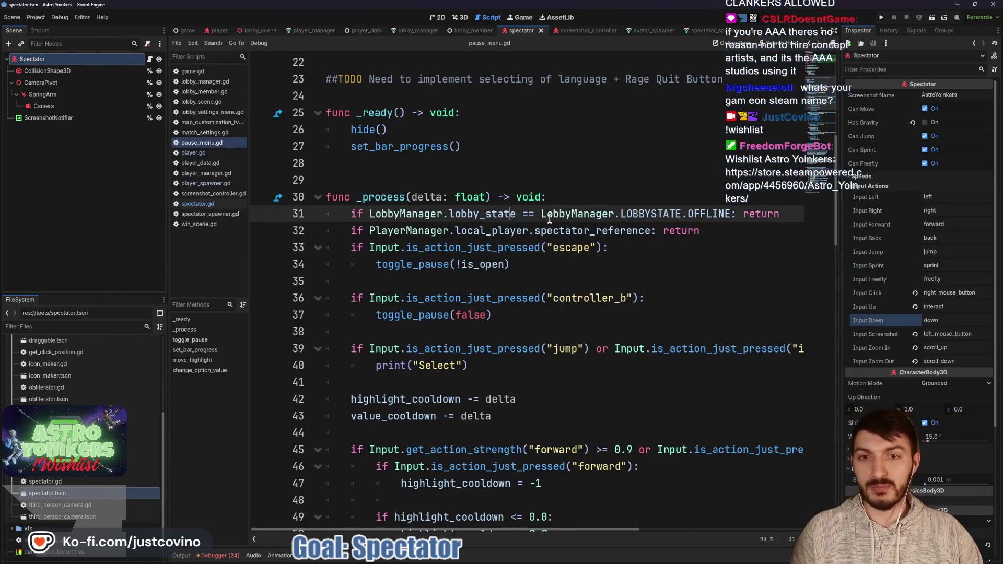
left_click(606, 260)
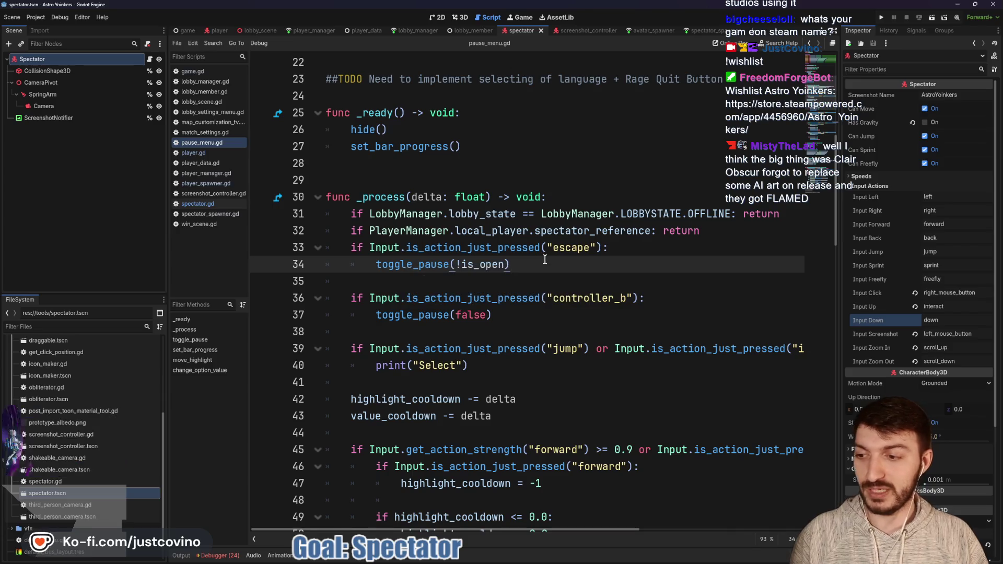
left_click(600, 562)
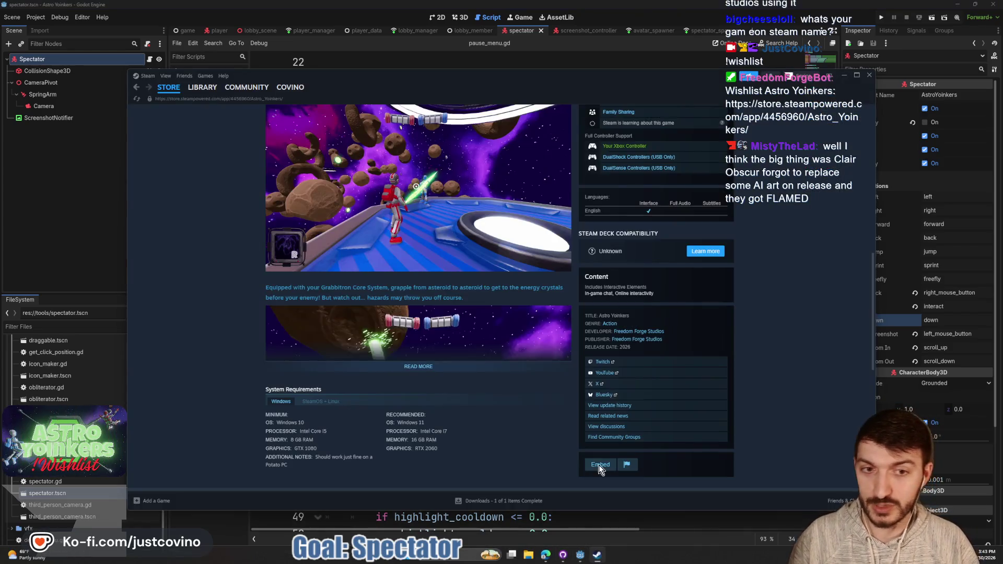
Step: Scroll the Astro Yoinkers store page to the top, return to the Godot script, and launch the game
scroll(757, 265, "up", 3)
scroll(738, 256, "up", 5)
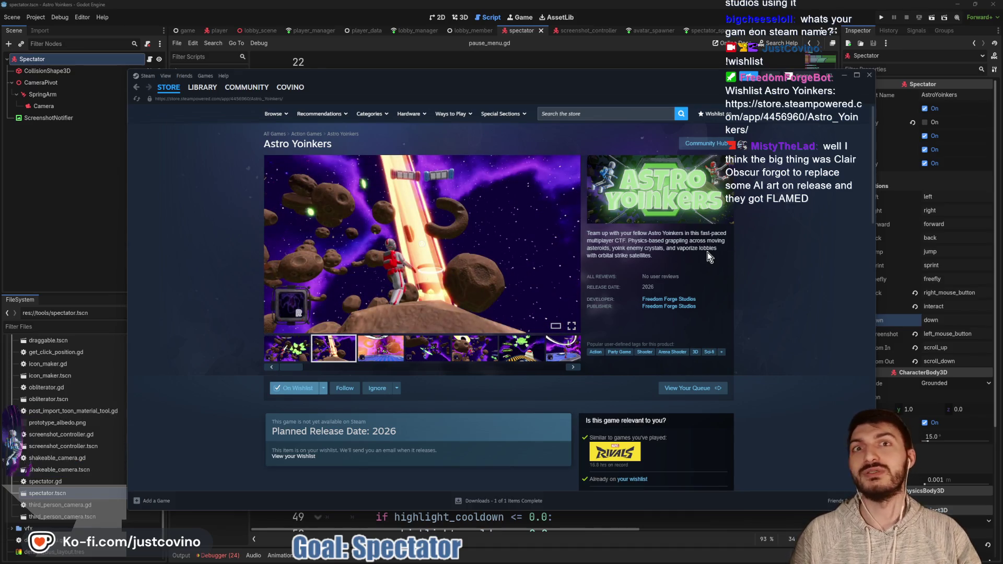
left_click(85, 224)
left_click(421, 181)
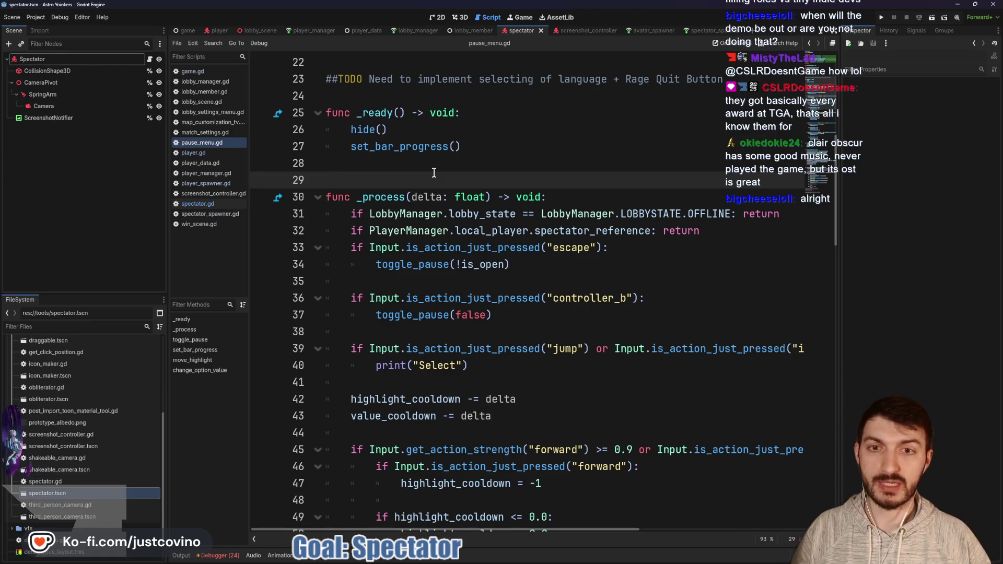
left_click(881, 17)
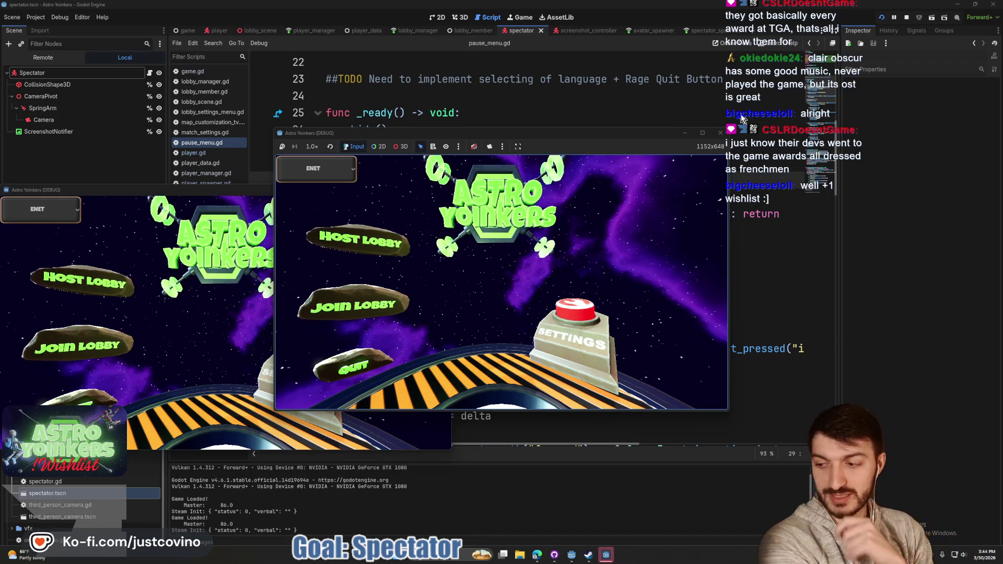
Step: Arrange the two game windows side by side, host a lobby, and enter the spectate command
mouse_move(153, 191)
left_mouse_down()
mouse_move(241, 196)
mouse_move(642, 172)
left_mouse_up()
left_click_drag(561, 134, 358, 143)
left_click(162, 259)
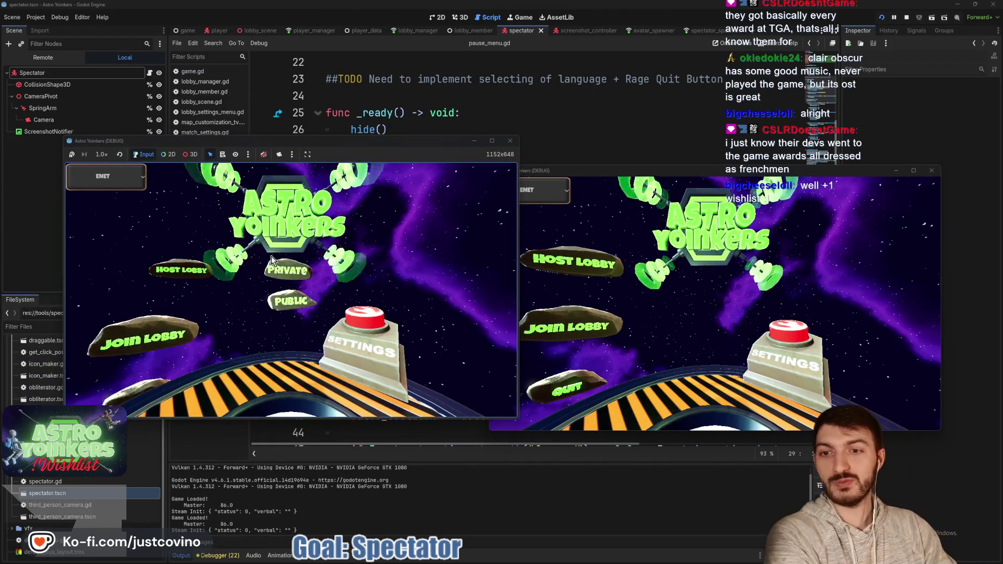
left_click(306, 258)
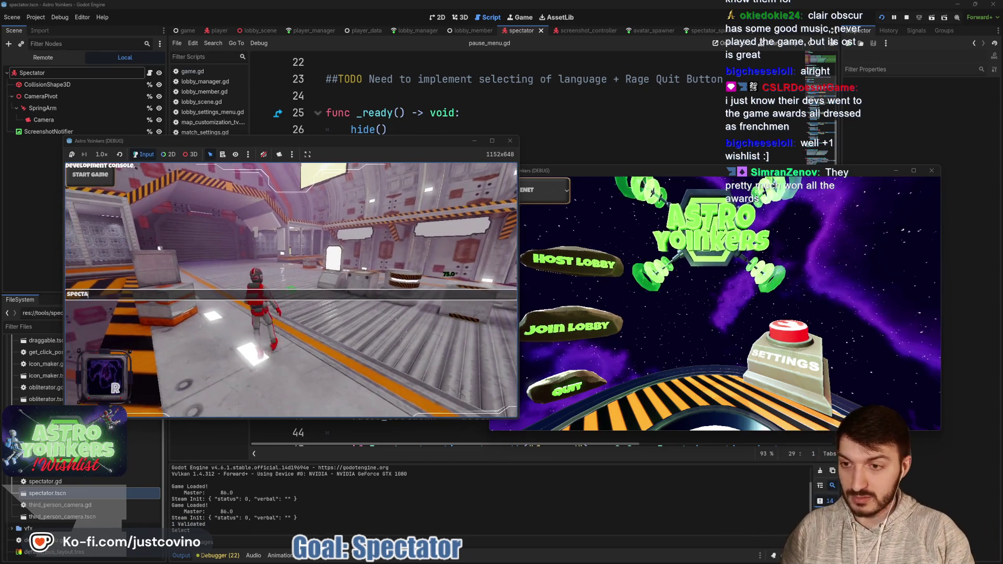
key("space")
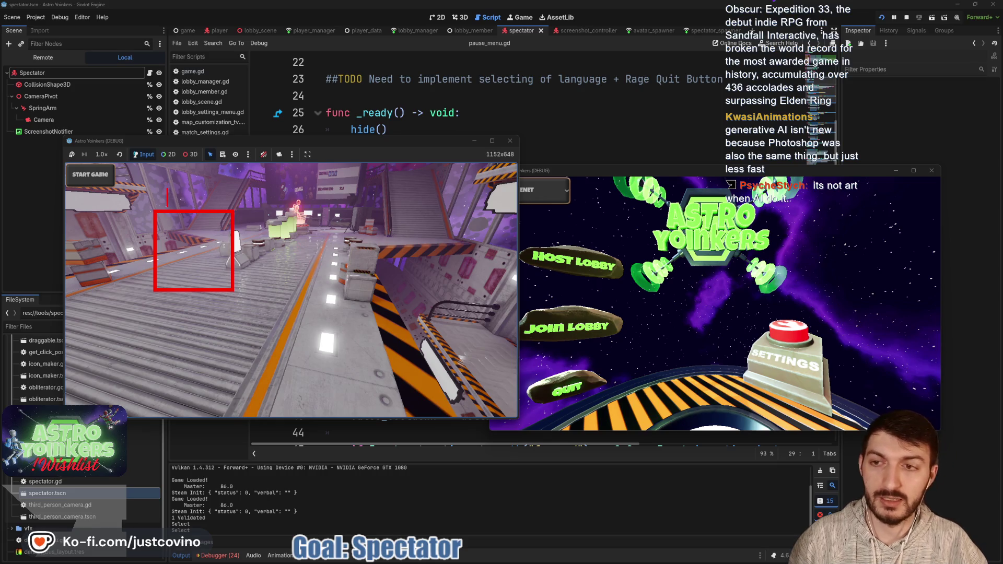
Step: Switch the host into spectator mode and fly the camera along the station corridor
type("Copy")
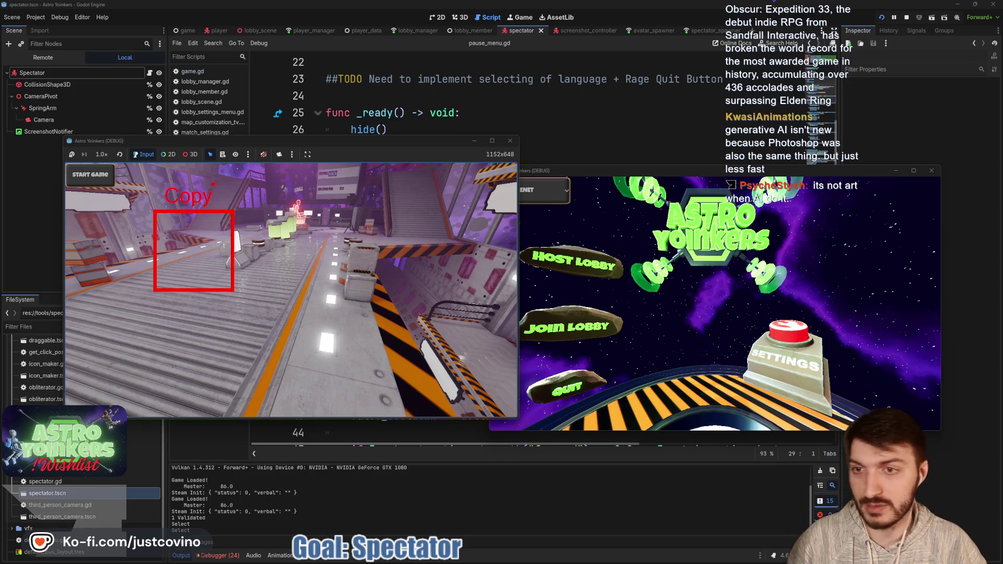
Step: Outline and label areas of the corridor view, enclosing both in one outline
left_click_drag(290, 214, 368, 292)
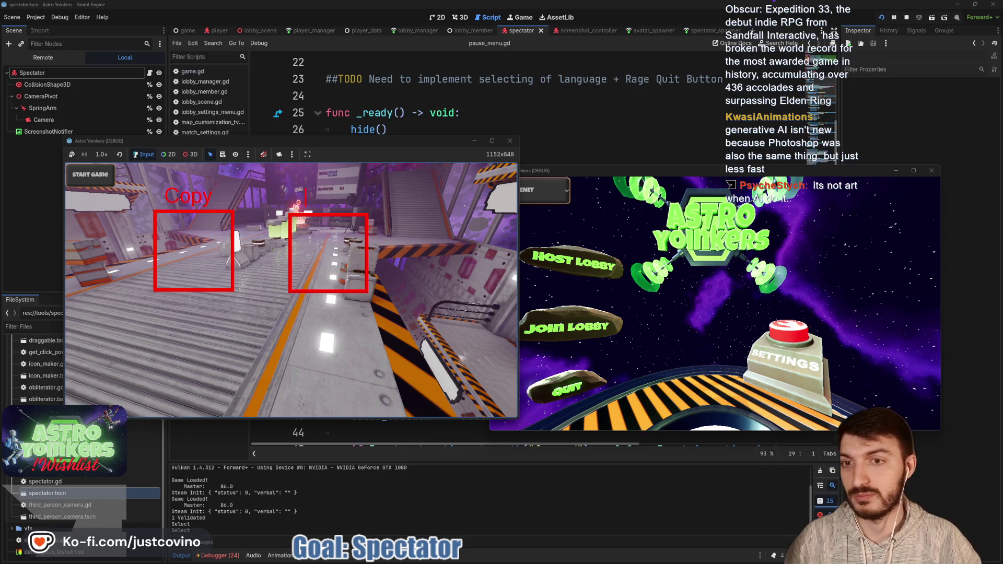
type("Paste")
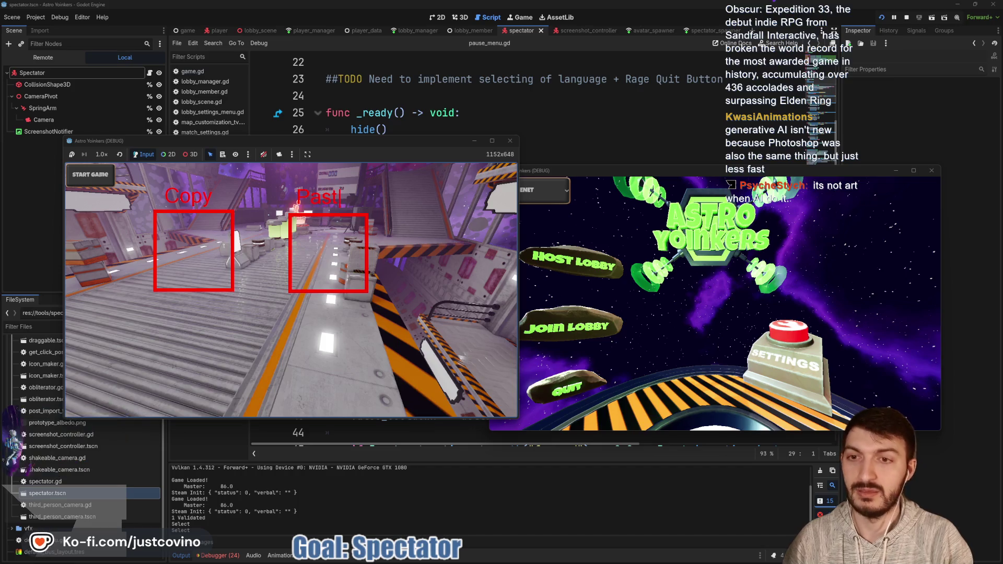
mouse_move(120, 176)
left_mouse_down()
mouse_move(422, 313)
mouse_move(430, 328)
left_mouse_up()
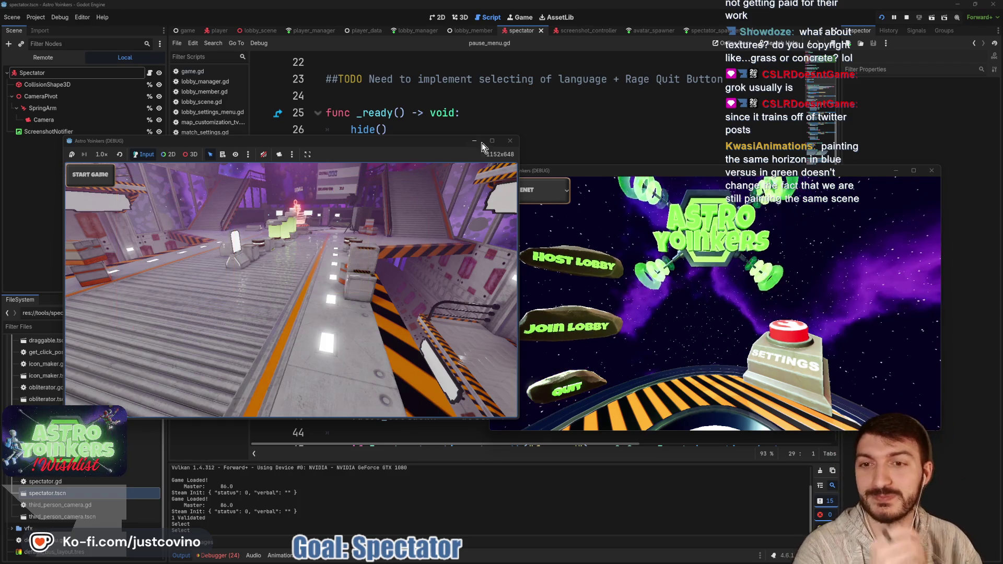
Step: Fly the spectator camera in the game window, then stop the game with F8
left_click(331, 262)
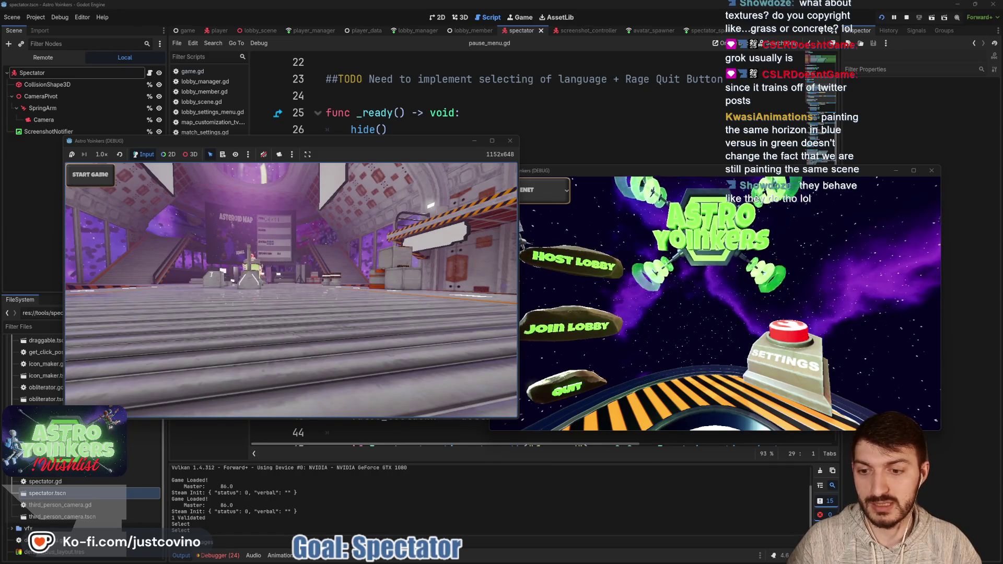
key("Escape")
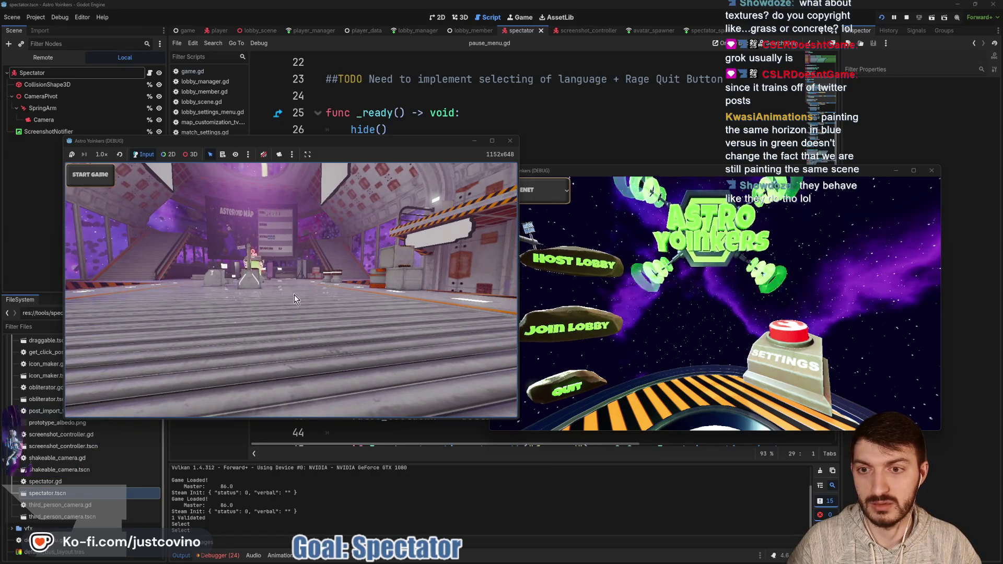
left_click(291, 295)
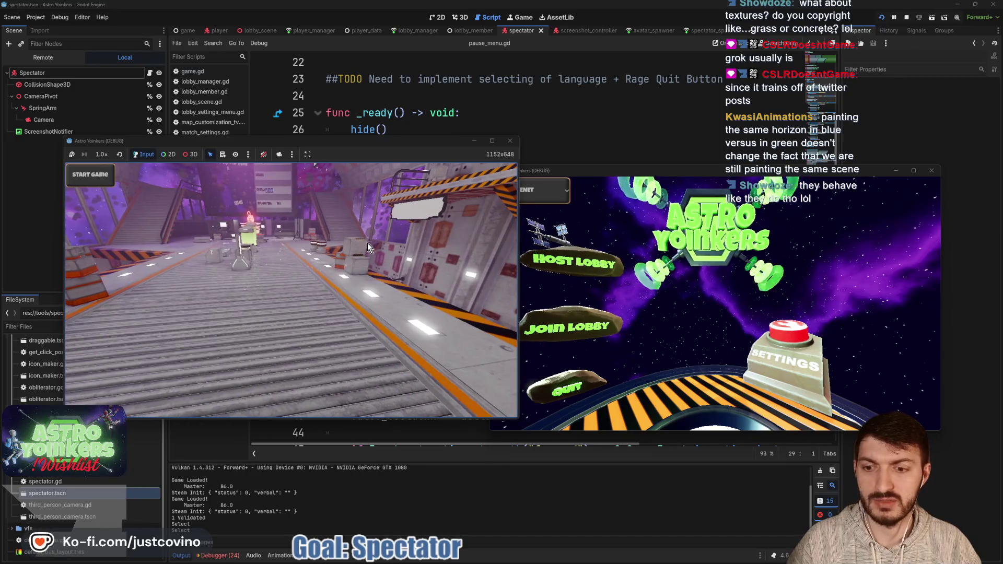
key("F8")
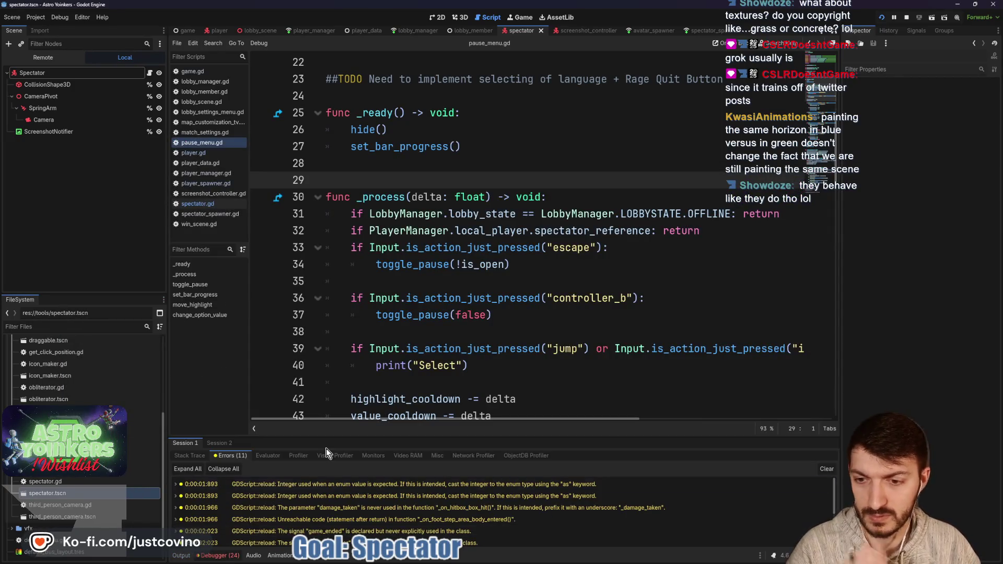
Step: Open Session 2's Freefly error in spectator.gd, stop the remaining game, and close the debugger
left_click_drag(388, 437, 407, 192)
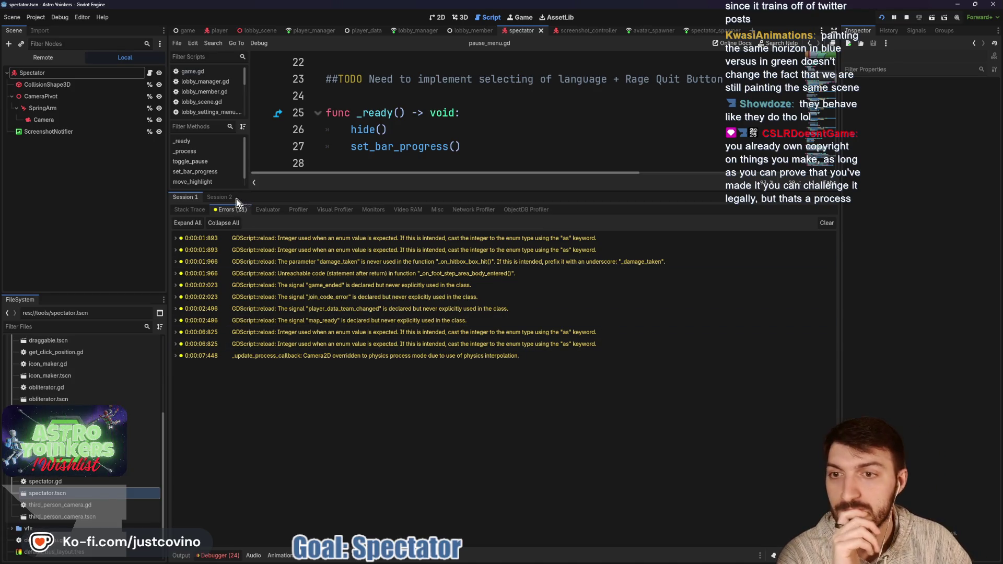
left_click(217, 197)
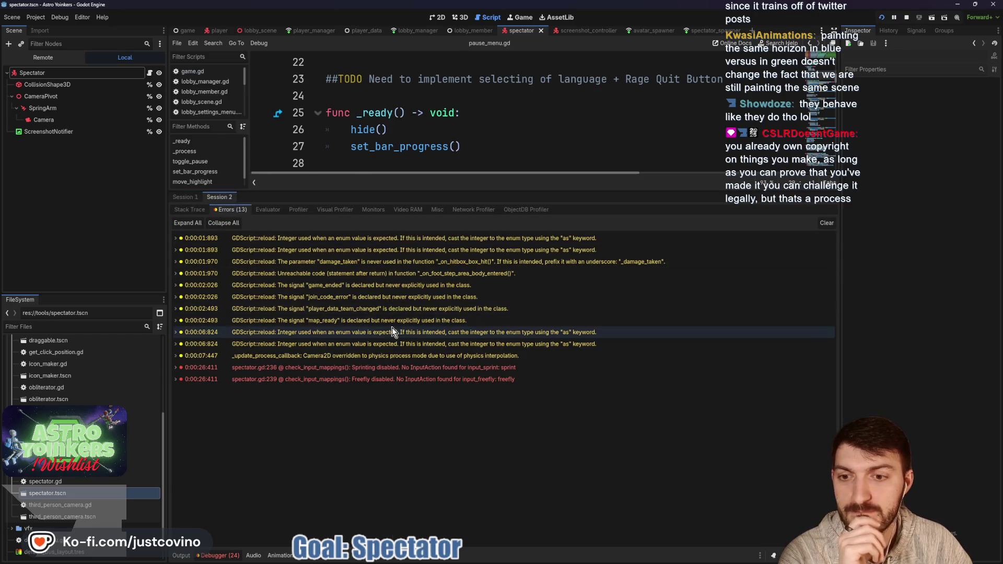
left_click(419, 380)
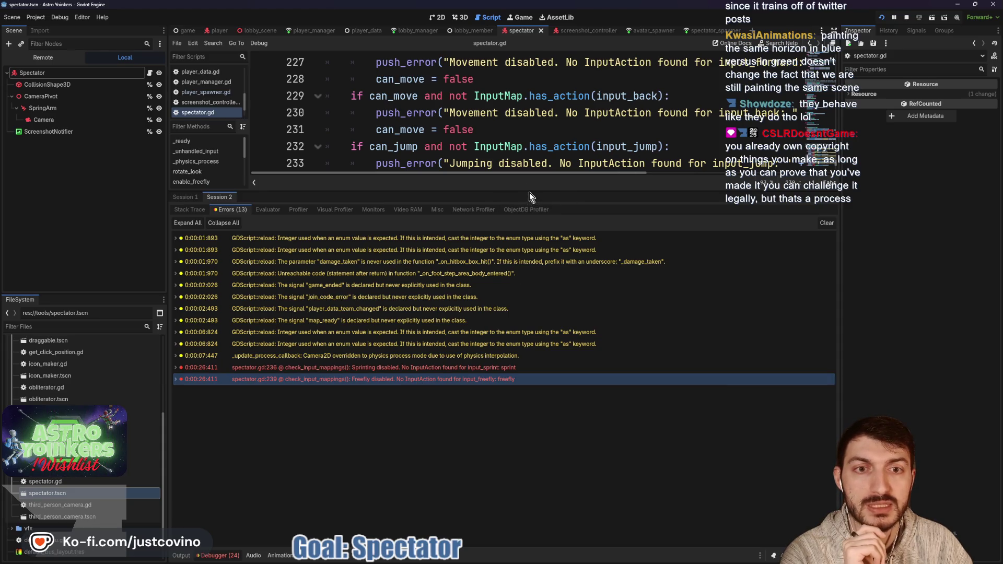
left_click_drag(523, 190, 525, 438)
key("F8")
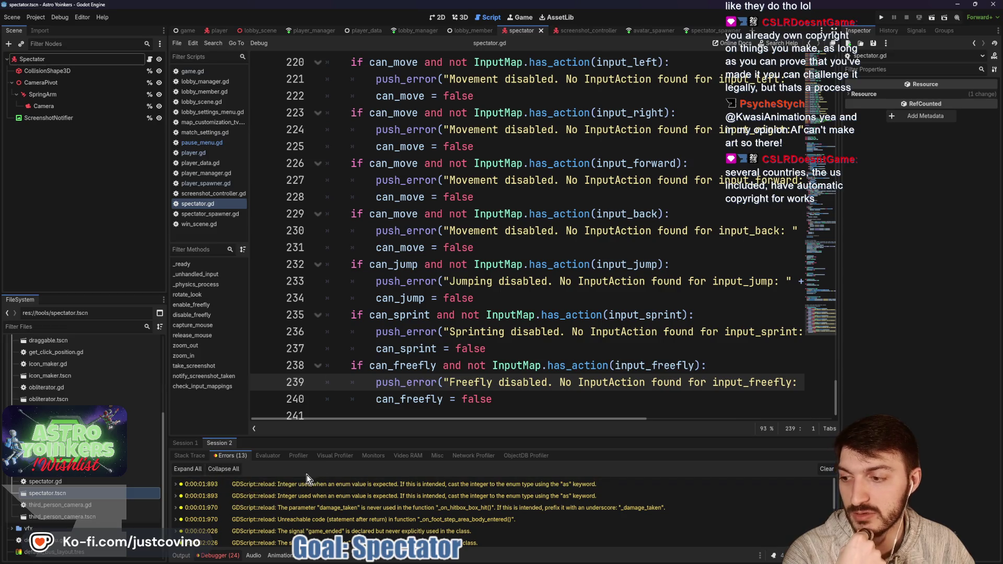
left_click(217, 555)
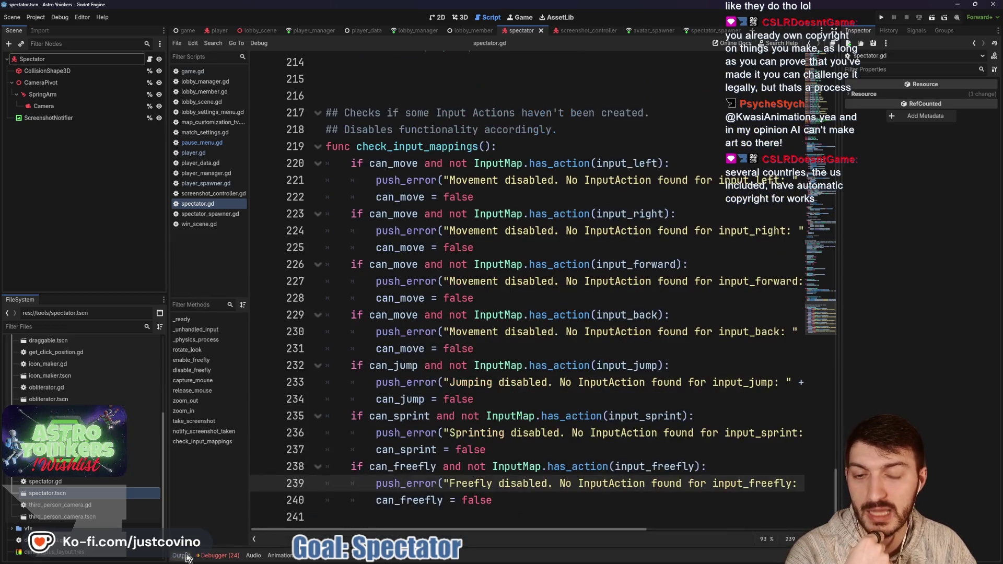
left_click(519, 501)
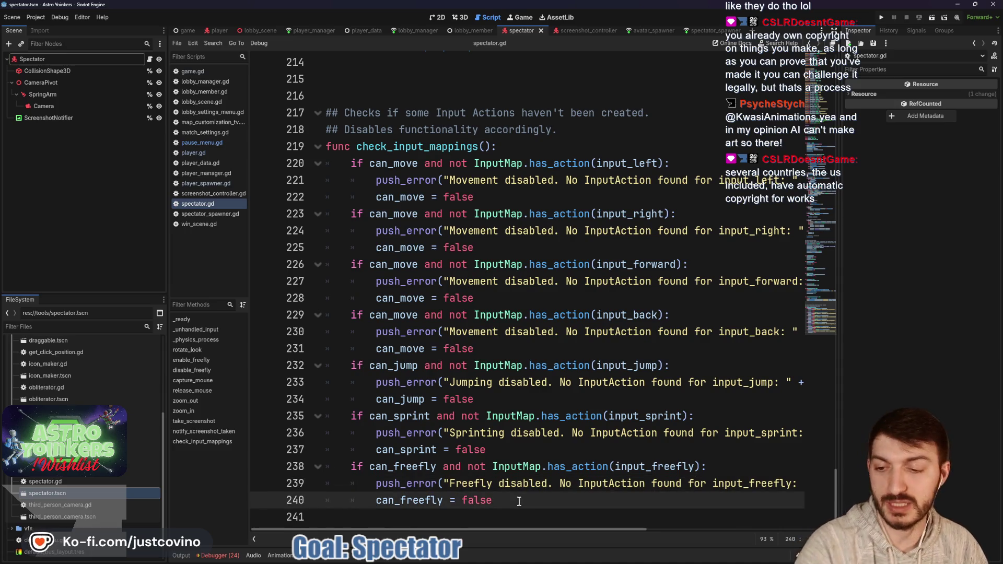
mouse_move(519, 473)
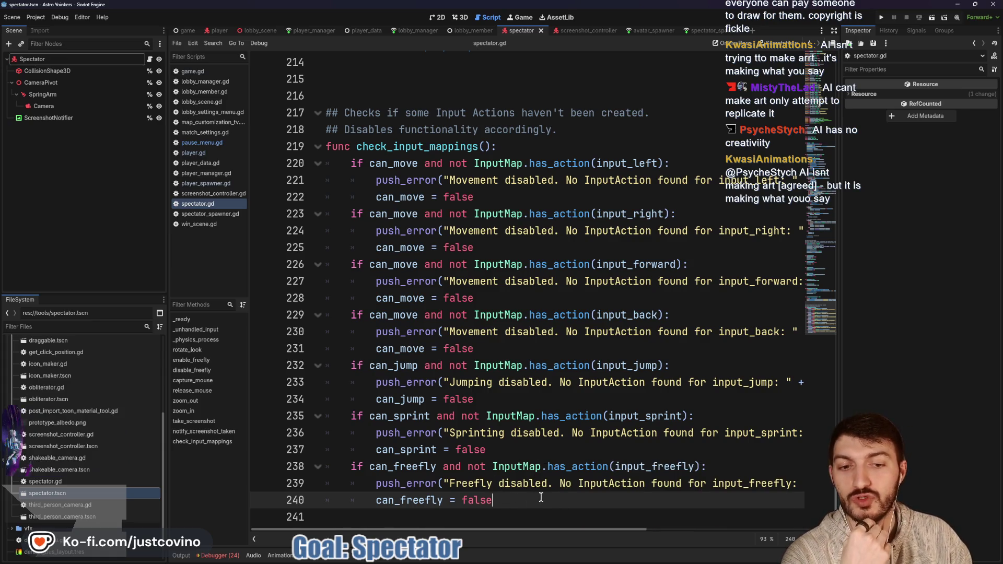
left_click_drag(541, 499, 359, 485)
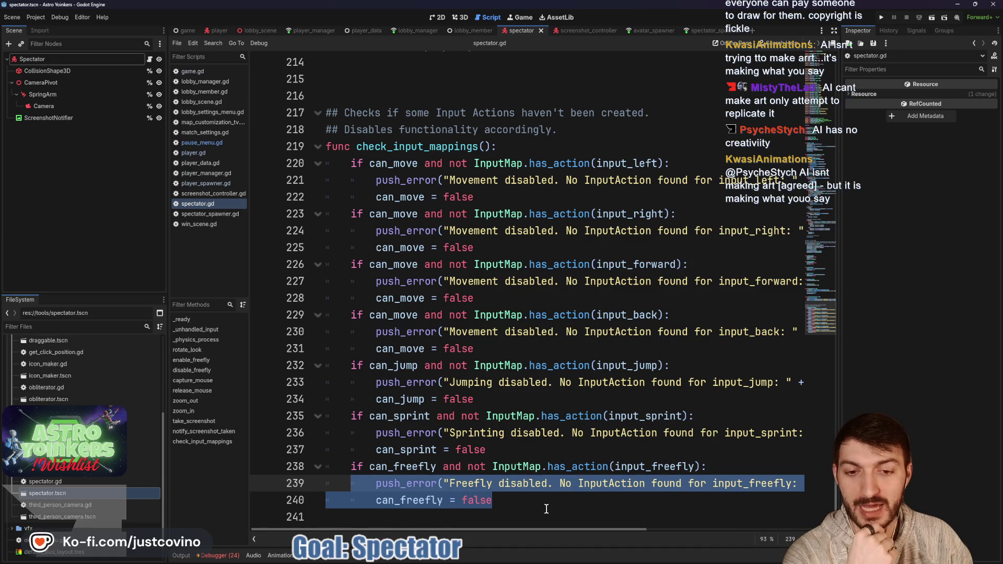
Step: Comment out the can_freefly input check on lines 238–240 with Ctrl+K
left_click(517, 502)
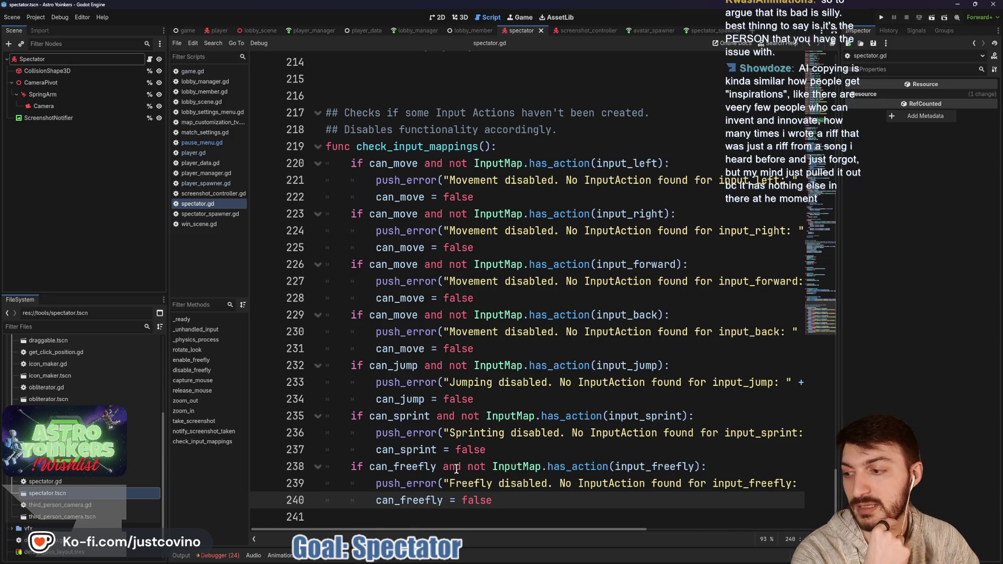
left_click_drag(493, 500, 346, 485)
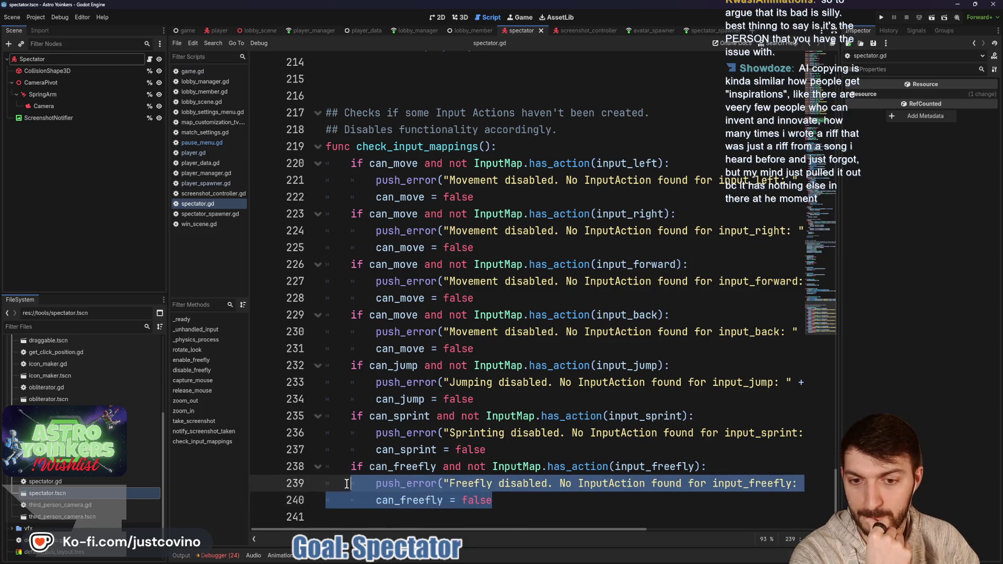
double_click(405, 466)
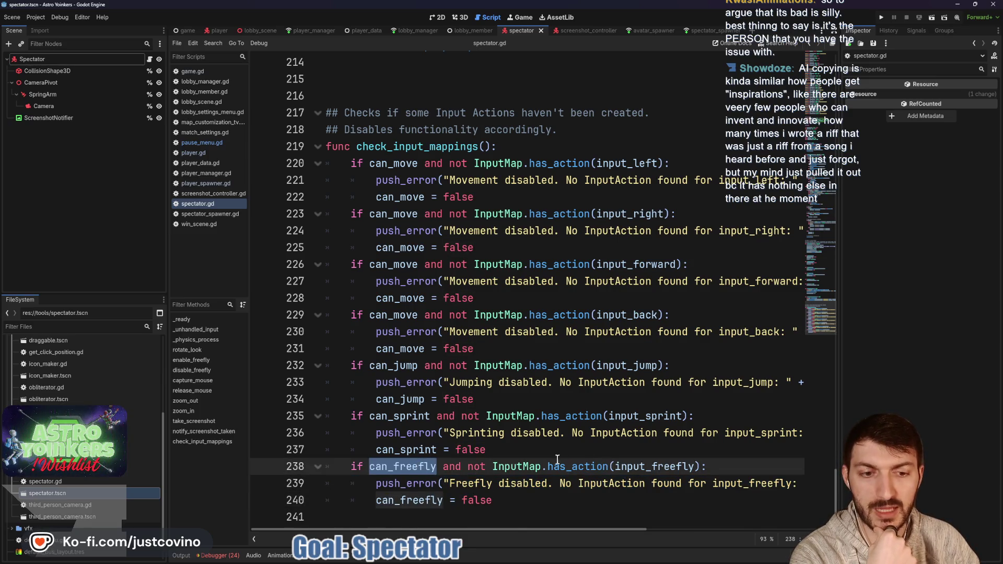
scroll(535, 462, "up", 8)
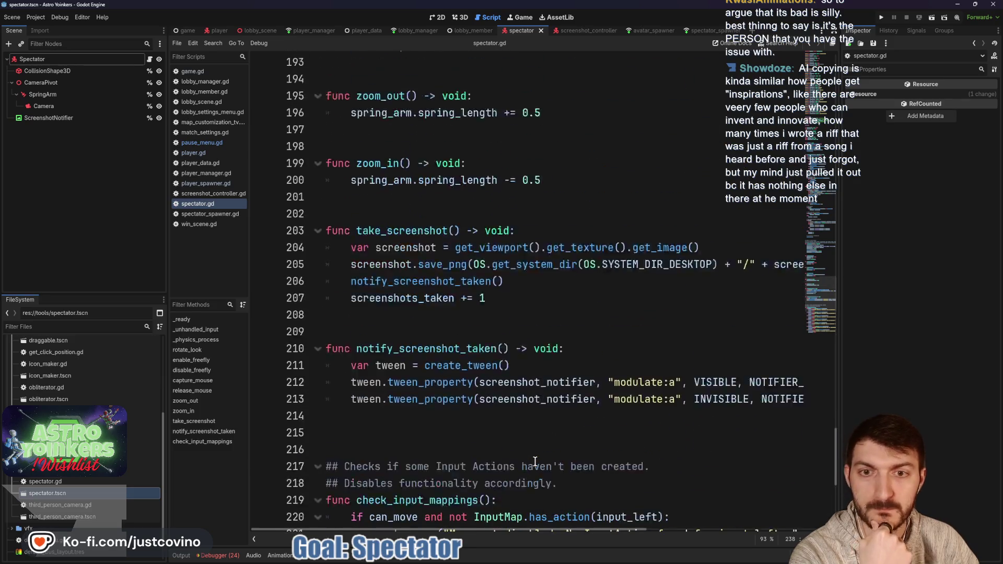
scroll(535, 461, "down", 8)
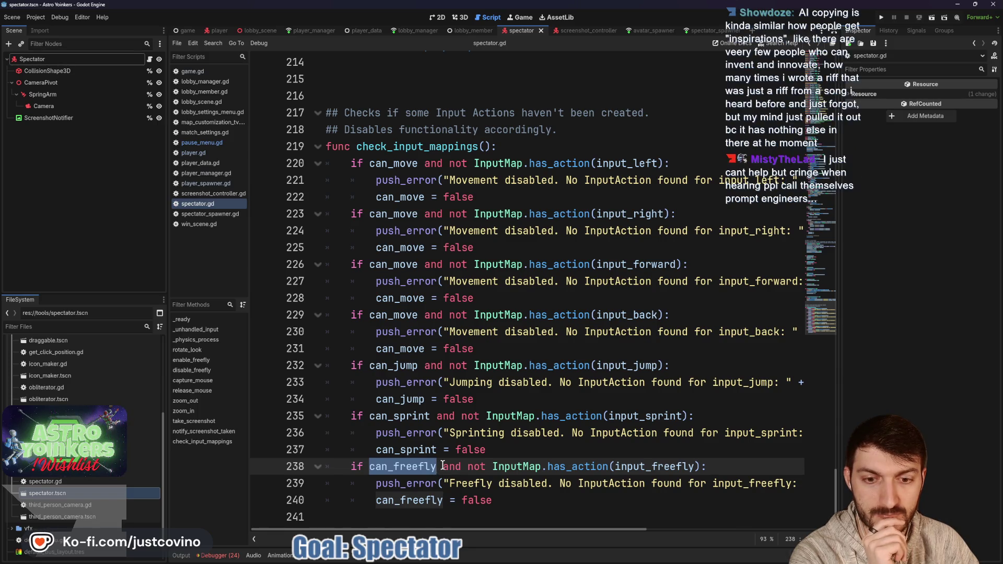
left_click_drag(534, 505, 327, 466)
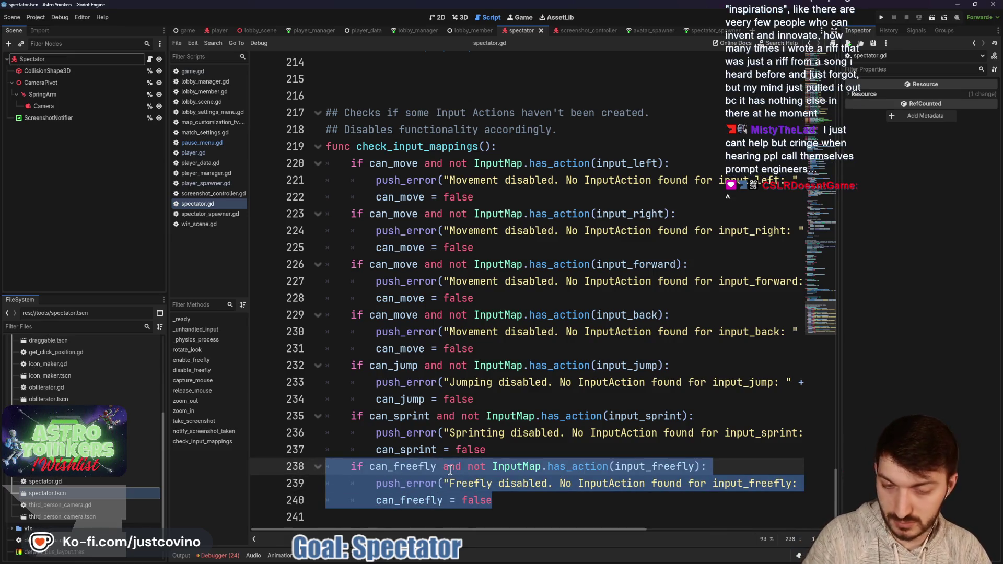
key("ctrl+k")
Step: Save spectator.gd and run the project for another multiplayer test
left_click(532, 449)
key("ctrl+s")
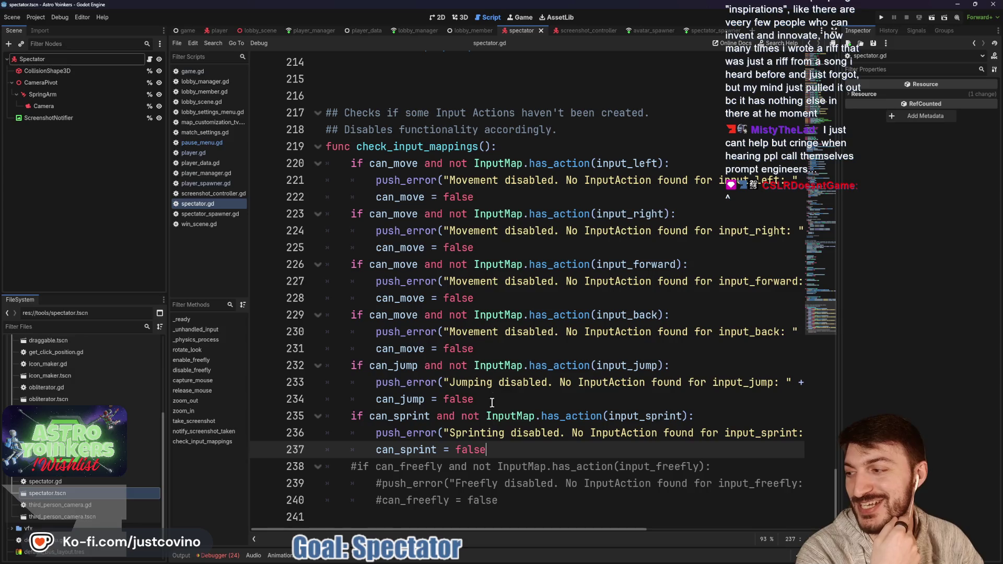
left_click(881, 18)
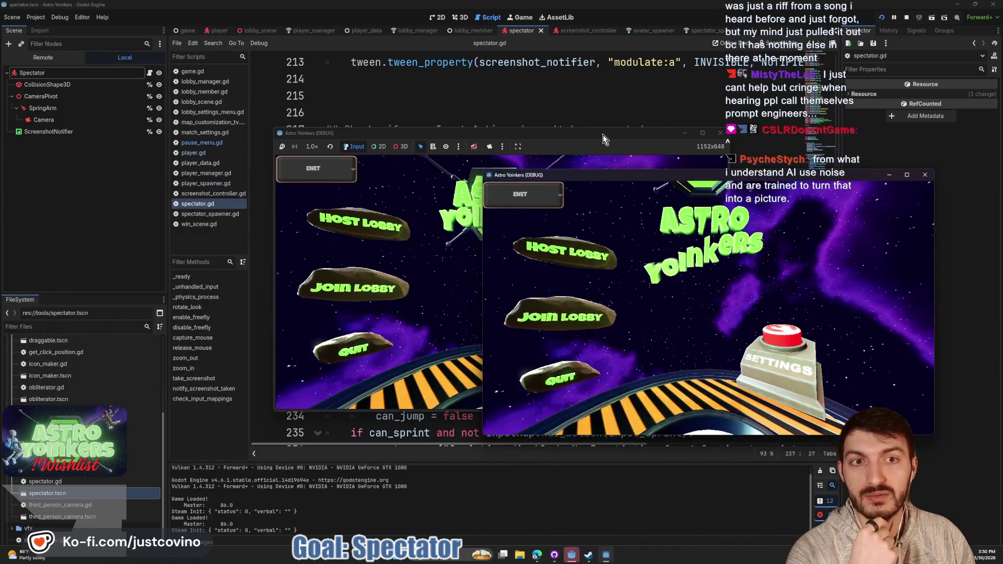
Step: Arrange both game windows side by side and host a private lobby from the first
left_click_drag(603, 135, 367, 158)
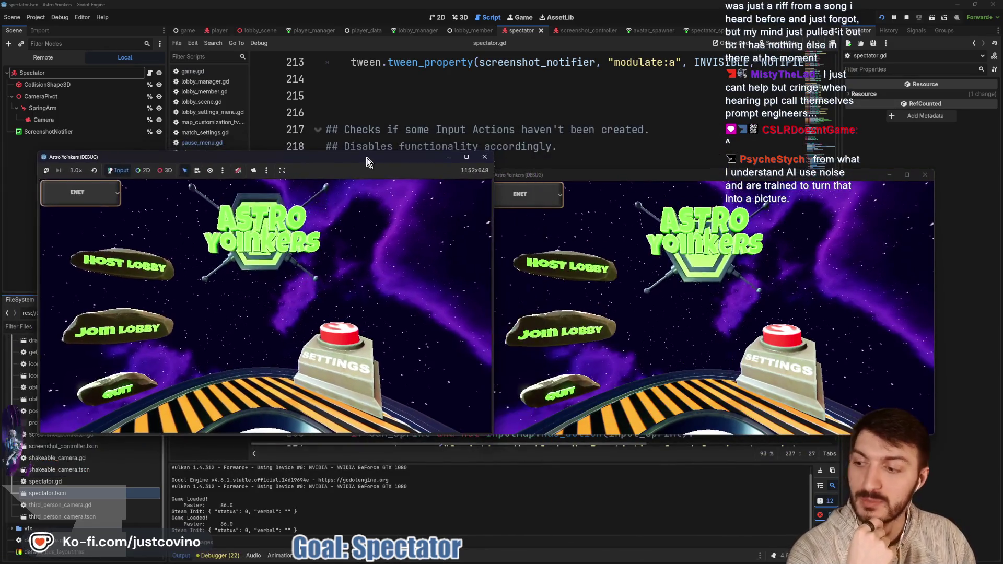
left_click_drag(624, 171, 658, 150)
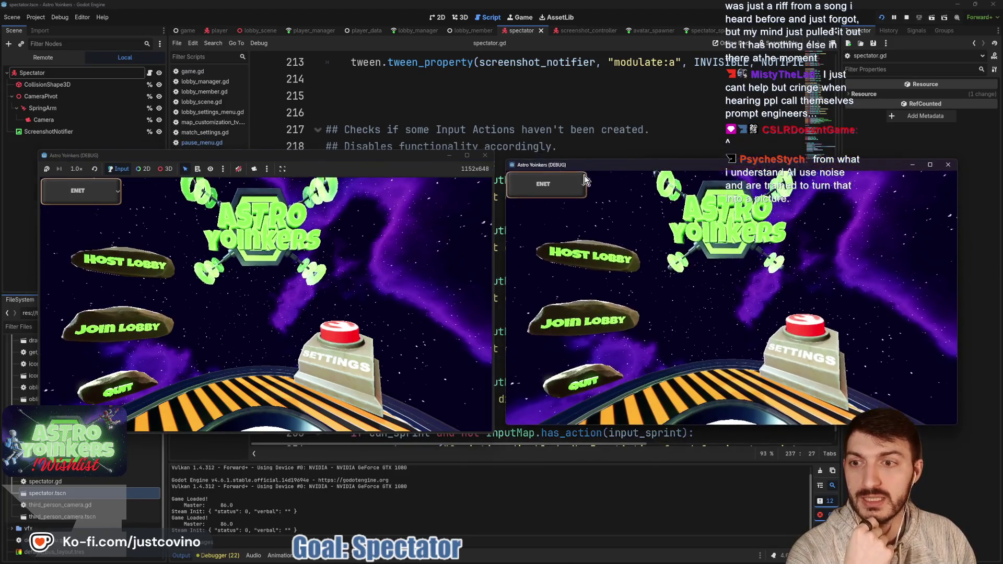
left_click(140, 262)
left_click(263, 259)
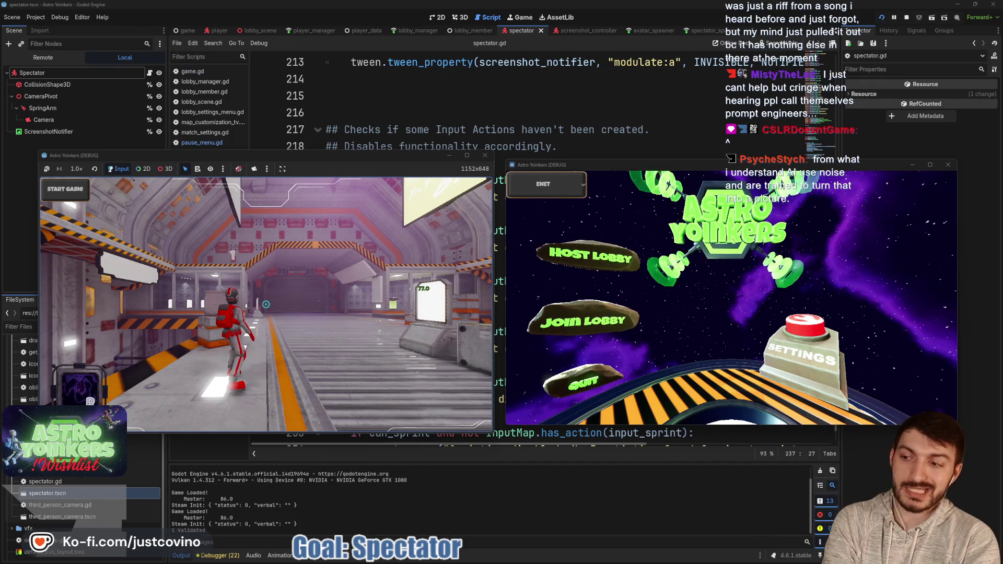
Step: Run the 'spectate' command in the developer console to enter spectator mode
key("grave")
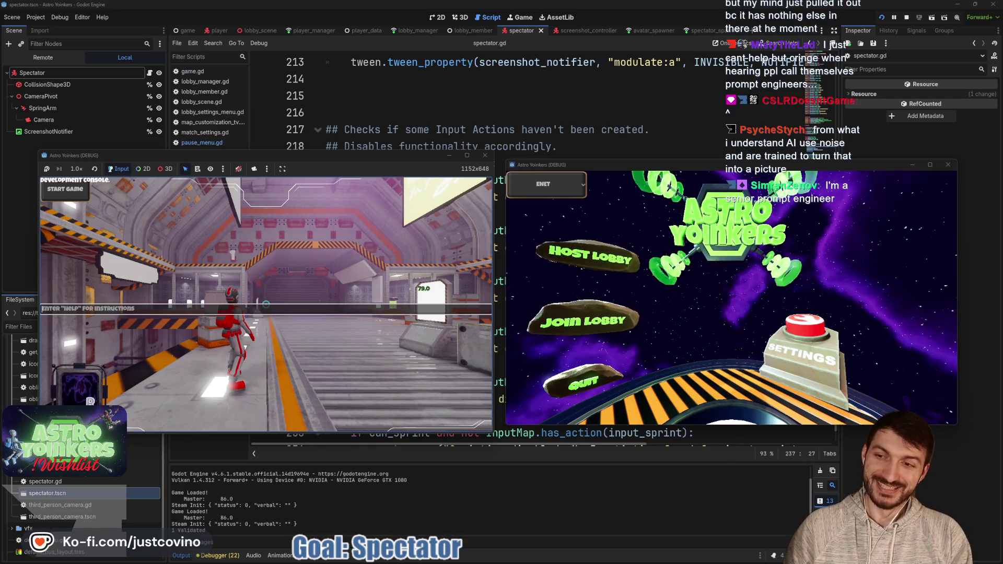
type("spectate")
key("Return")
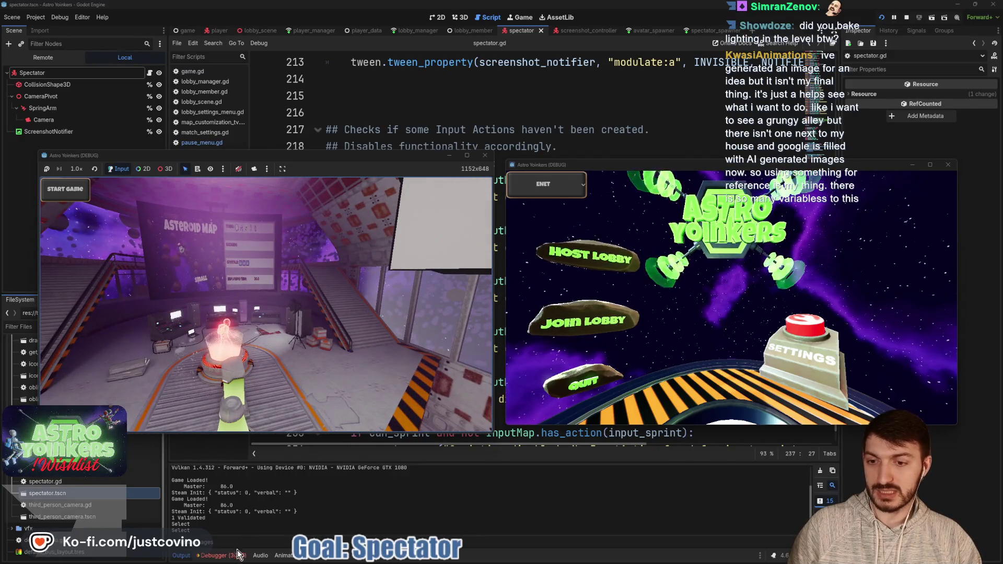
Step: Stop the running game and select the Spectator node to show its exported properties
key("F8")
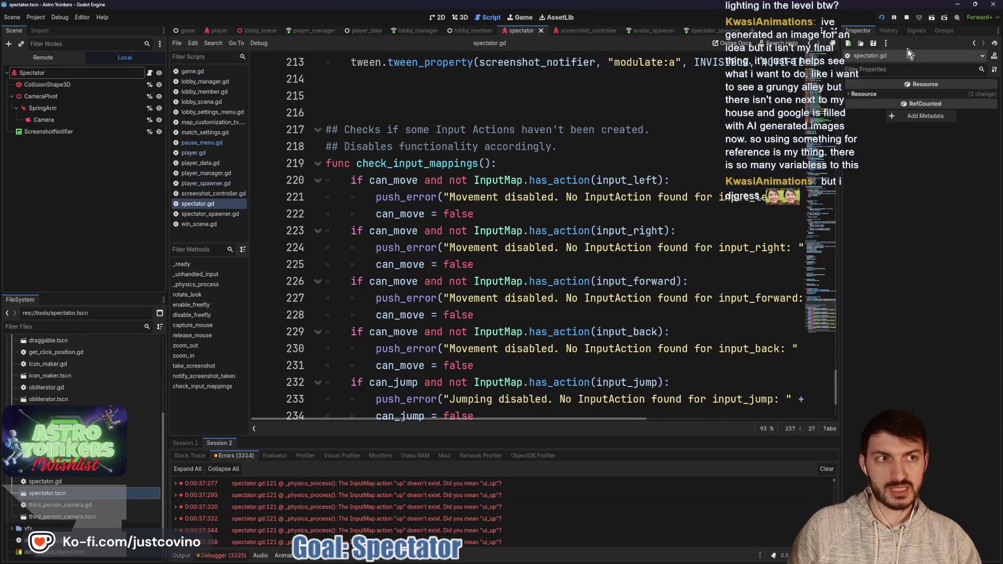
left_click(906, 18)
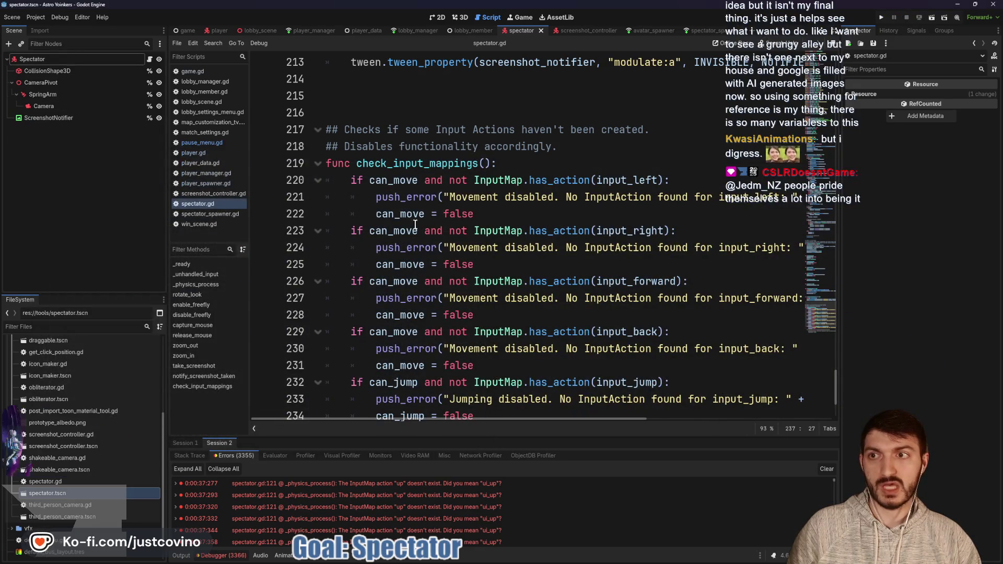
left_click(68, 59)
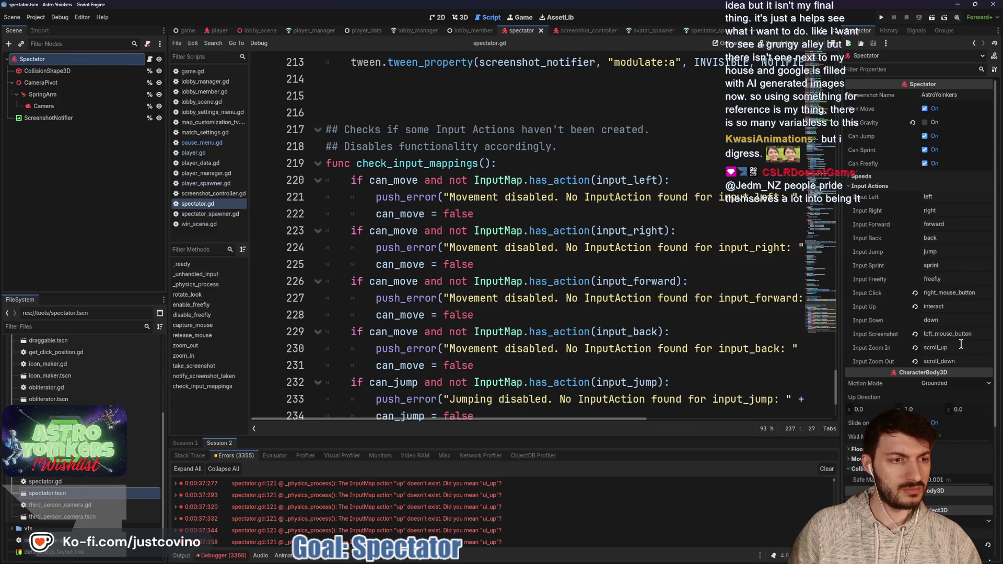
Step: Scroll spectator.gd up to the freefly get_axis code on line 121
left_click(576, 326)
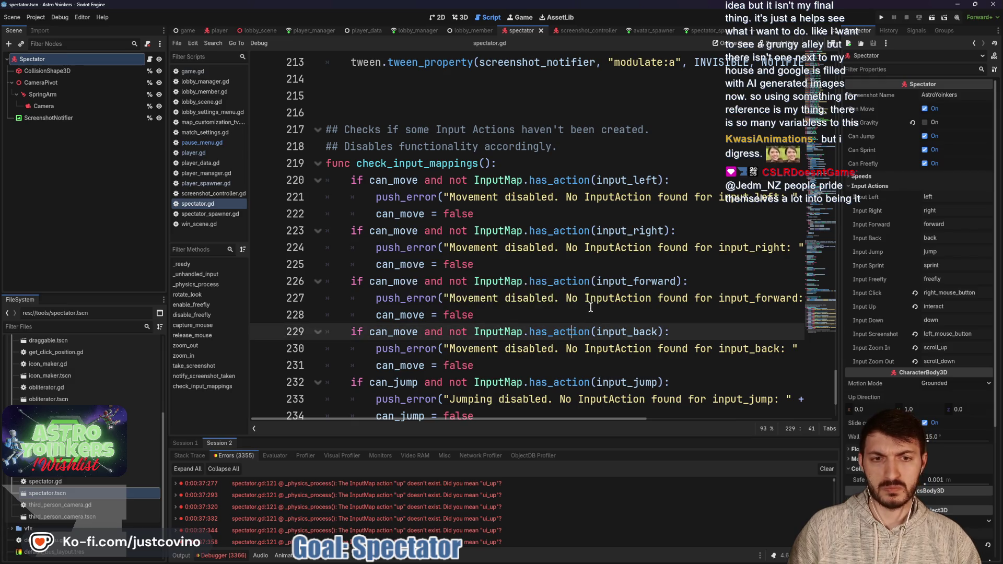
scroll(593, 312, "up", 6)
scroll(596, 313, "up", 15)
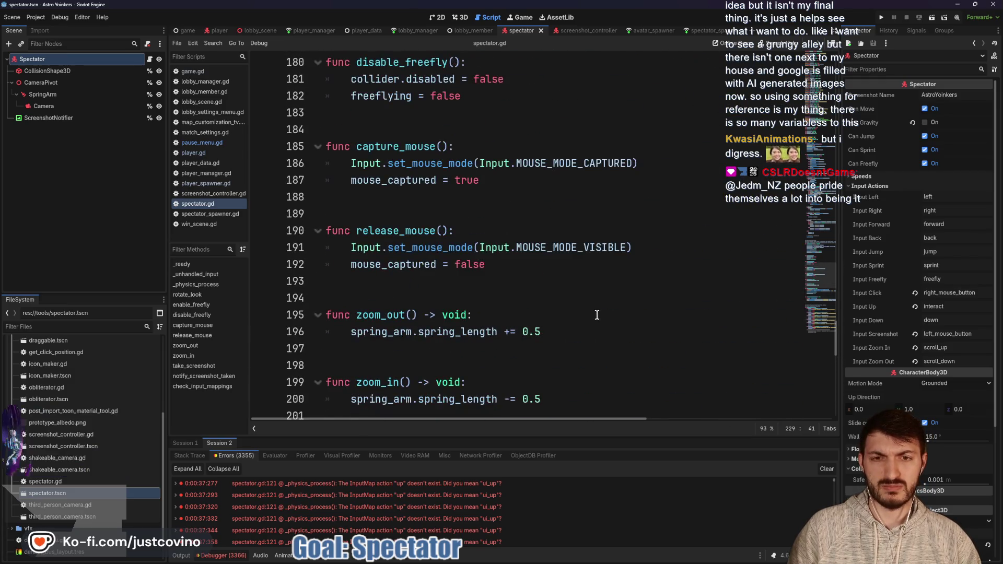
scroll(605, 318, "up", 13)
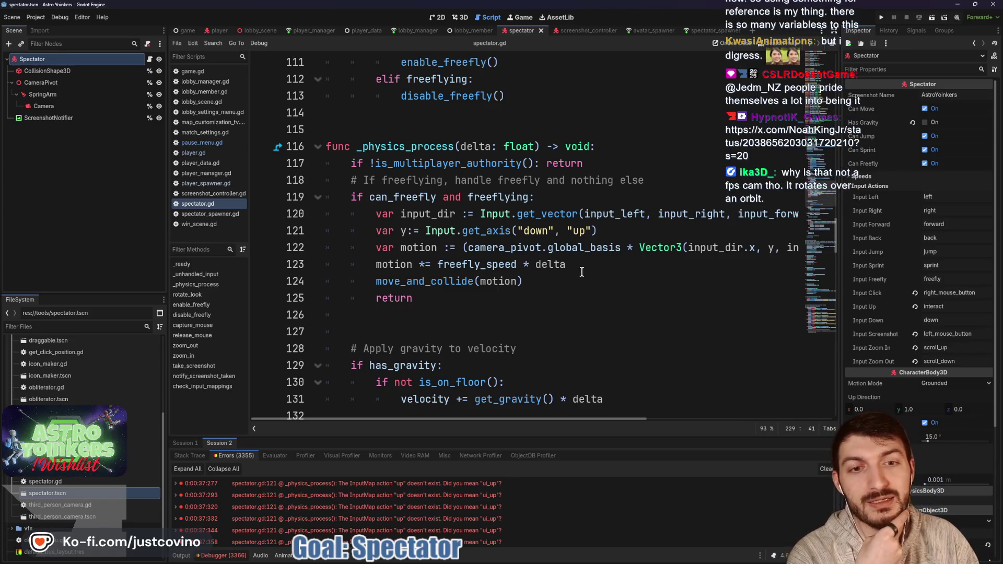
left_click(537, 231)
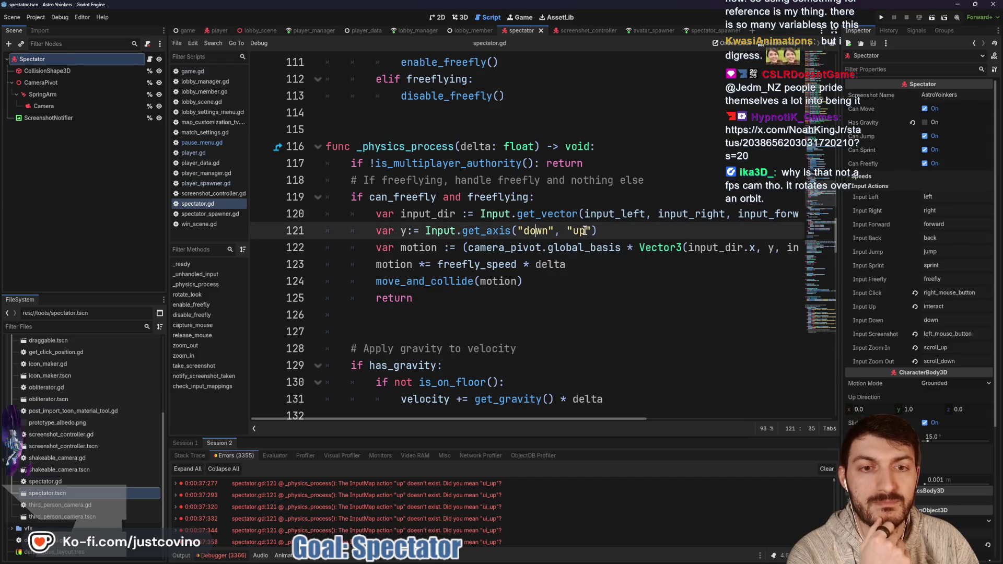
Step: Inspect the hard-coded "up" and "down" actions on line 121, then bring up the X post
scroll(523, 233, "right", 3)
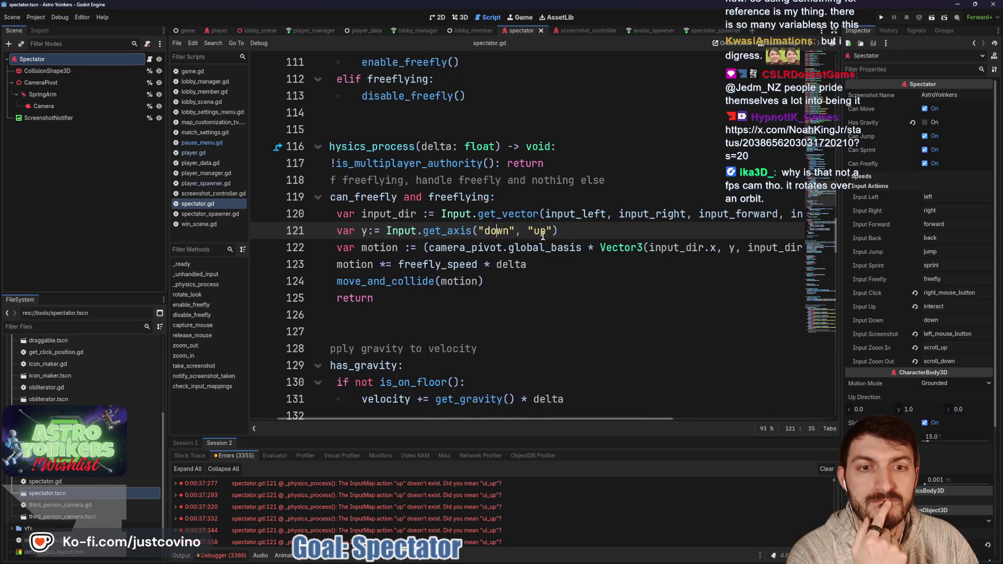
scroll(581, 249, "up", 3)
scroll(581, 250, "left", 3)
scroll(588, 265, "down", 2)
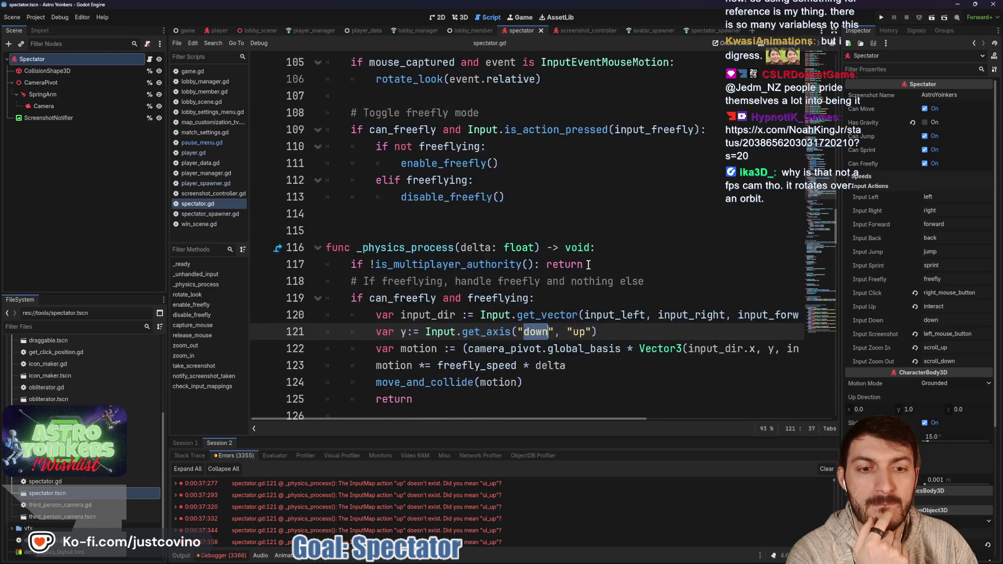
scroll(619, 287, "right", 4)
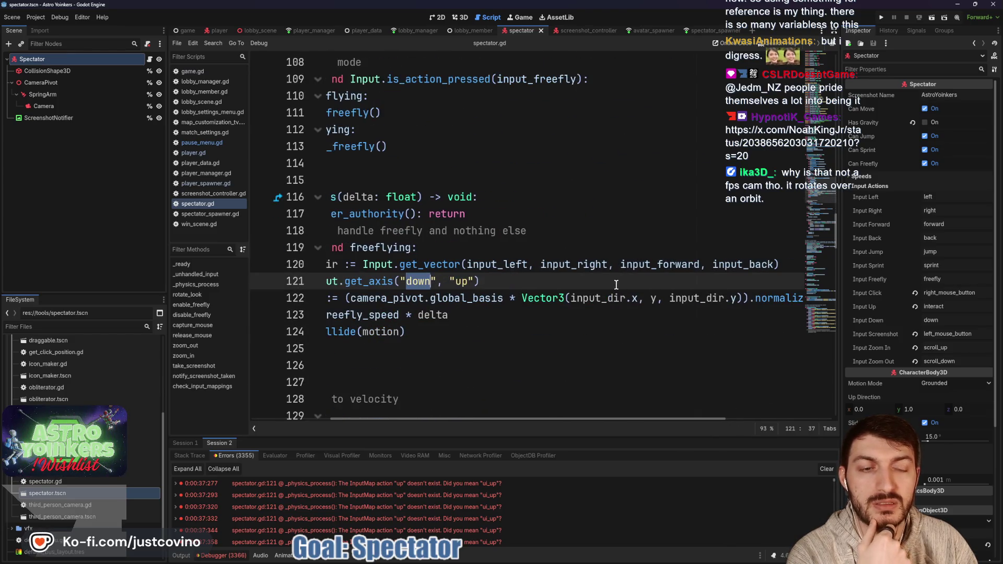
scroll(616, 284, "left", 4)
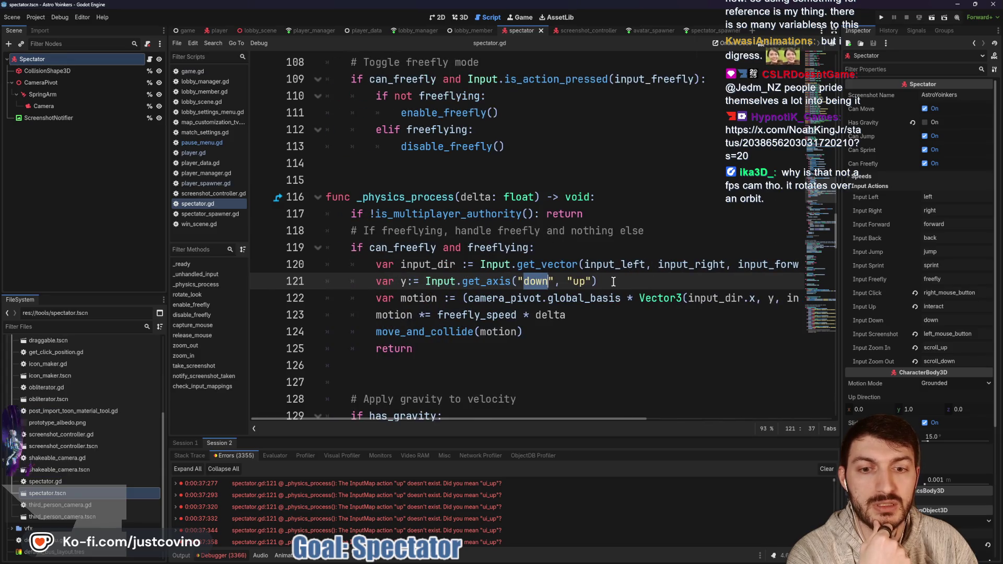
double_click(578, 284)
scroll(580, 288, "up", 6)
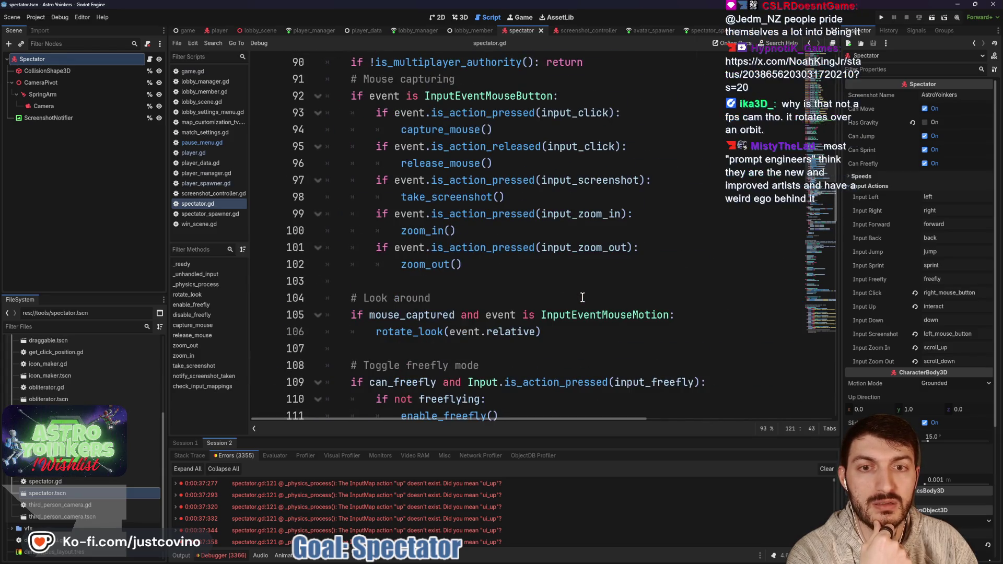
scroll(569, 319, "down", 5)
double_click(536, 333)
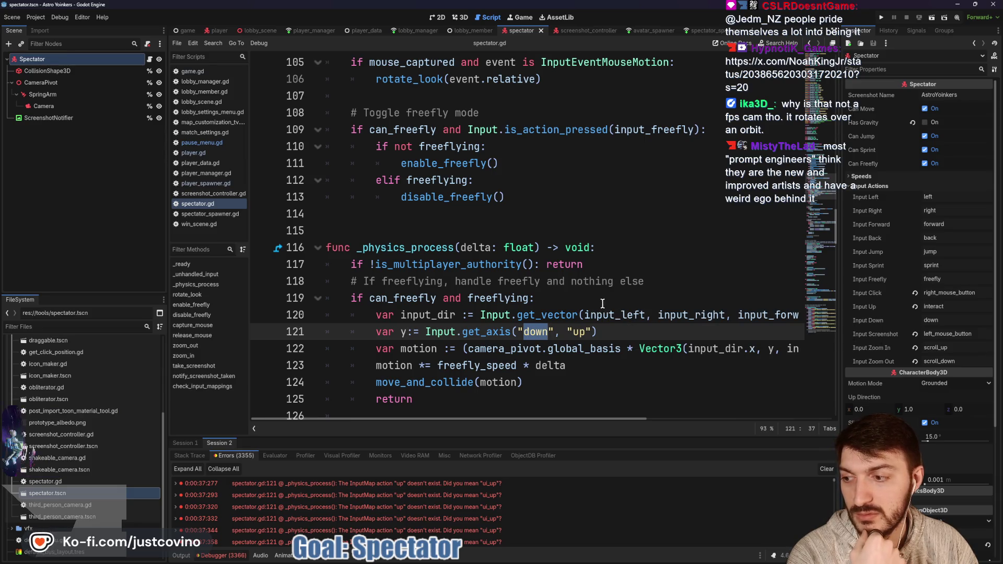
key("F5")
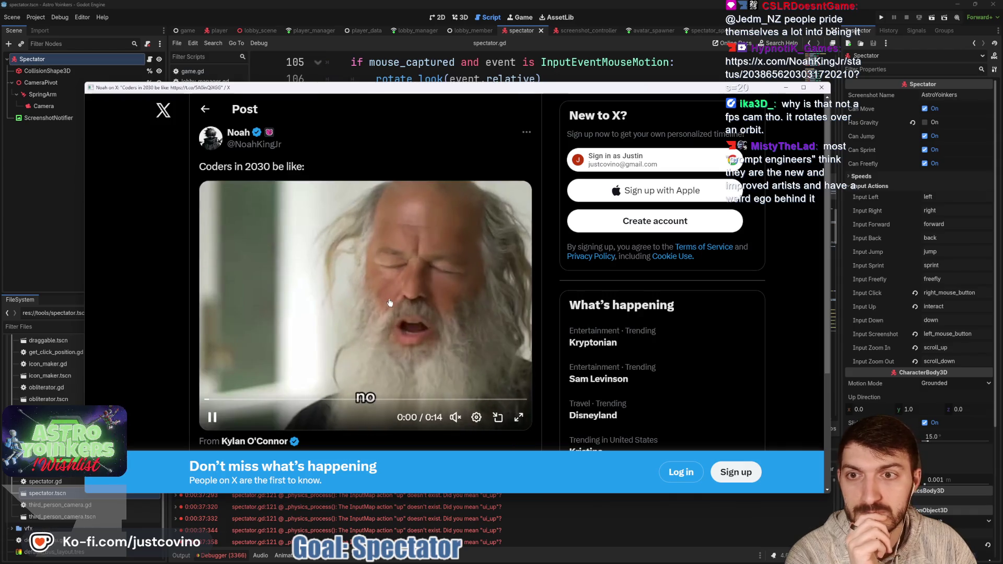
Step: Scroll the "Coders in 2030 be like:" post and play its video
scroll(371, 170, "down", 1)
mouse_move(456, 361)
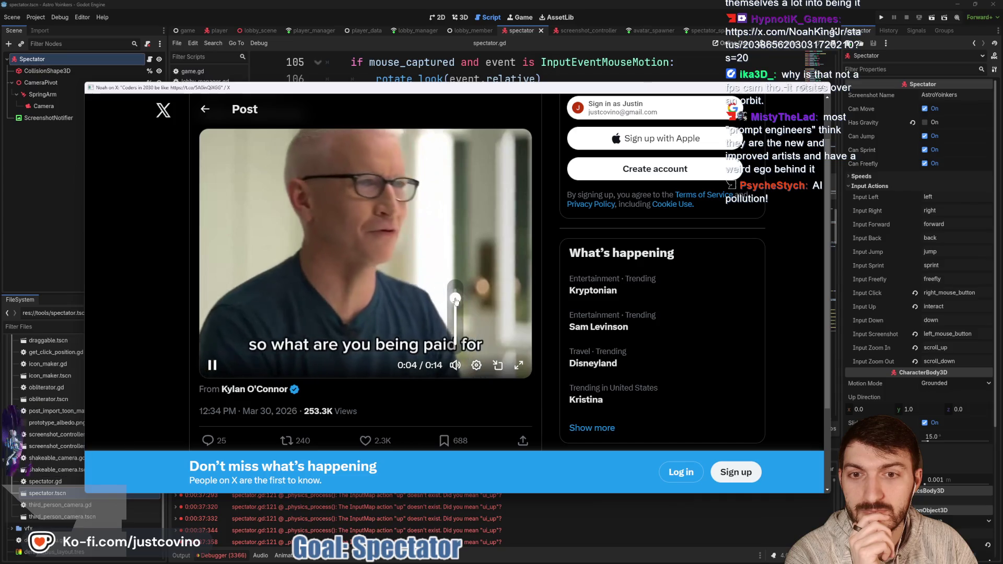
scroll(548, 330, "up", 1)
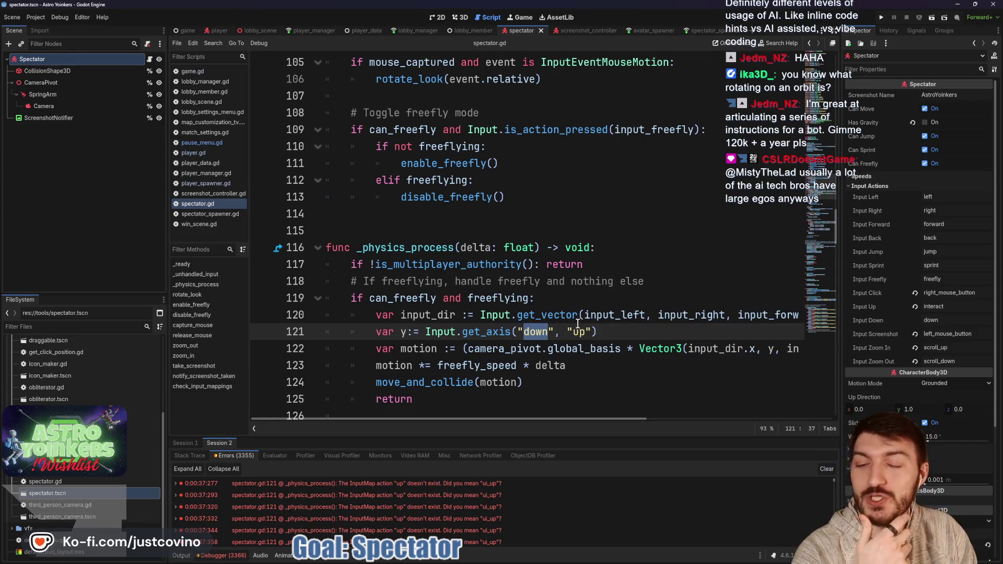
Step: Clear the Debugger error log while selecting the "up" and "down" words on line 121
double_click(579, 332)
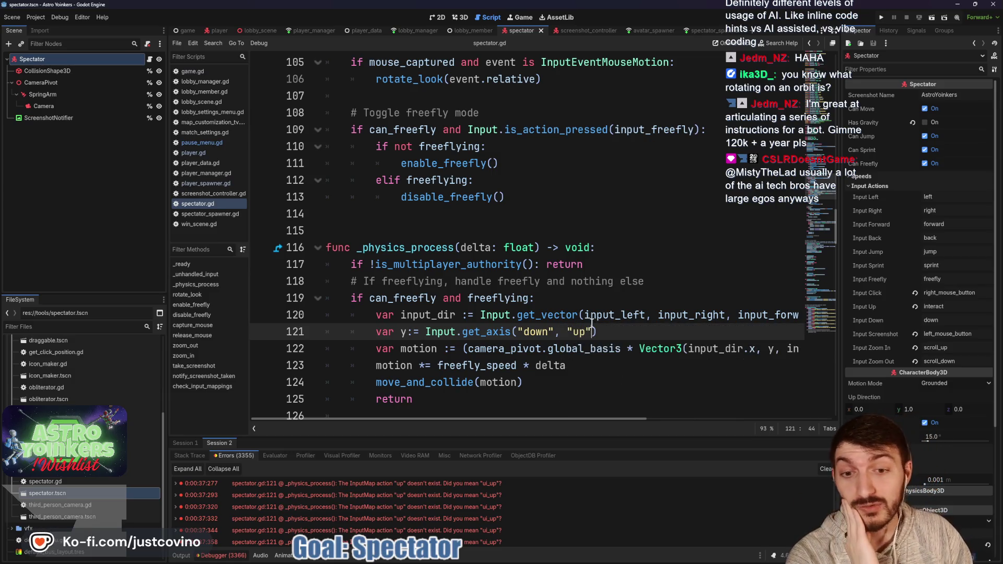
left_click(827, 470)
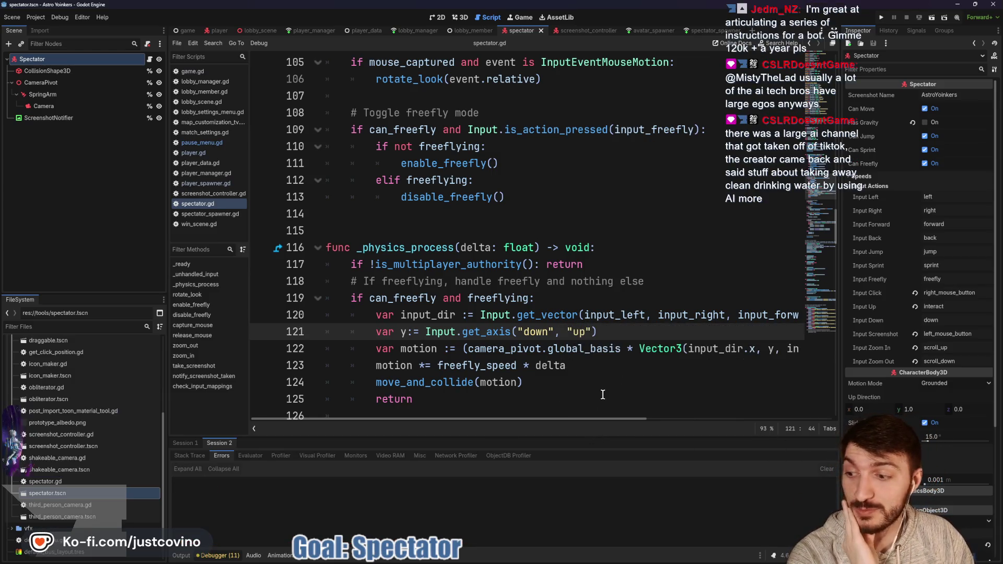
left_click_drag(548, 333, 525, 333)
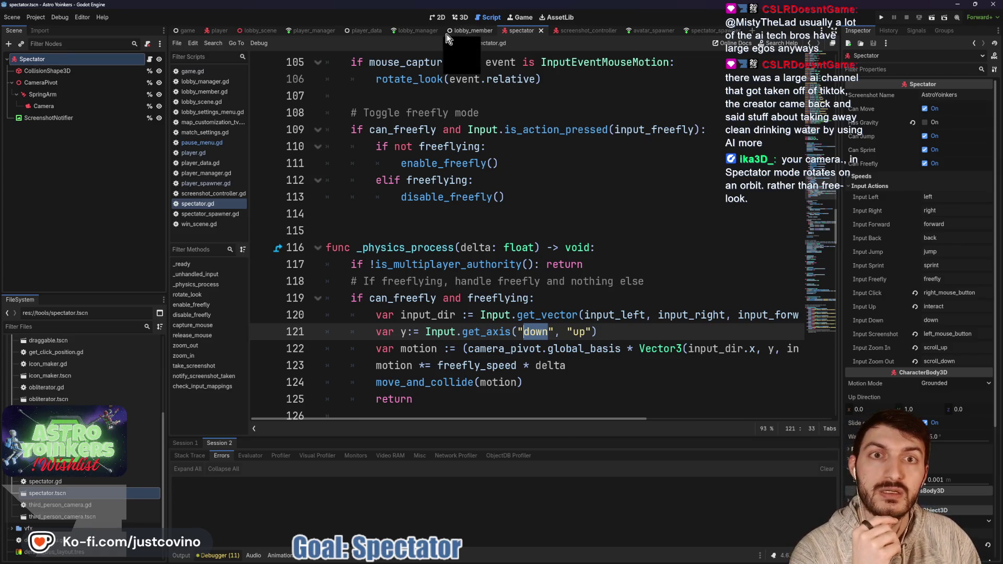
Step: Peek at the 3D view, return to spectator.gd, and select the quoted "down" on line 121
left_click(457, 18)
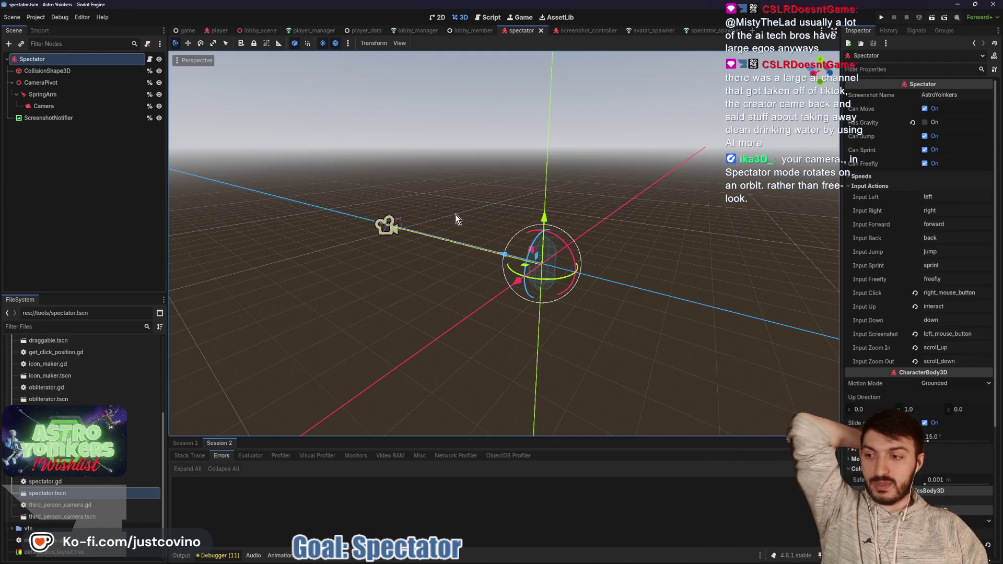
left_click(488, 17)
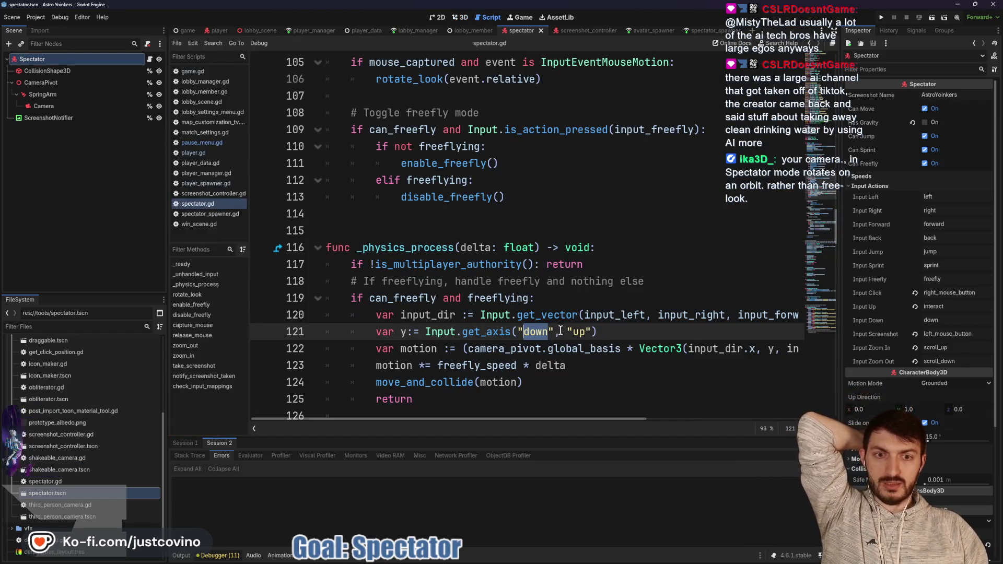
scroll(564, 339, "up", 12)
scroll(557, 324, "up", 10)
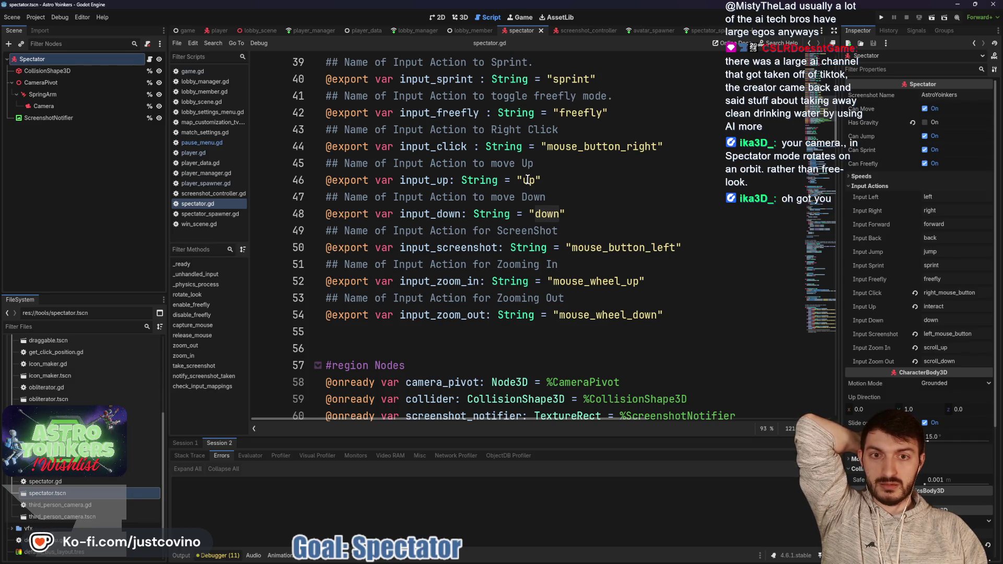
scroll(411, 181, "down", 20)
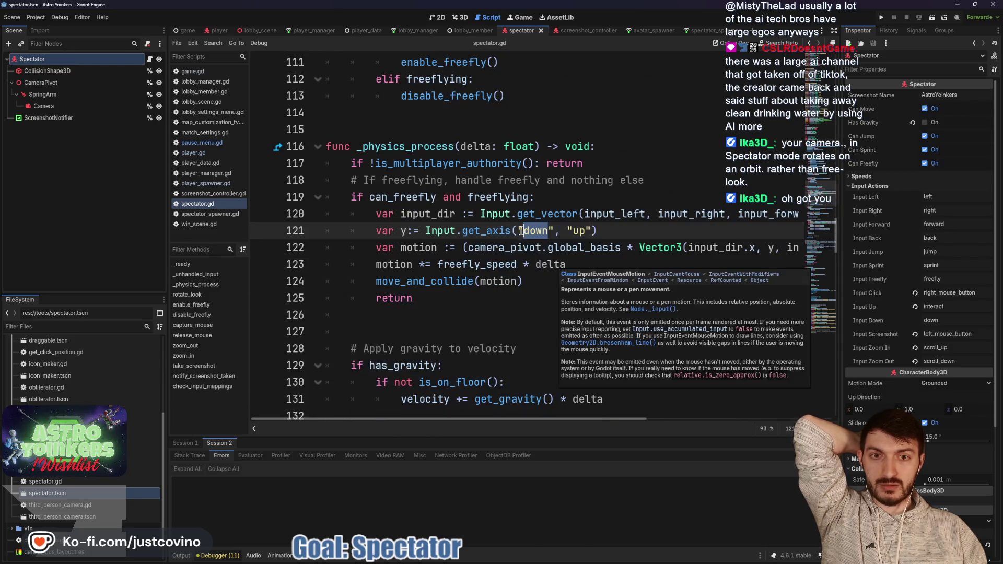
left_click_drag(518, 231, 551, 230)
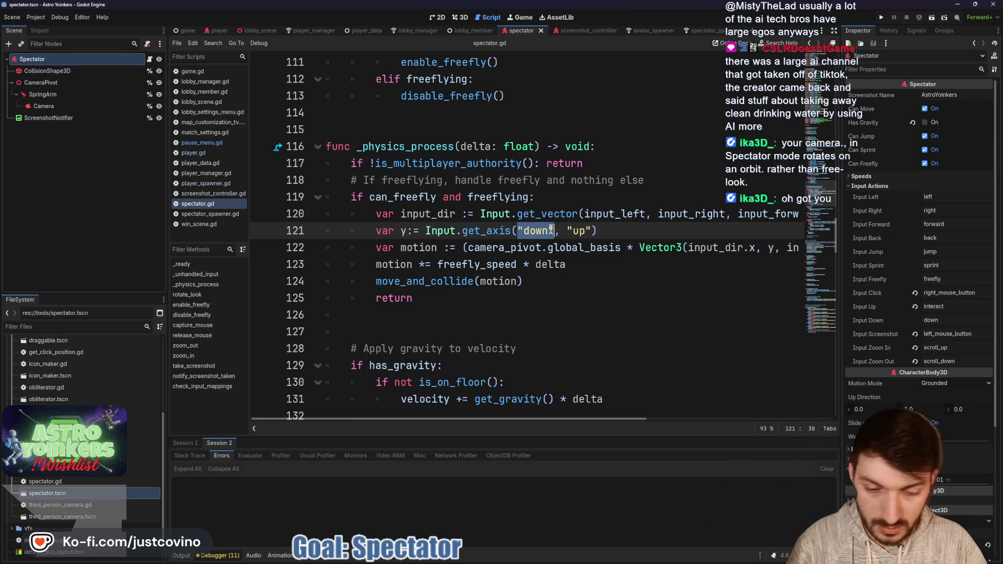
Step: Change line 121 to get_axis(input_down, input_up), save the script, and run the game
type("input_")
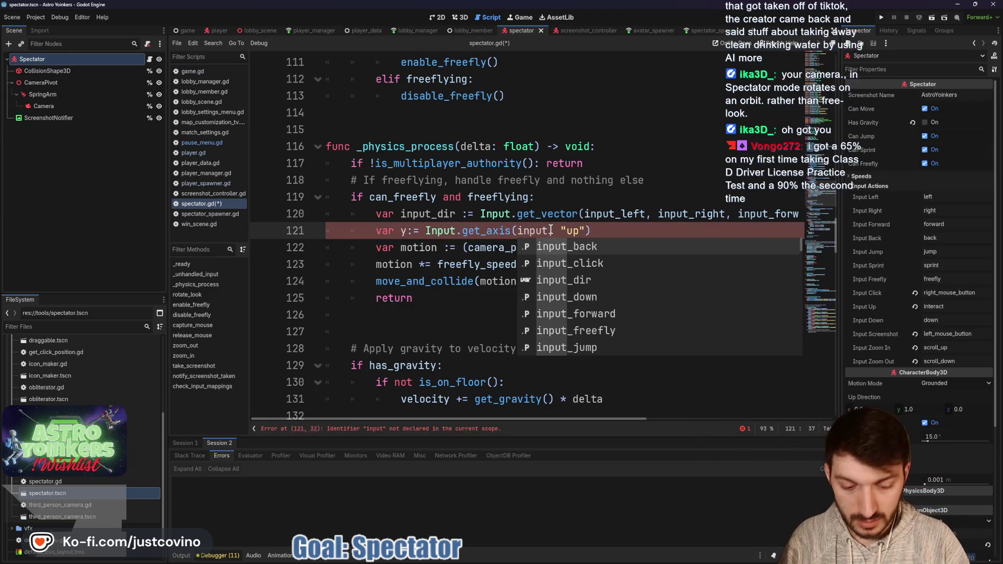
type("up")
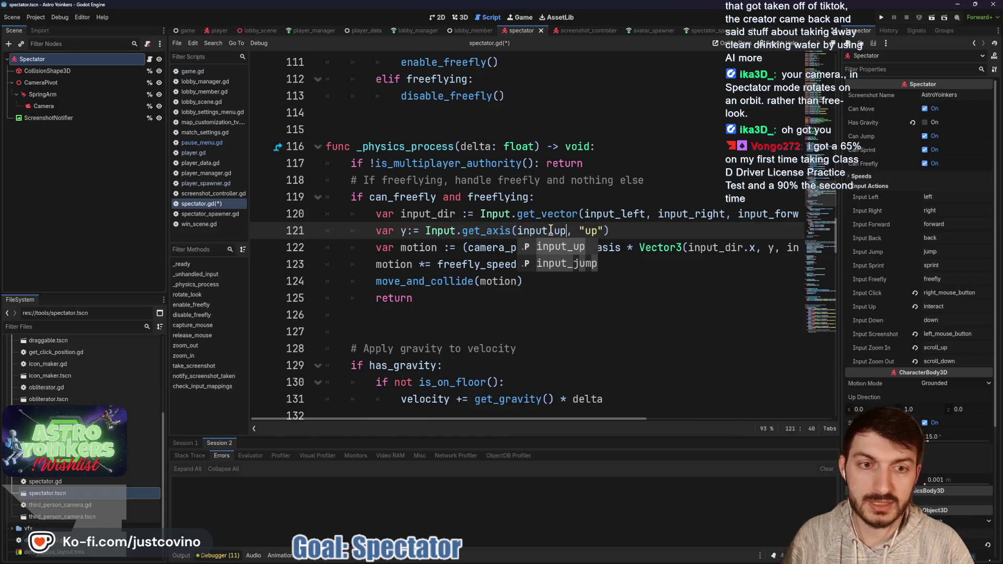
key("BackSpace")
key("BackSpace")
type("down")
left_click_drag(591, 231, 616, 230)
type("input_")
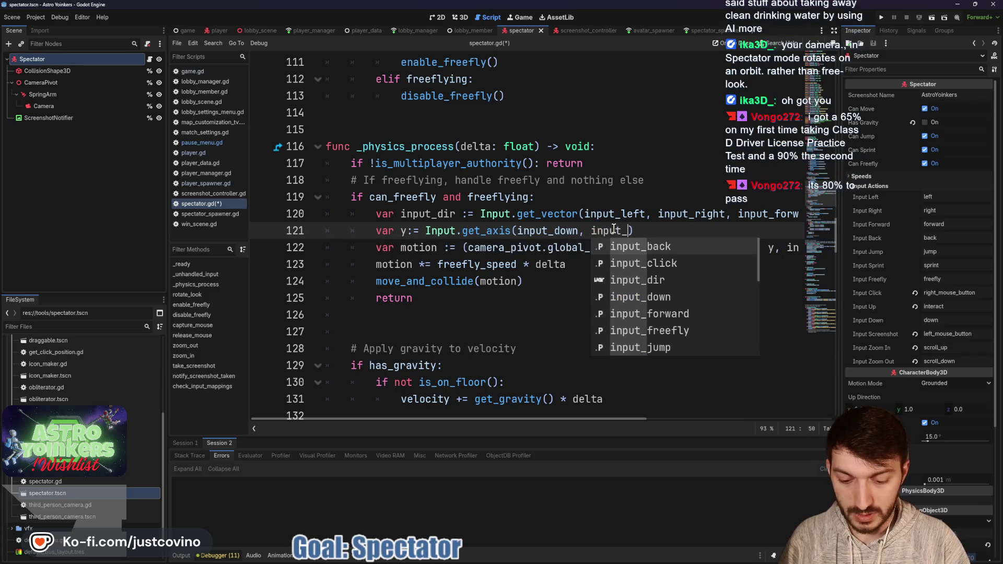
type("up")
key("ctrl+s")
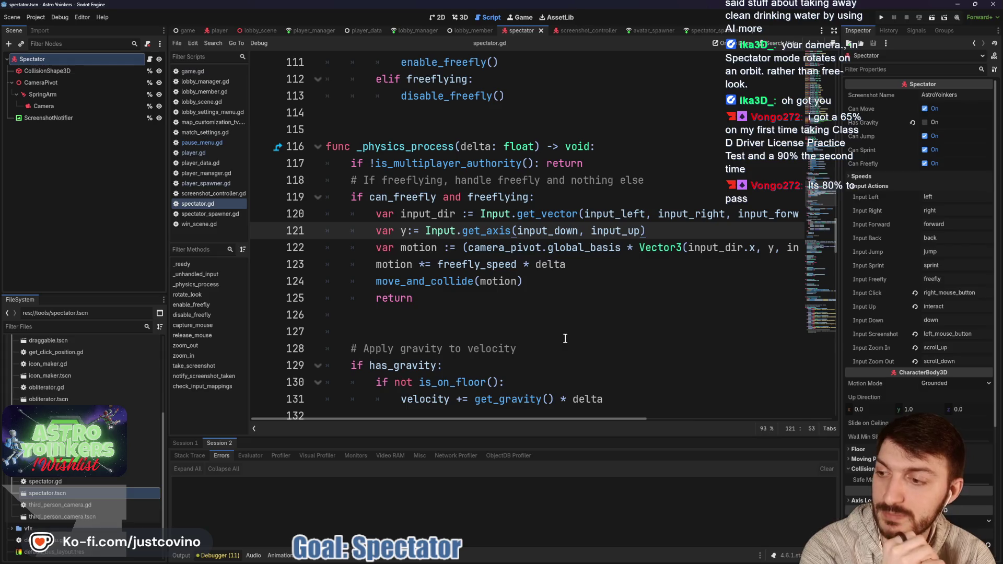
key("F5")
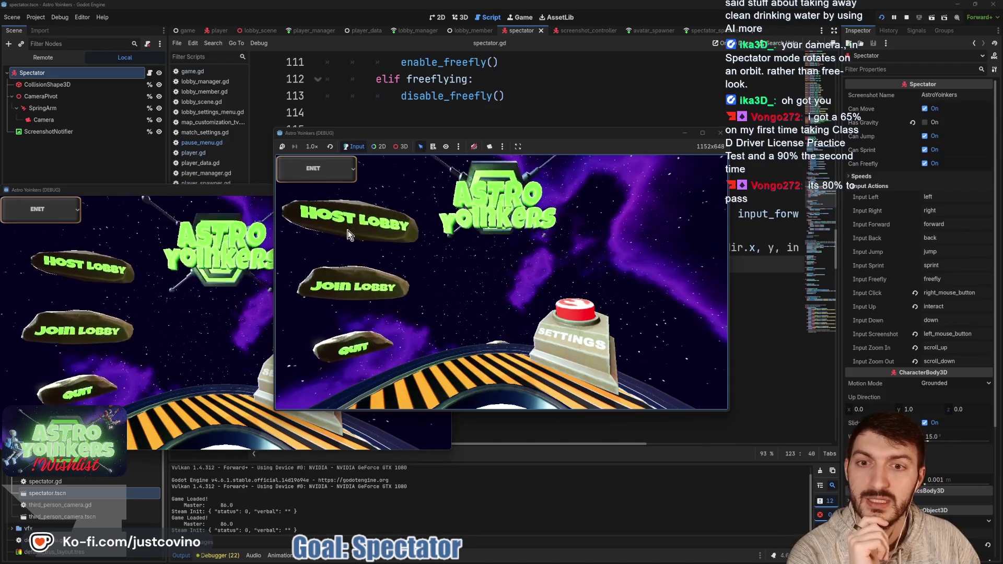
Step: Host a lobby in one game window and run 'spectator' in the developer console
left_click(359, 218)
left_click(484, 225)
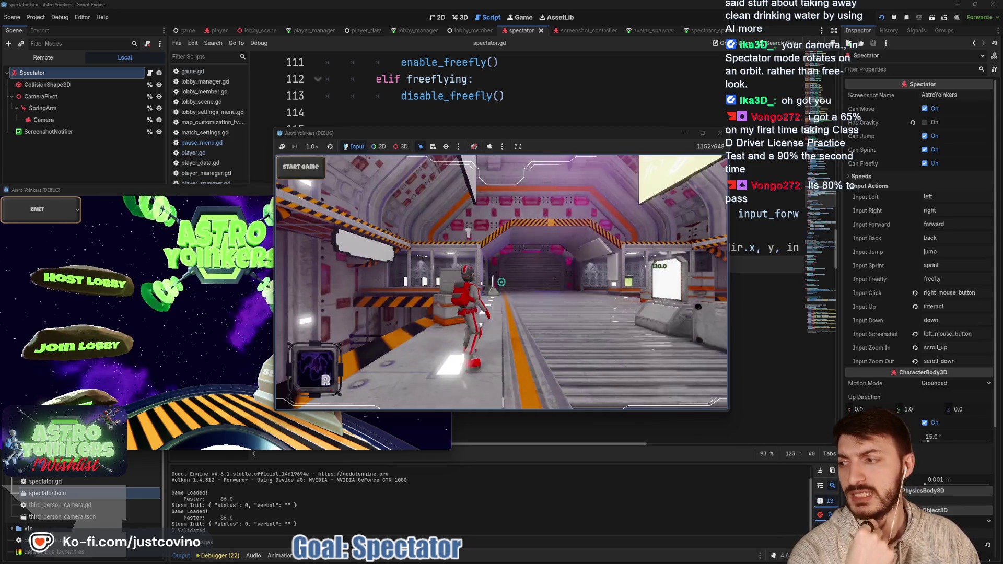
key("grave")
type("spectator")
key("Return")
key("grave")
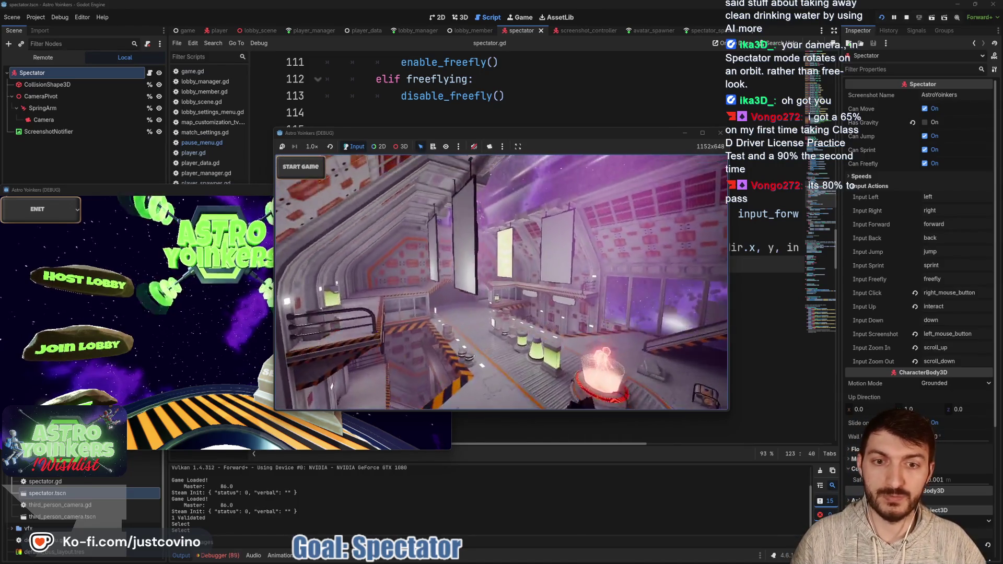
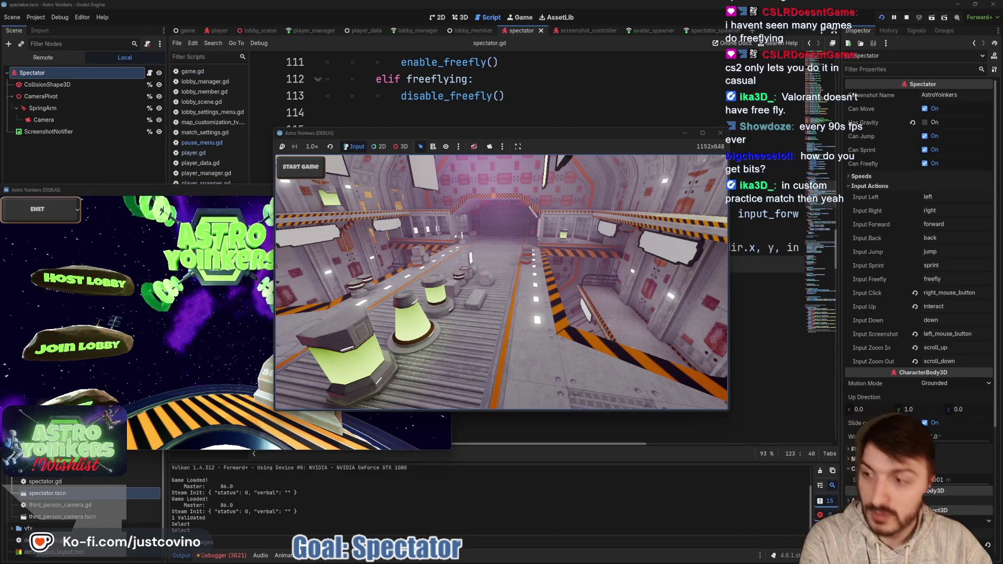
Step: Bring up the Twitch chat popout and show its Bits and channel-point rewards panel
key("alt+Tab")
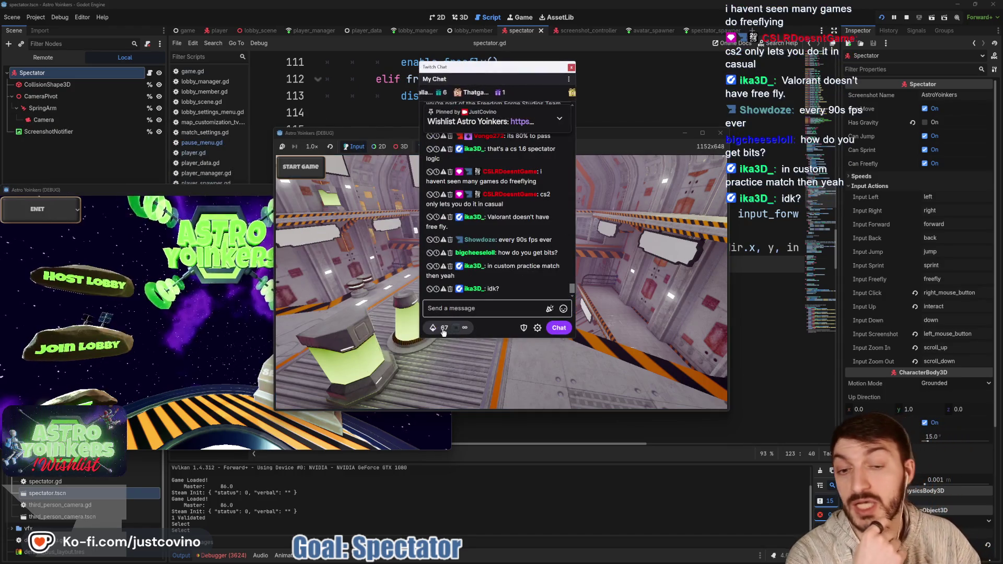
left_click(436, 328)
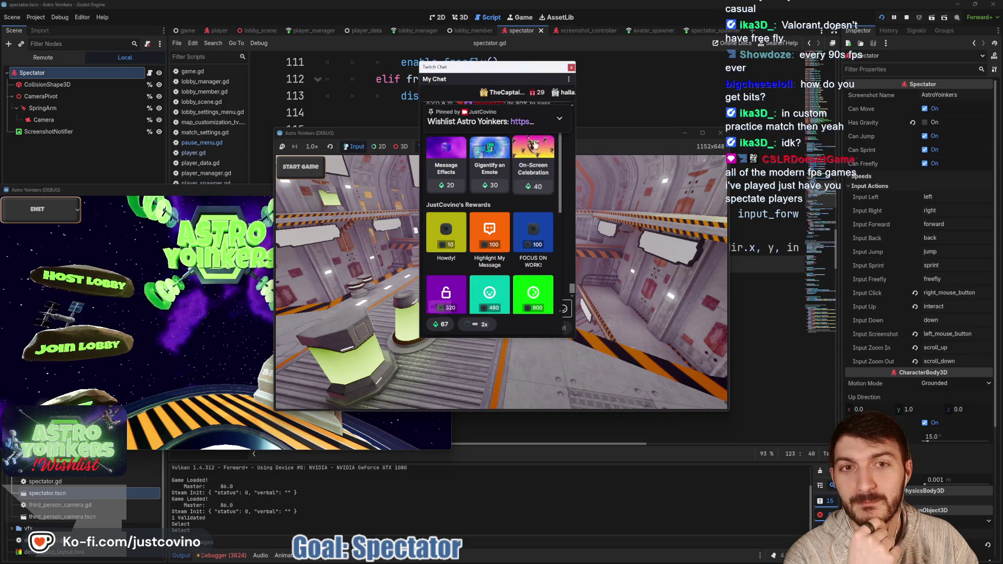
left_click(537, 561)
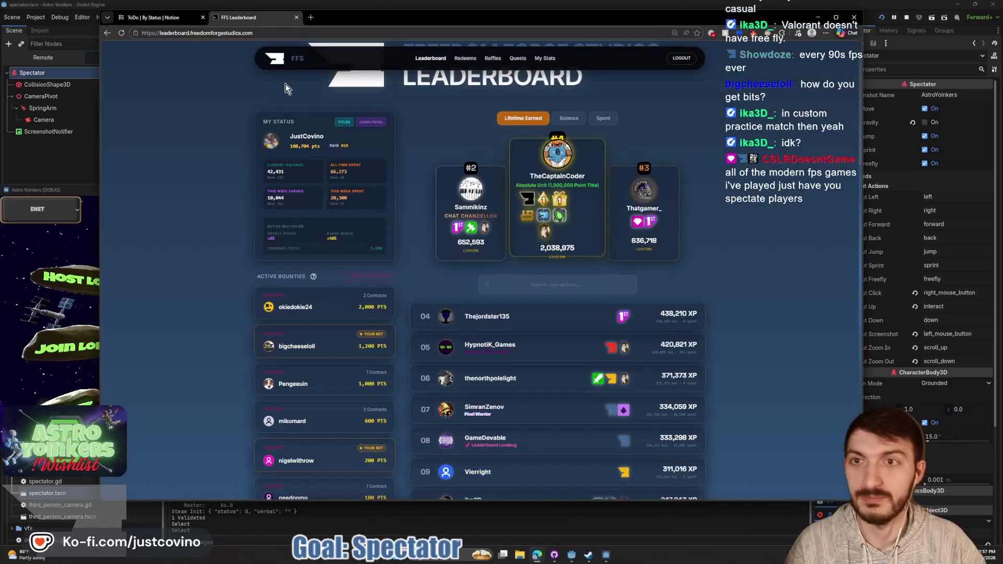
Step: Load the Twitch home page in a new browser tab next to the leaderboard
left_click(311, 18)
type("twitch")
key("Return")
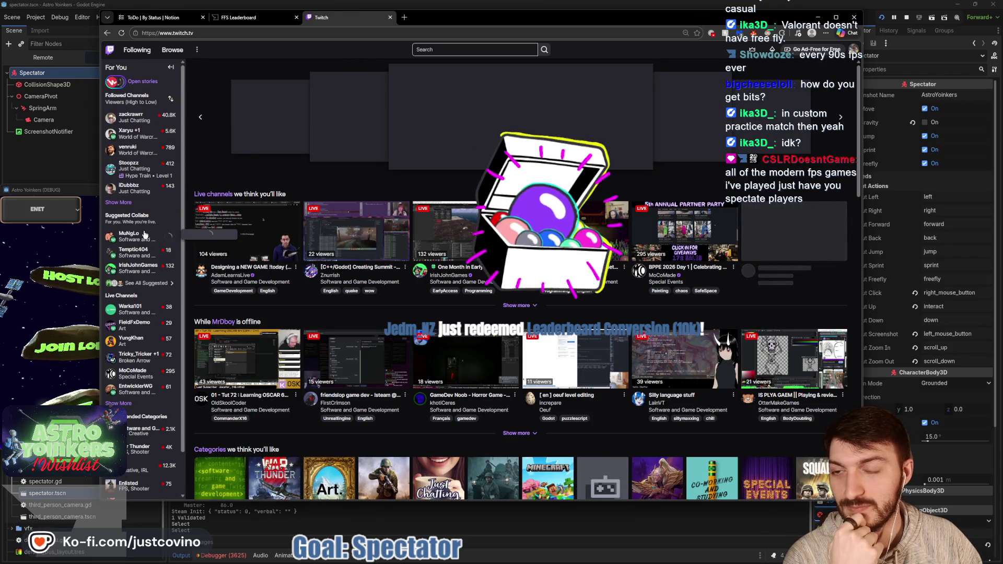
Step: Open the suggested live channel, enter '!cheer 1' in its chat box, and drag the window aside
left_click(119, 233)
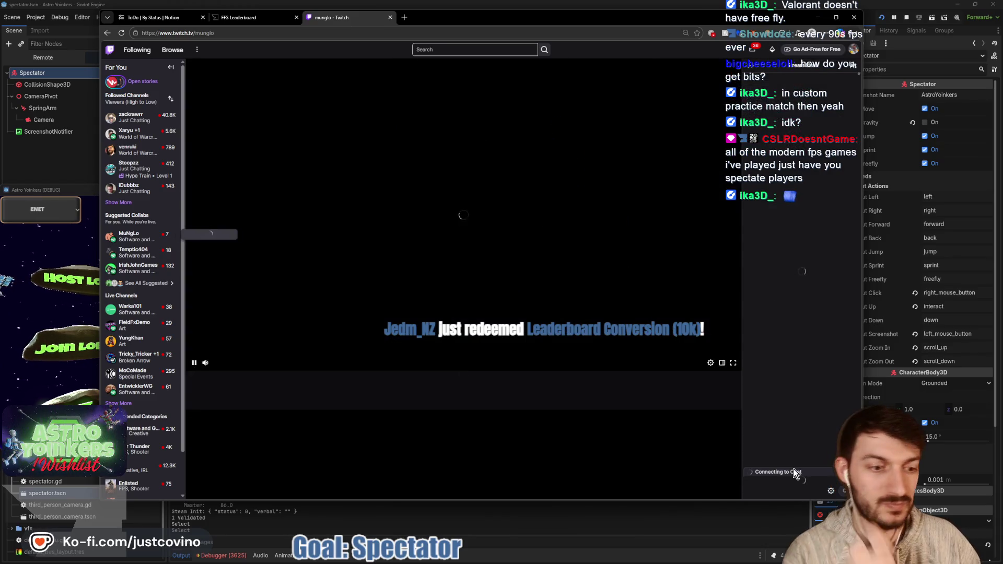
left_click(776, 476)
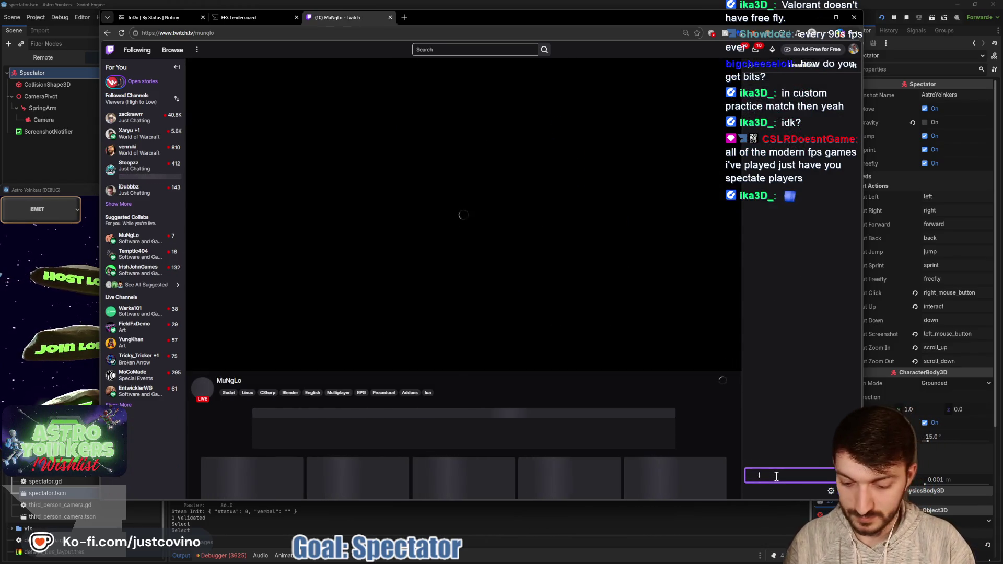
type("!cheer")
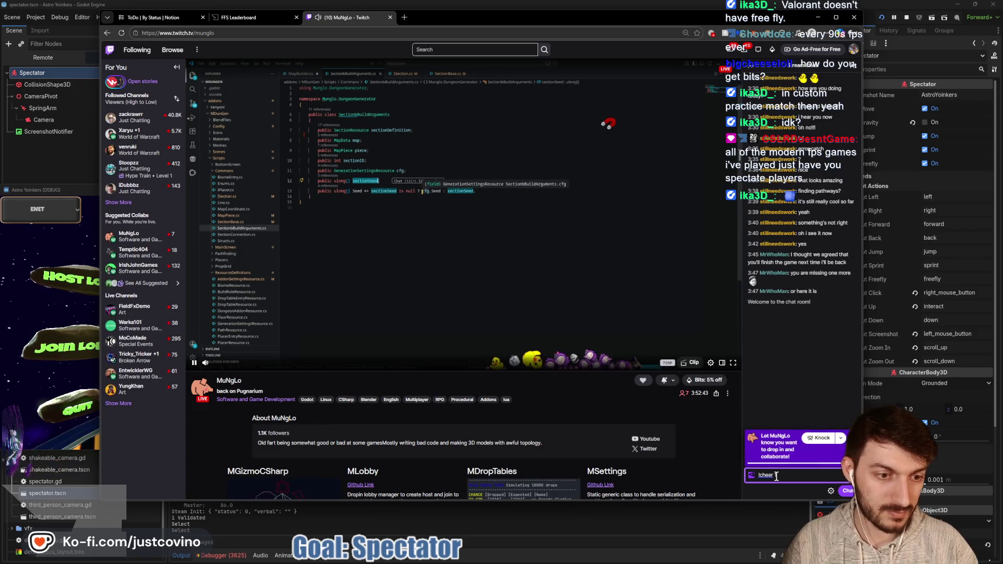
key("BackSpace")
key("BackSpace")
key("BackSpace")
key("BackSpace")
key("BackSpace")
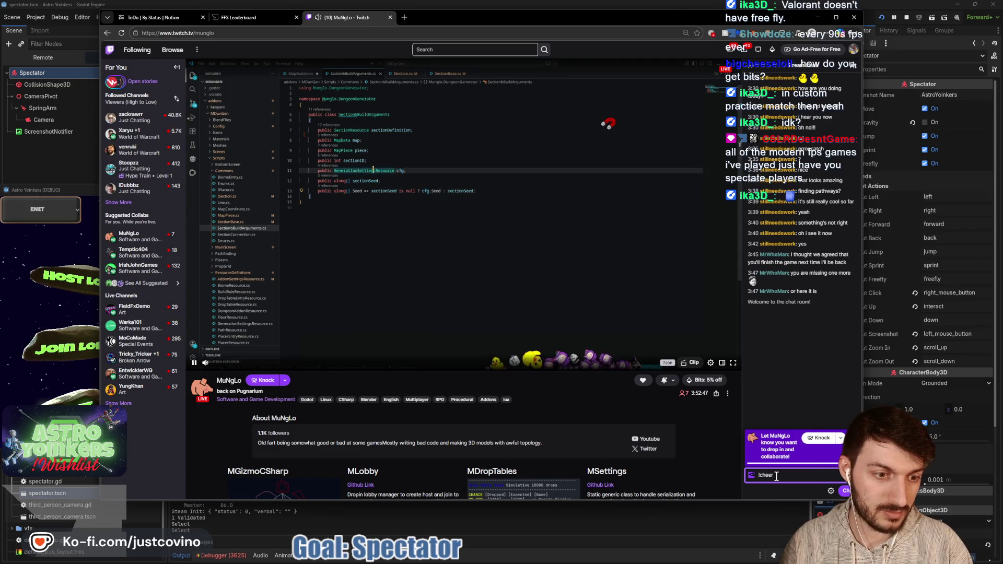
key("BackSpace")
key("BackSpace")
key("BackSpace")
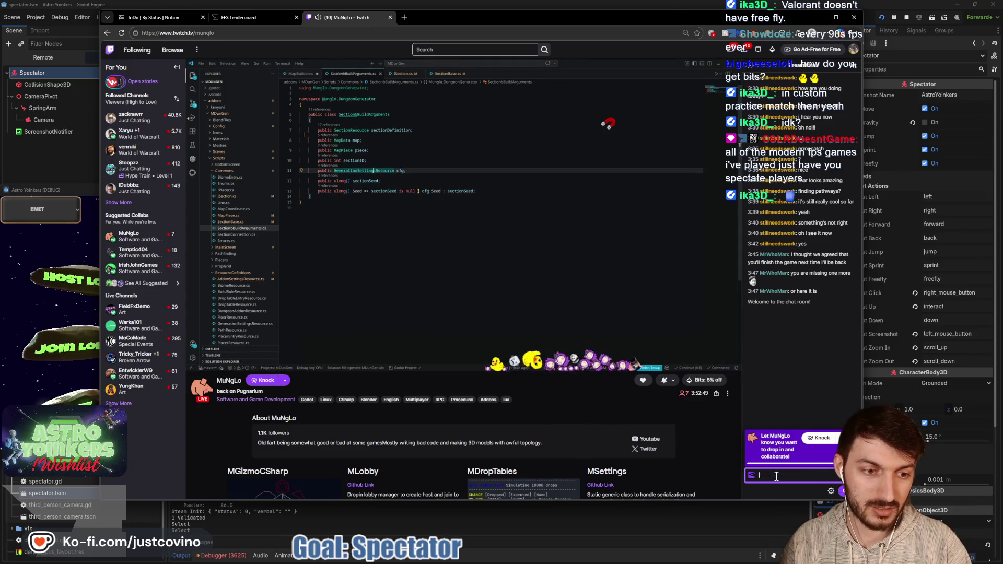
key("BackSpace")
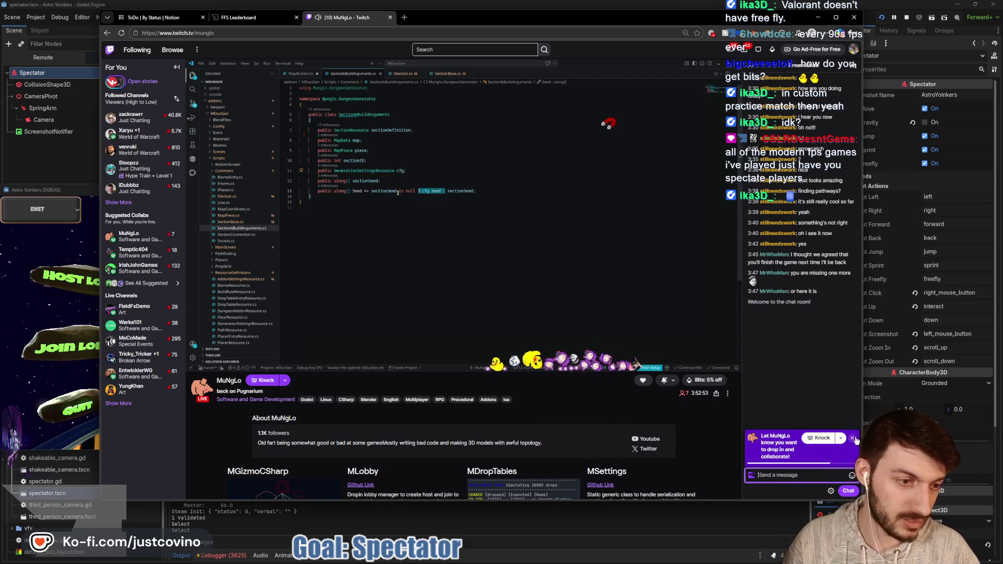
type("cheer")
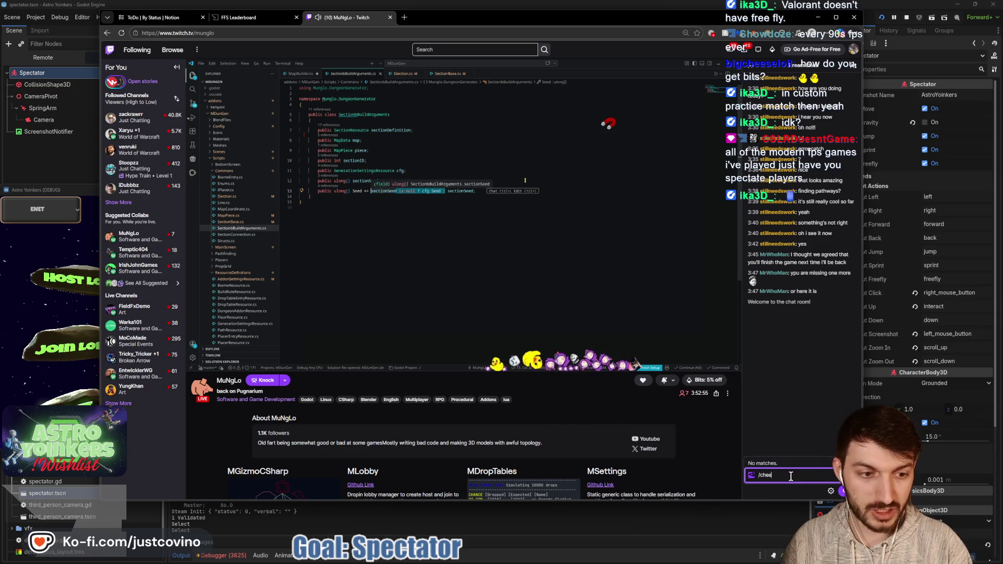
key("BackSpace")
key("BackSpace")
key("BackSpace")
type("!cheer")
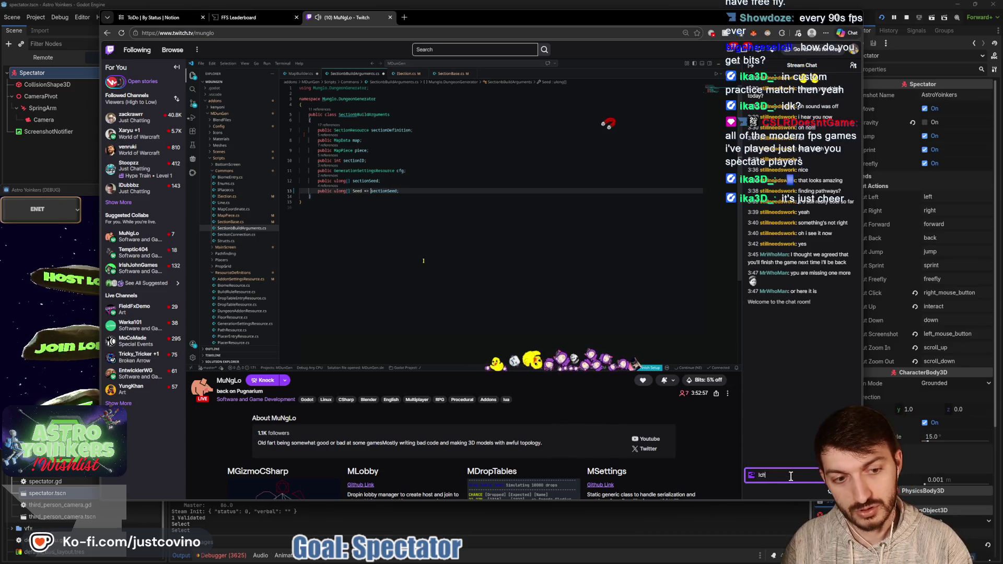
type(" 1")
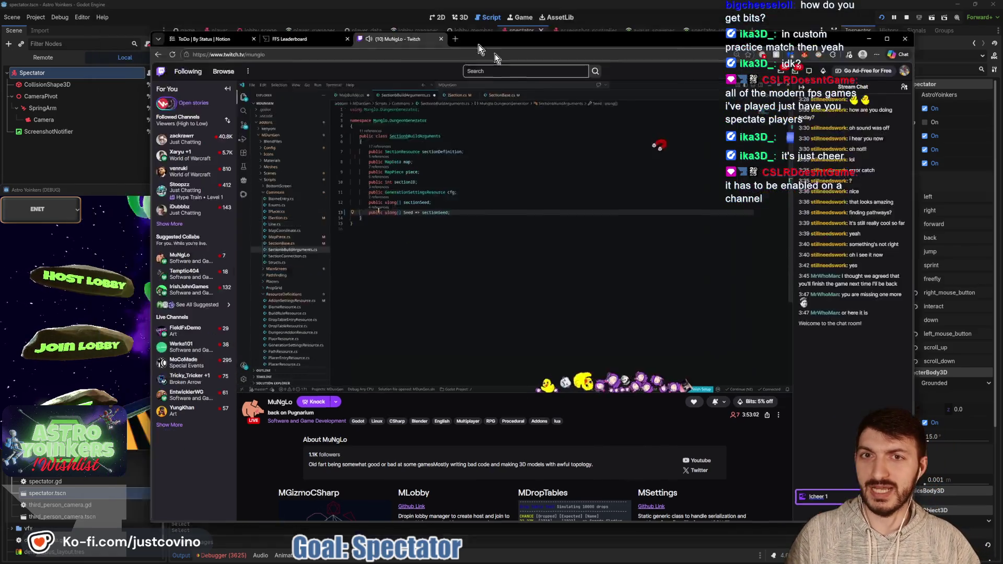
left_click_drag(418, 18, 749, 173)
mouse_move(497, 67)
left_mouse_down()
mouse_move(497, 0)
mouse_move(240, 90)
left_mouse_up()
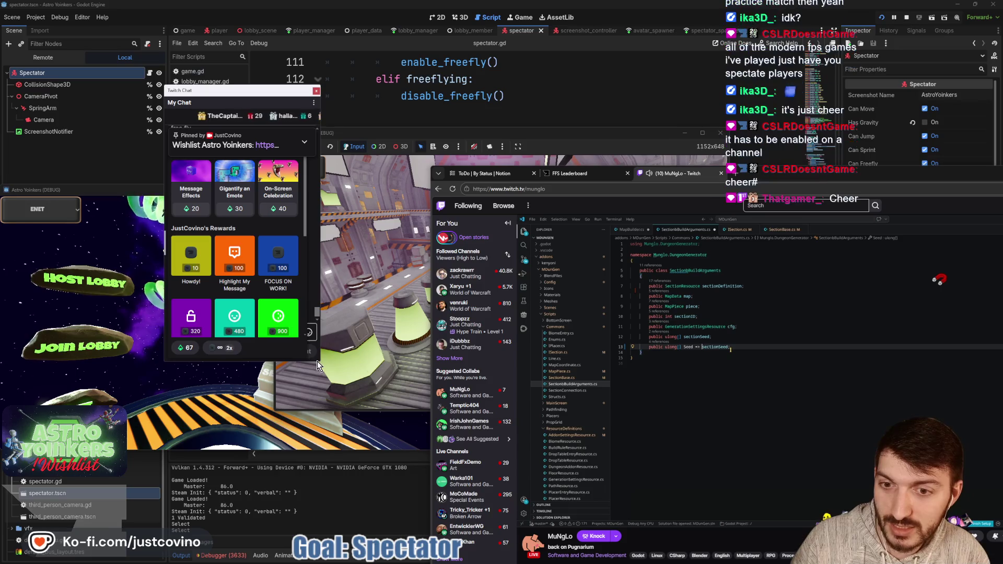
Step: Enlarge the chat popout, collapse its rewards panel, and move the browser up and left
left_click_drag(319, 359, 364, 429)
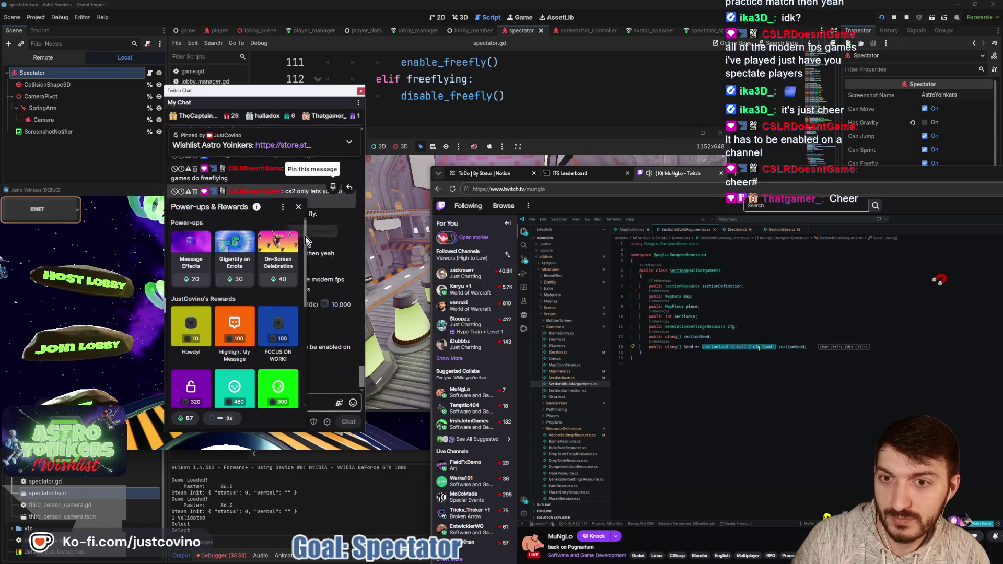
left_click(297, 208)
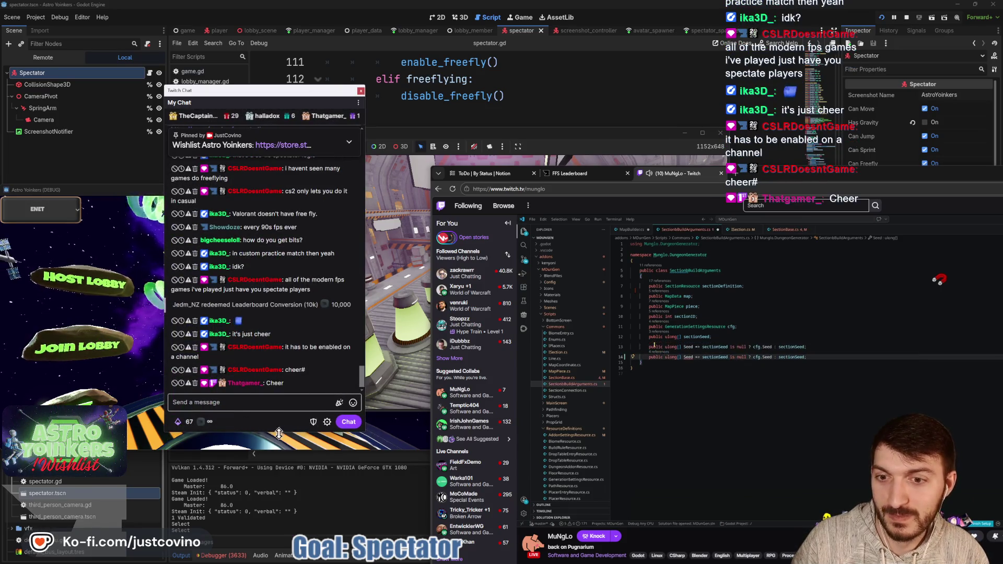
left_click_drag(798, 174, 529, 103)
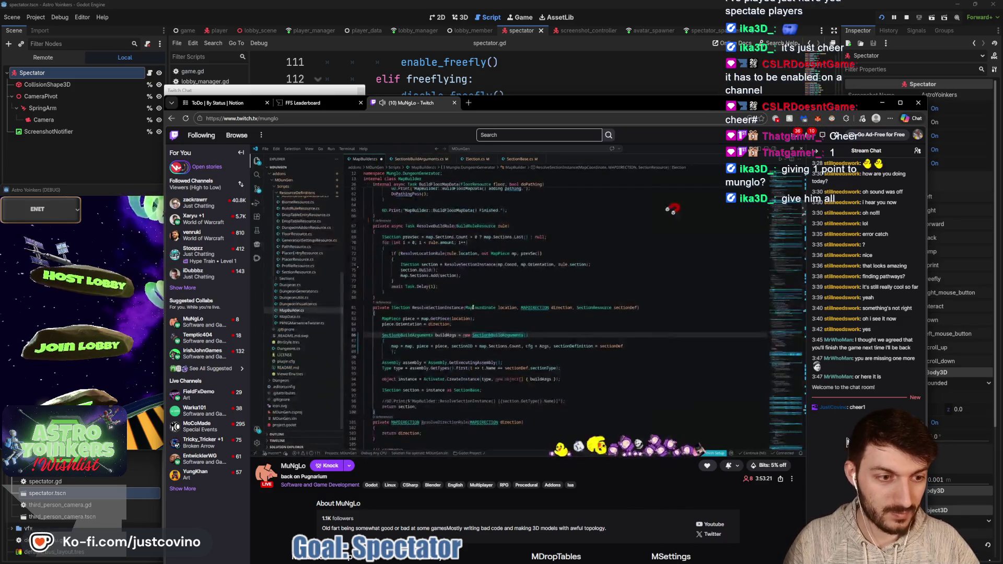
left_click(255, 89)
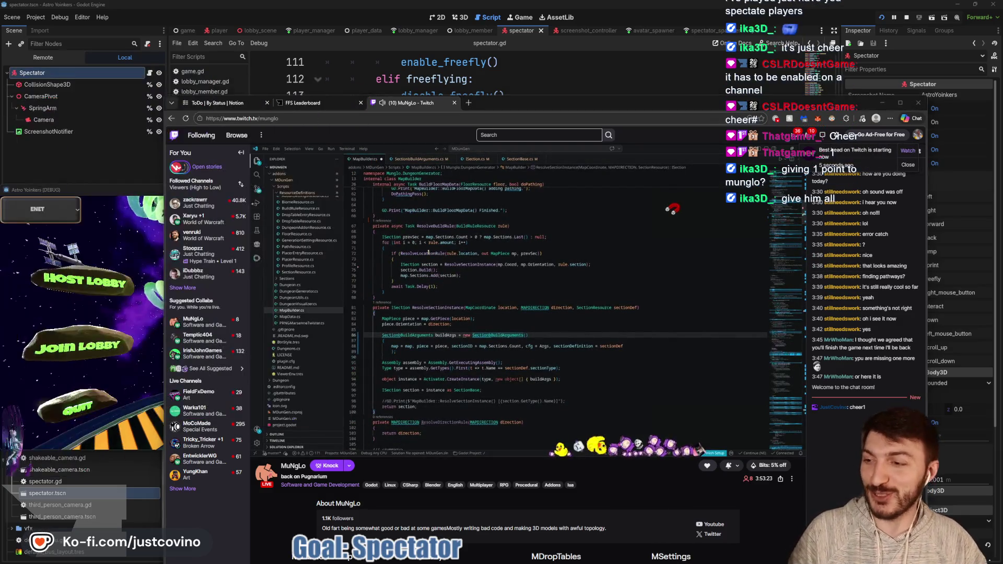
Step: Shorten the chat popout, hide it, and shift the stream window further up-left
key("alt+Tab")
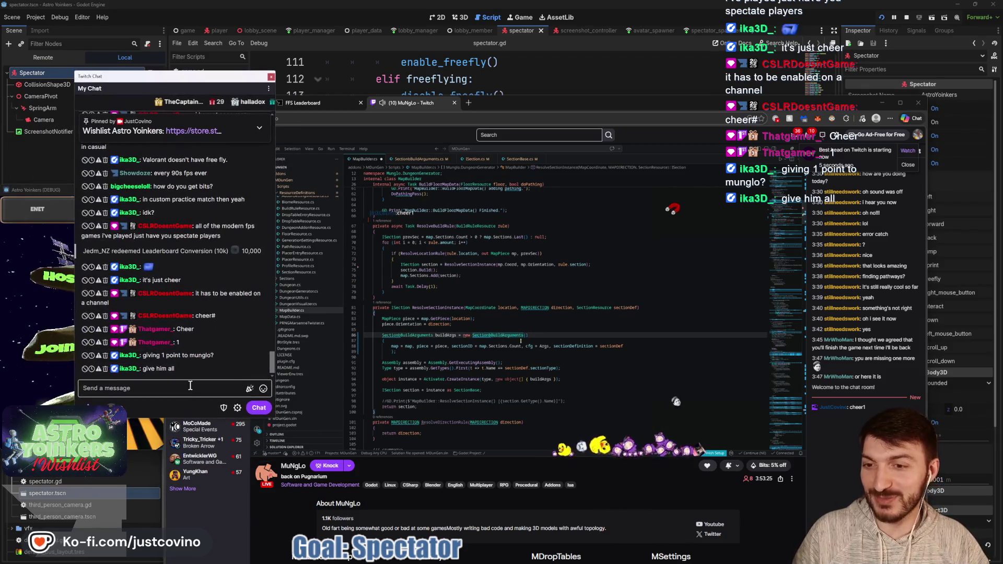
mouse_move(184, 420)
left_mouse_down()
mouse_move(185, 321)
mouse_move(185, 365)
left_mouse_up()
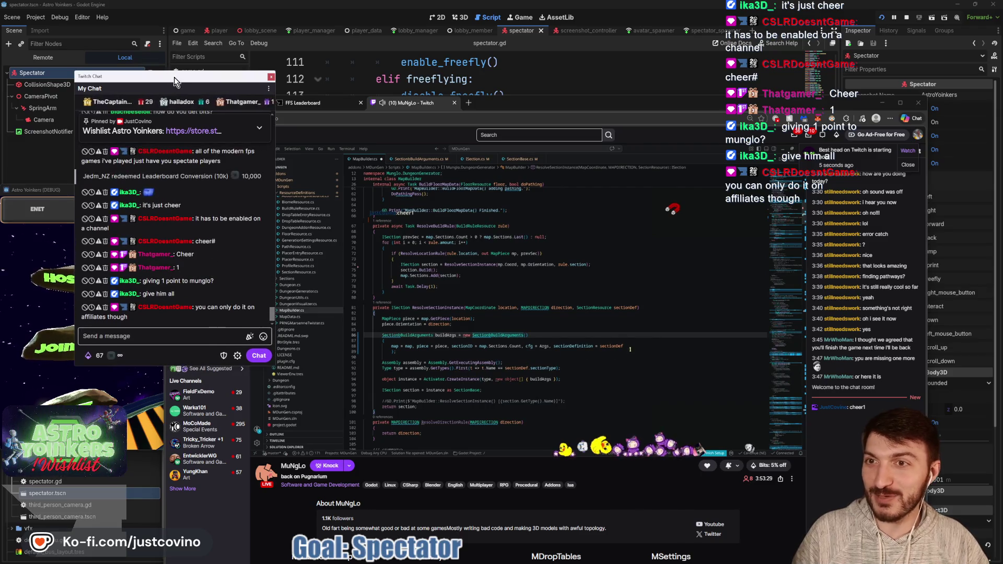
key("alt+Tab")
left_click_drag(589, 102, 491, 45)
Step: Post 'DELETE THESE THIS IS EMBARASSING' in the channel's chat
left_click(762, 503)
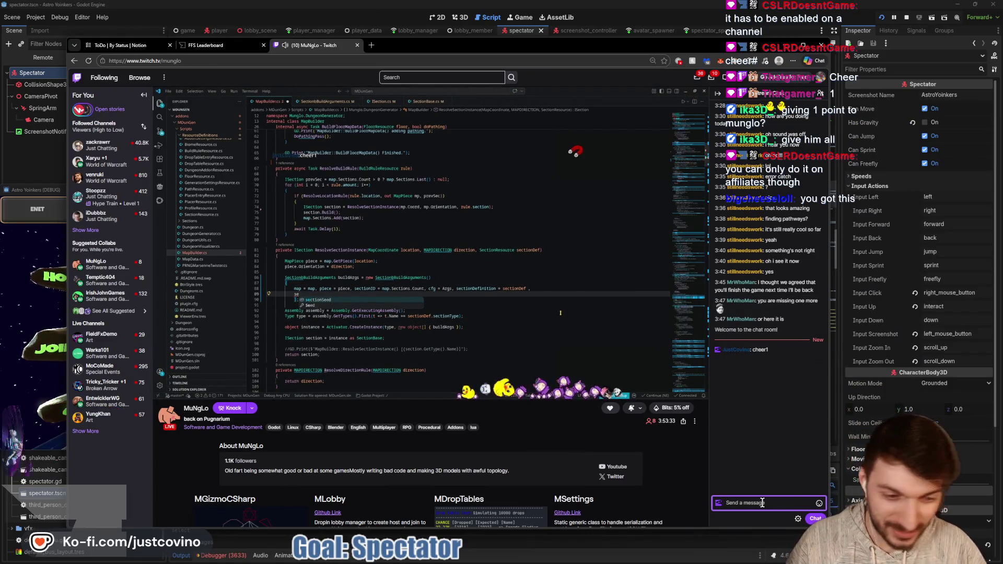
type("cheer")
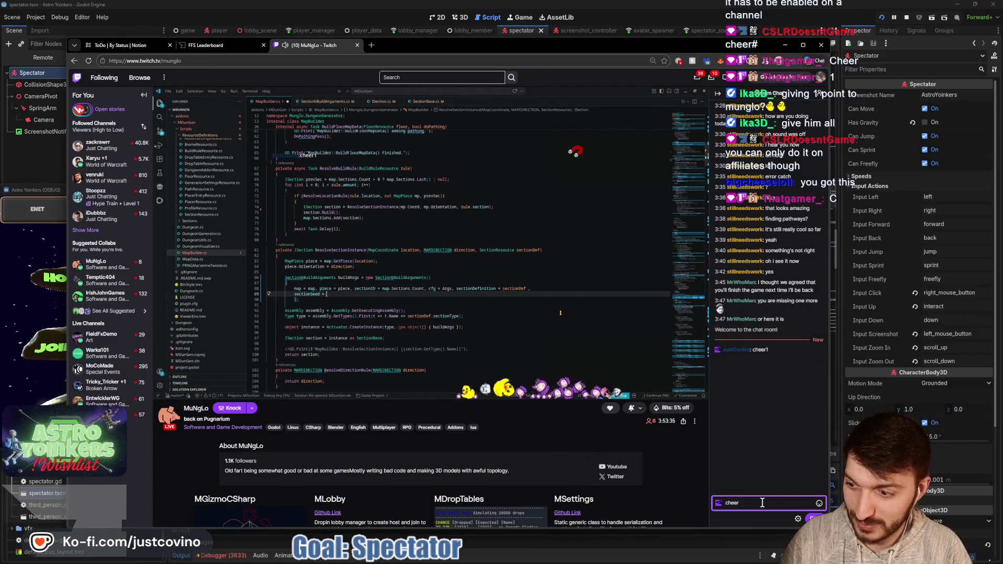
key("BackSpace")
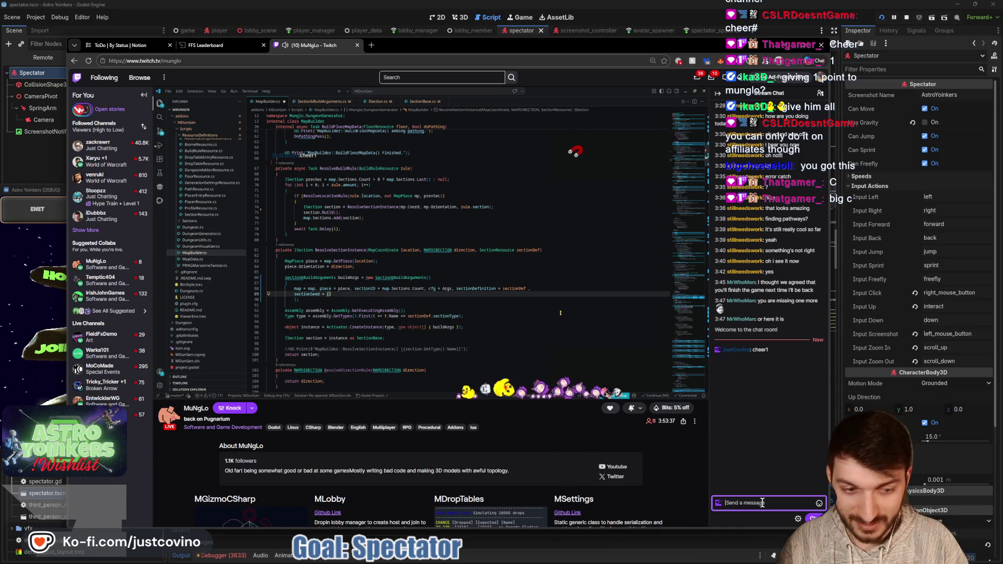
type("er1")
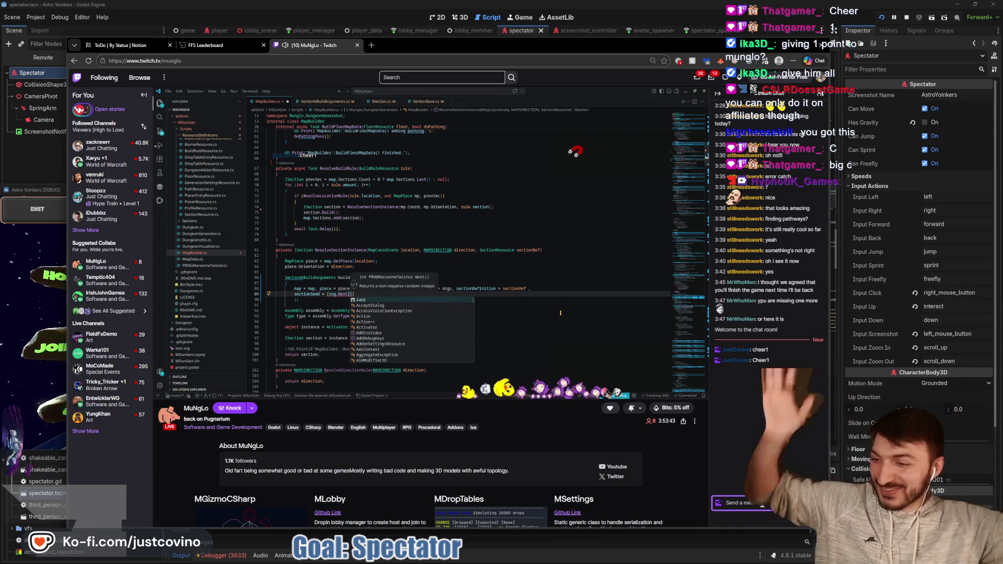
type("l")
key("BackSpace")
key("BackSpace")
key("BackSpace")
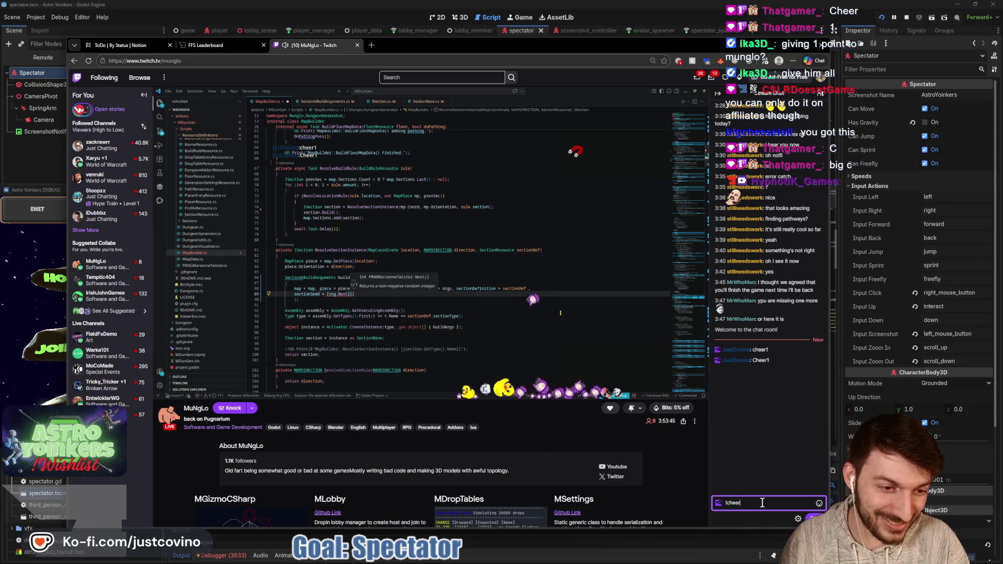
type("D")
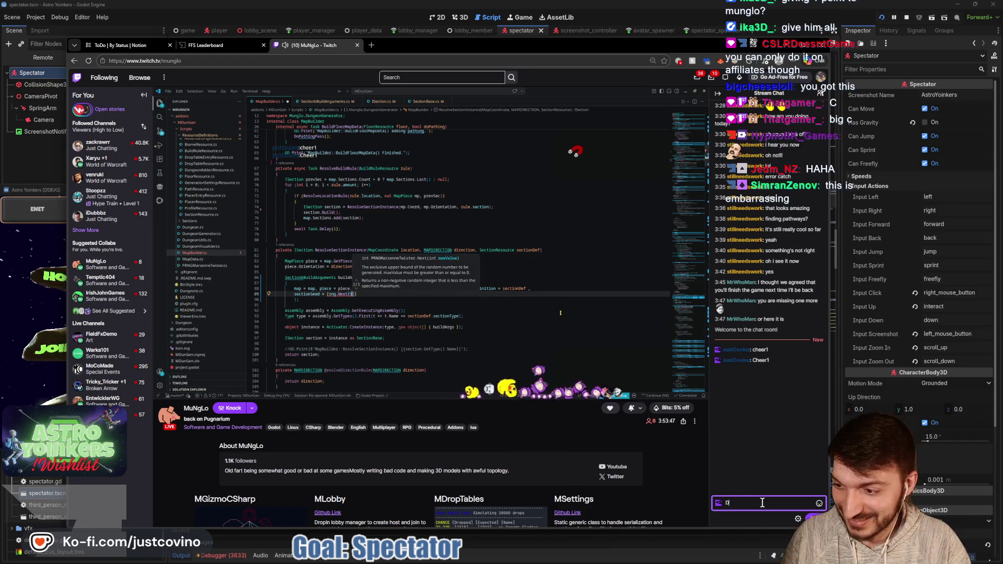
type("ELETE THESE THIS IS EMB")
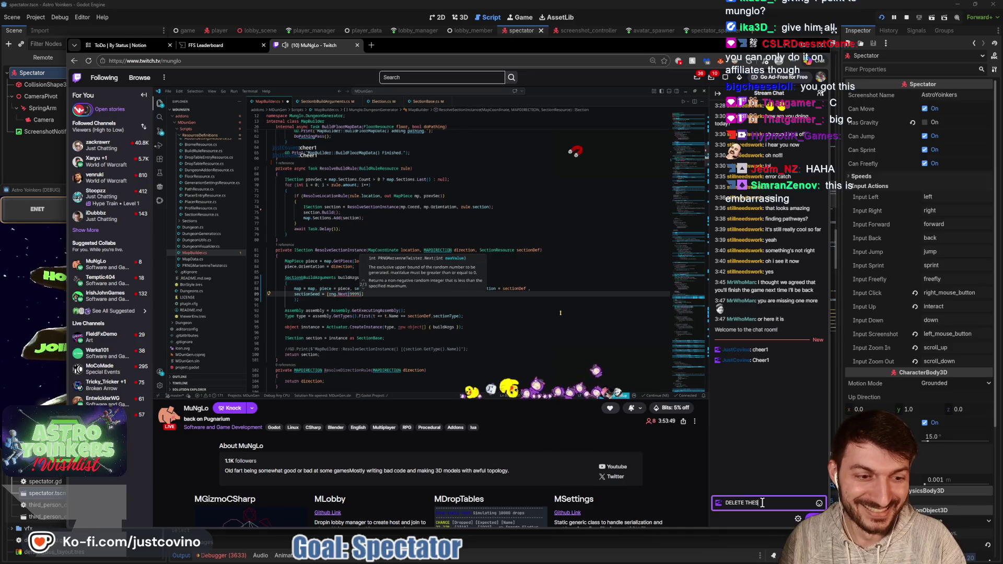
type("ARASSING")
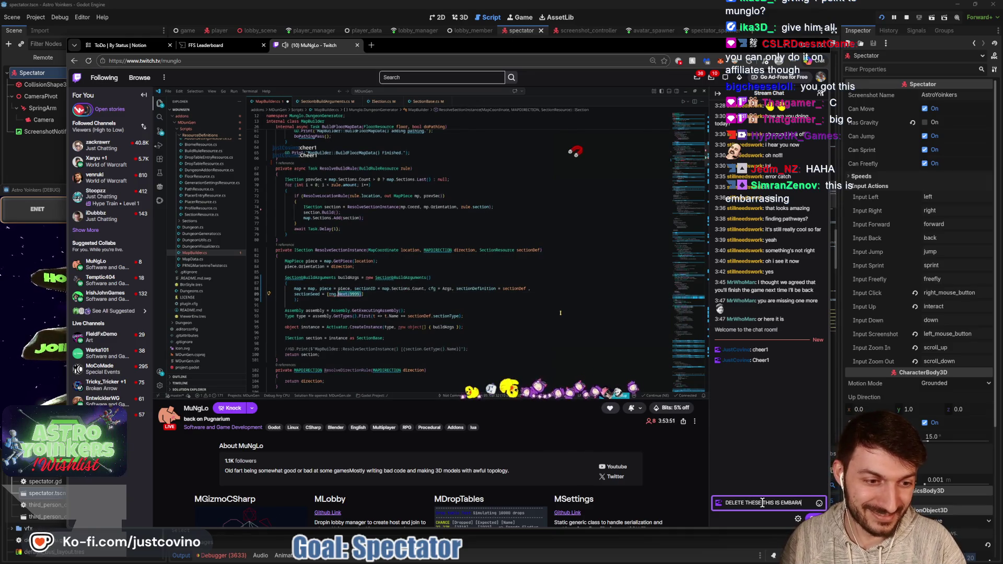
key("Return")
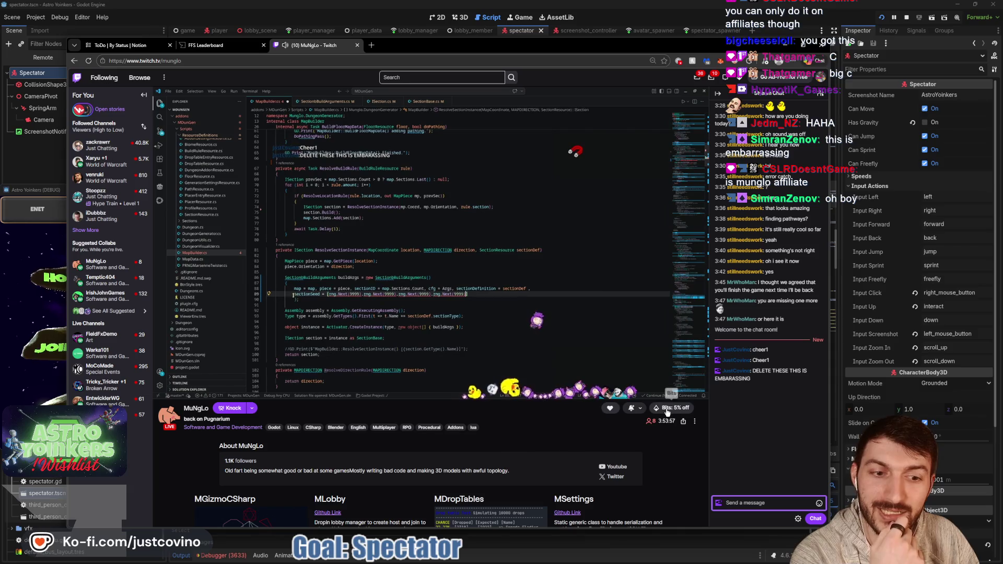
Step: Shrink the browser window, then resize and reposition the popped-out chat window
mouse_move(832, 527)
left_mouse_down()
mouse_move(644, 459)
mouse_move(715, 498)
left_mouse_up()
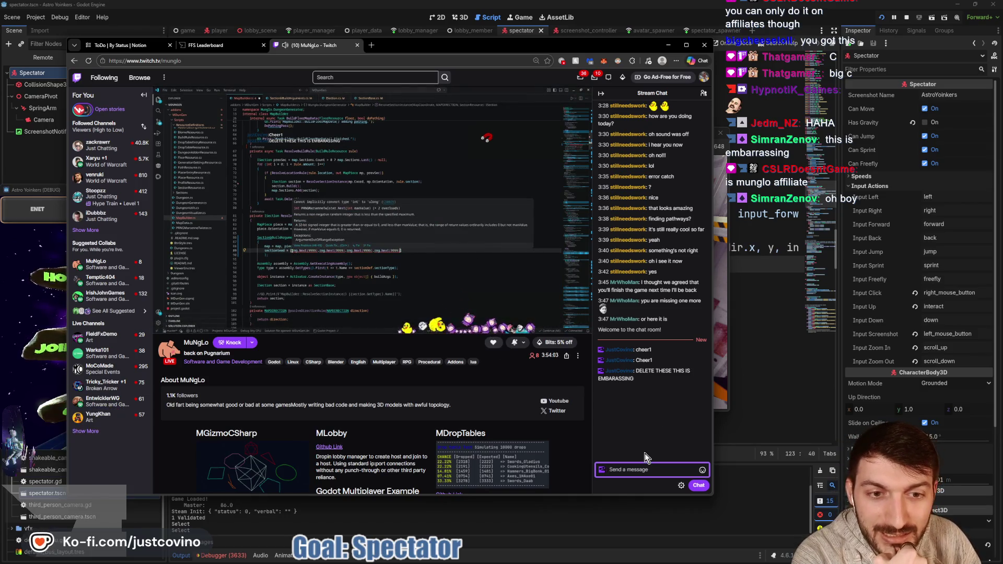
left_click(390, 346)
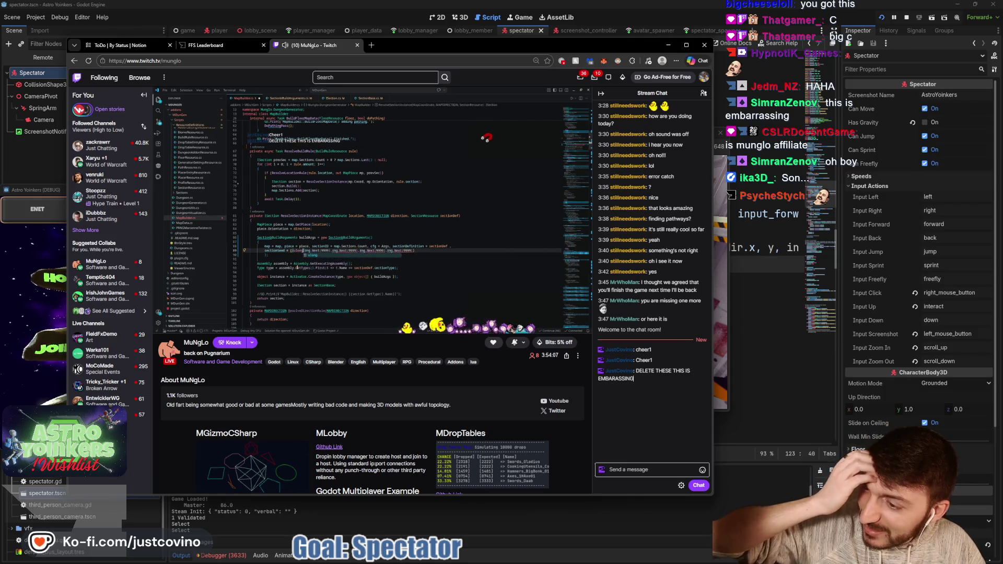
mouse_move(155, 385)
left_mouse_down()
mouse_move(243, 330)
mouse_move(189, 360)
left_mouse_up()
left_click_drag(261, 99, 0, 102)
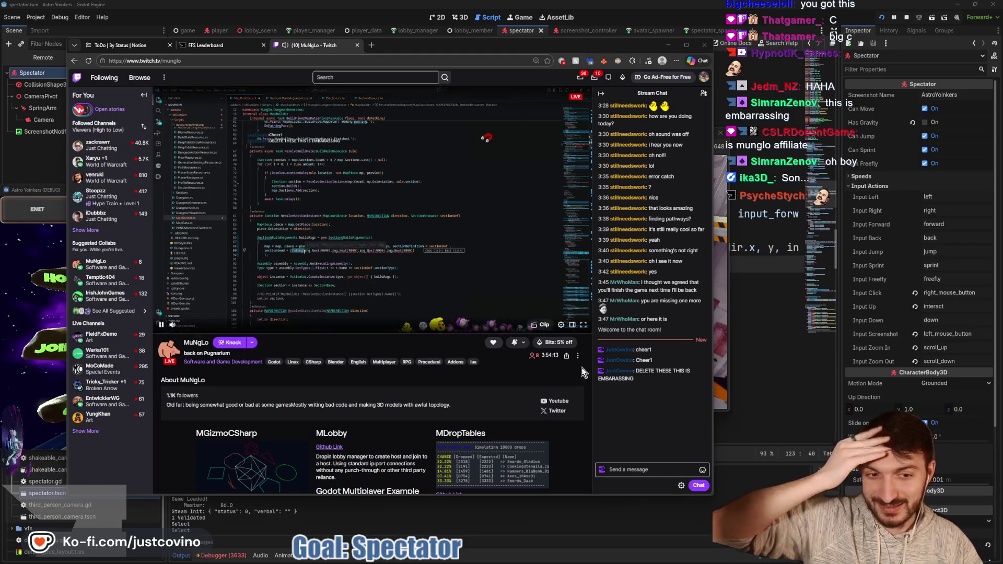
Step: Start the 'Turn on affiliate' chat message and expand the Followed Channels list
left_click(634, 469)
type("rn on")
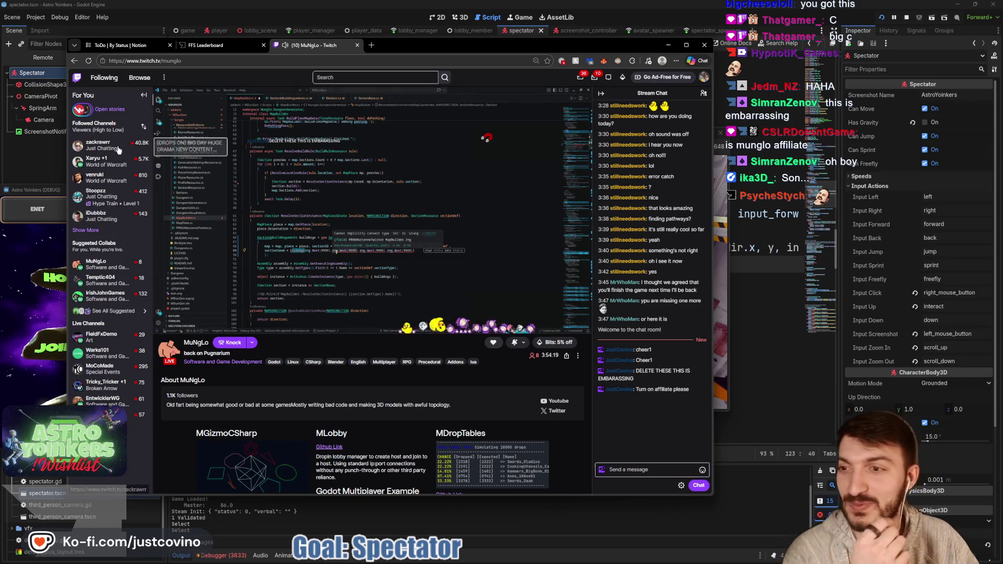
left_click(87, 231)
scroll(121, 253, "down", 1)
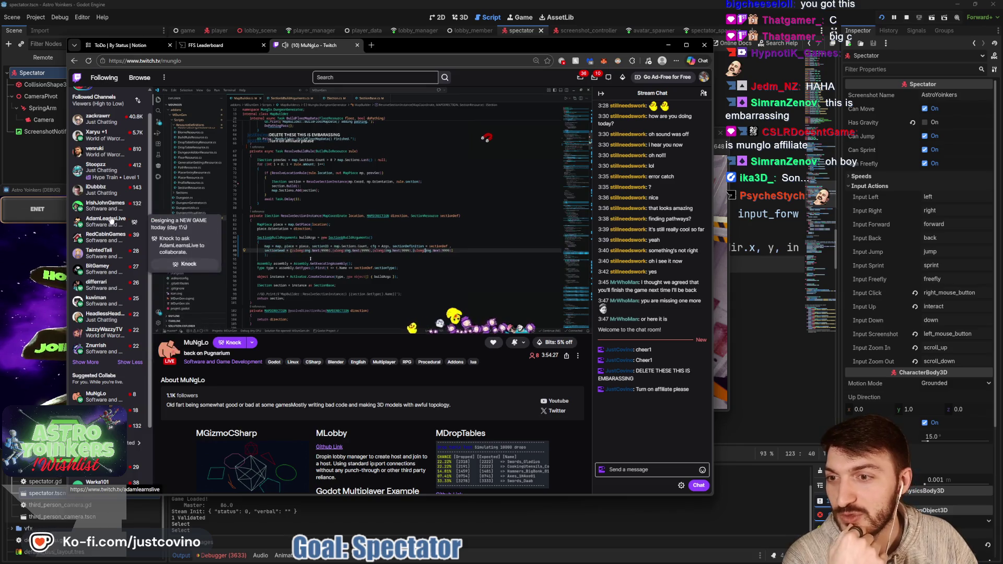
Step: Open another followed channel, dismiss the join prompt, and send 'cheer 1' in its chat
left_click(97, 349)
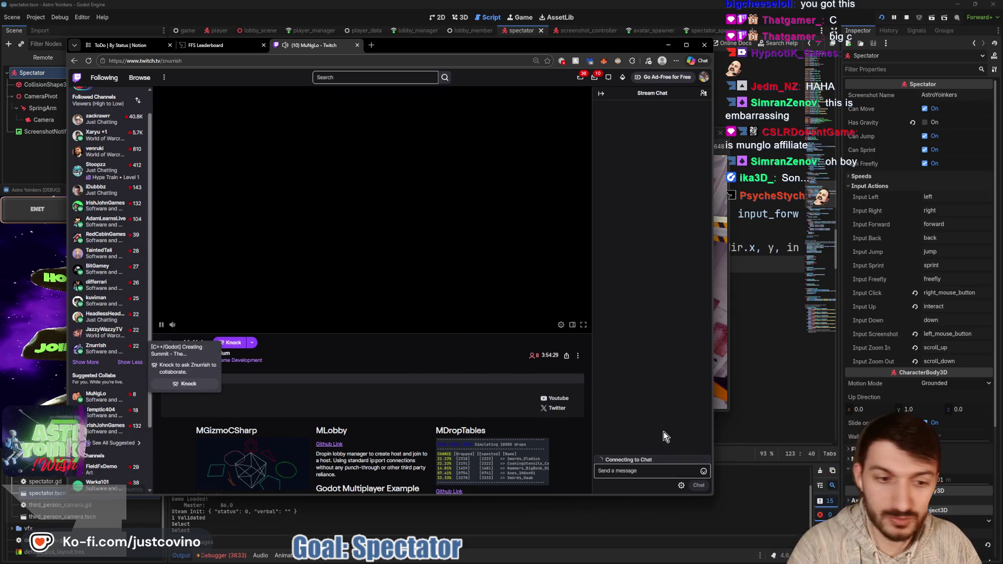
left_click(630, 472)
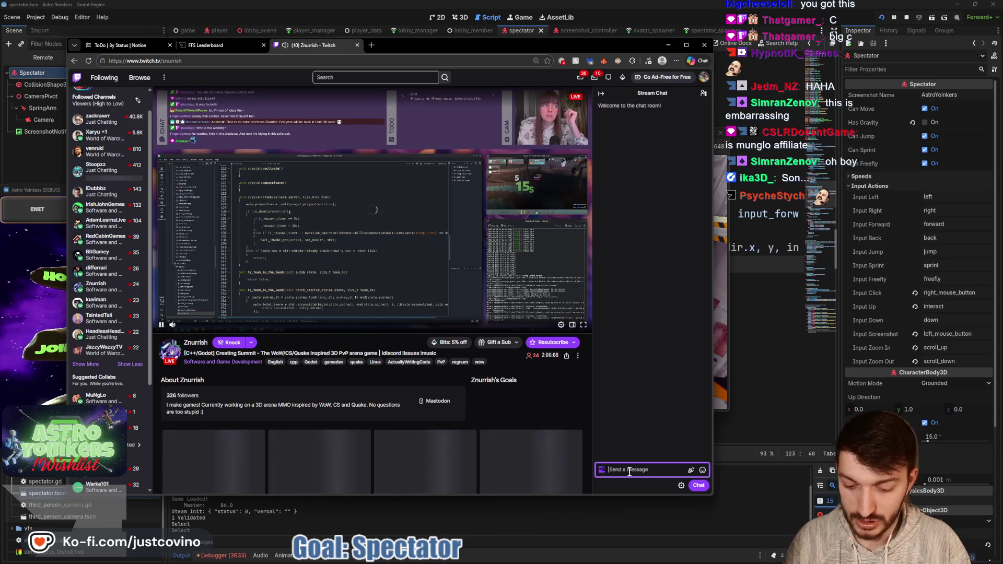
type("dheer 1")
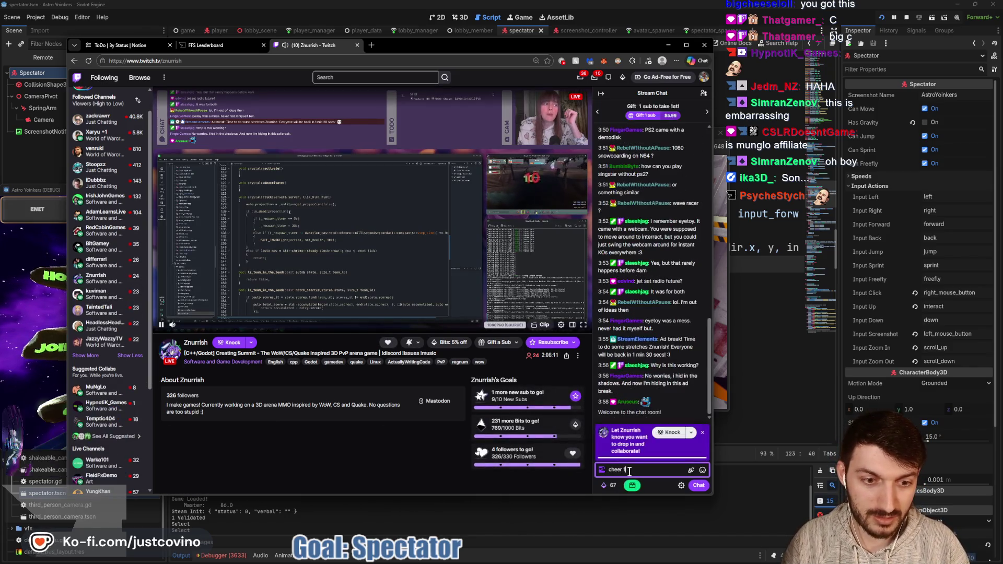
key("BackSpace")
key("BackSpace")
key("BackSpace")
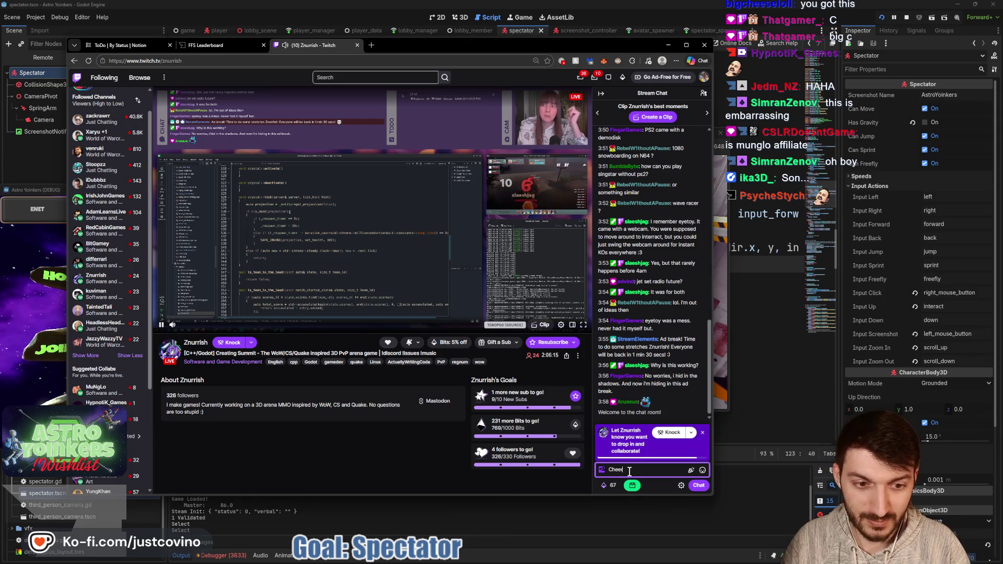
left_click(702, 434)
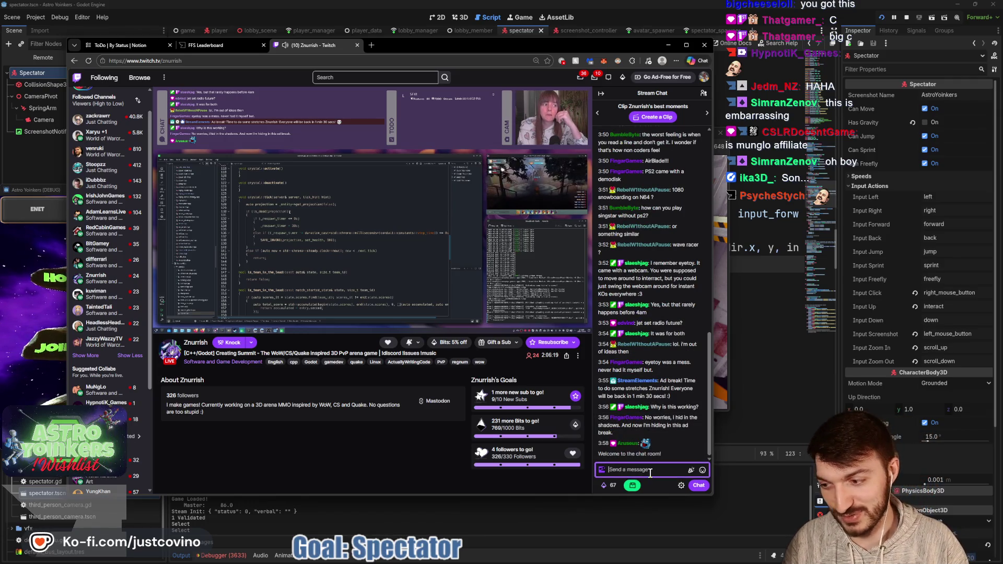
type("r")
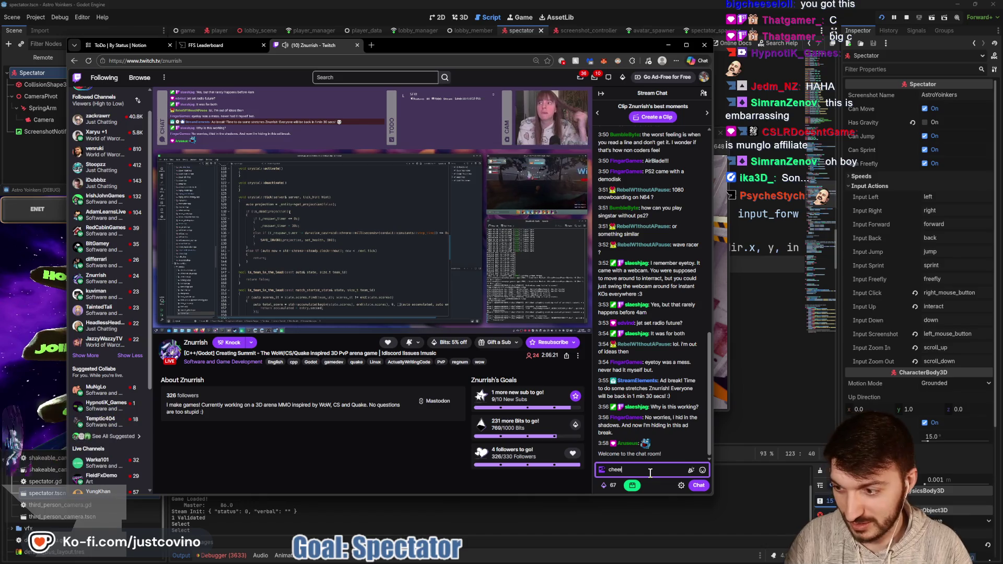
key("BackSpace")
key("Return")
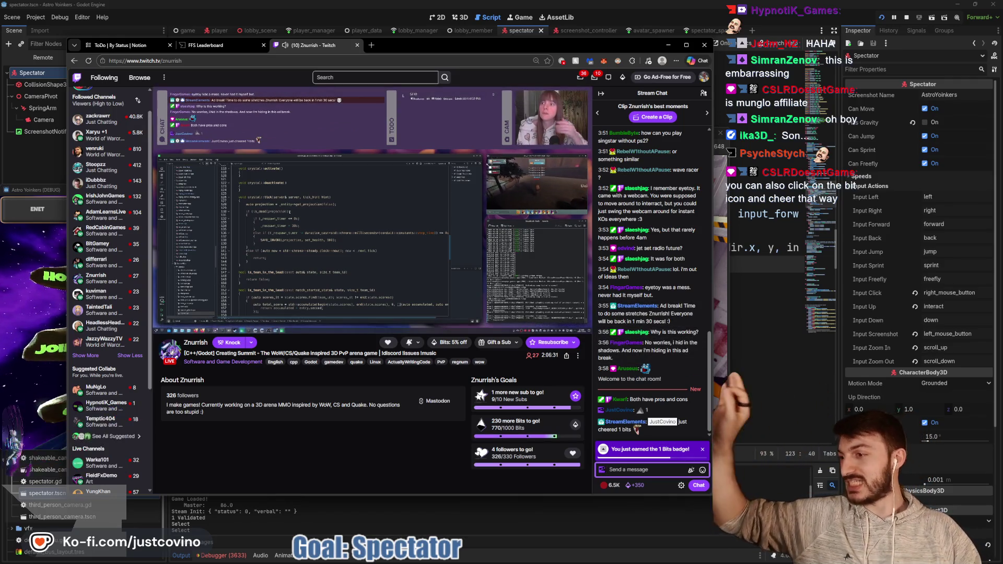
Step: Shrink the separate chat popup window and hide it again
key("alt+Tab")
left_click_drag(287, 383, 287, 375)
left_click_drag(370, 251, 349, 251)
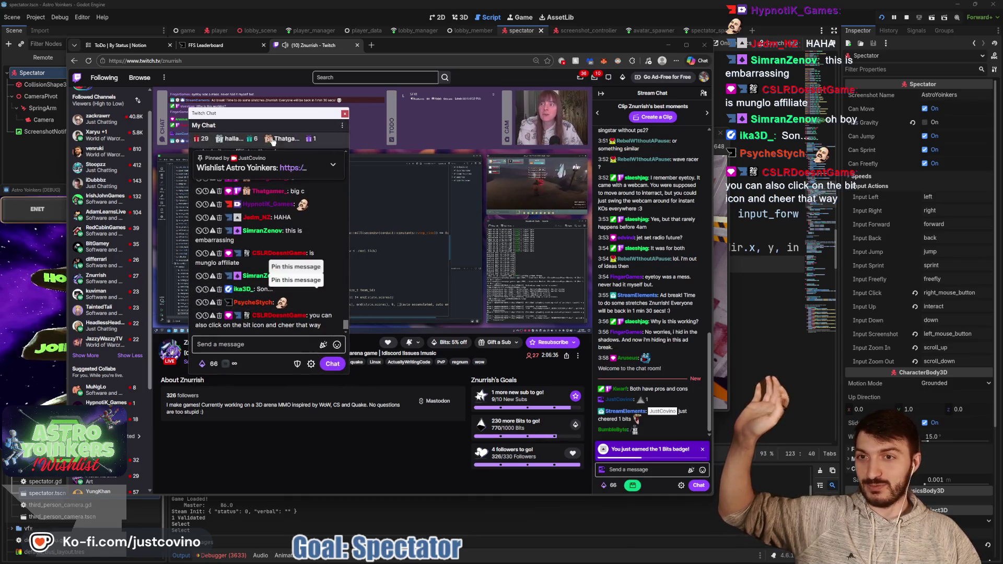
key("alt+Tab")
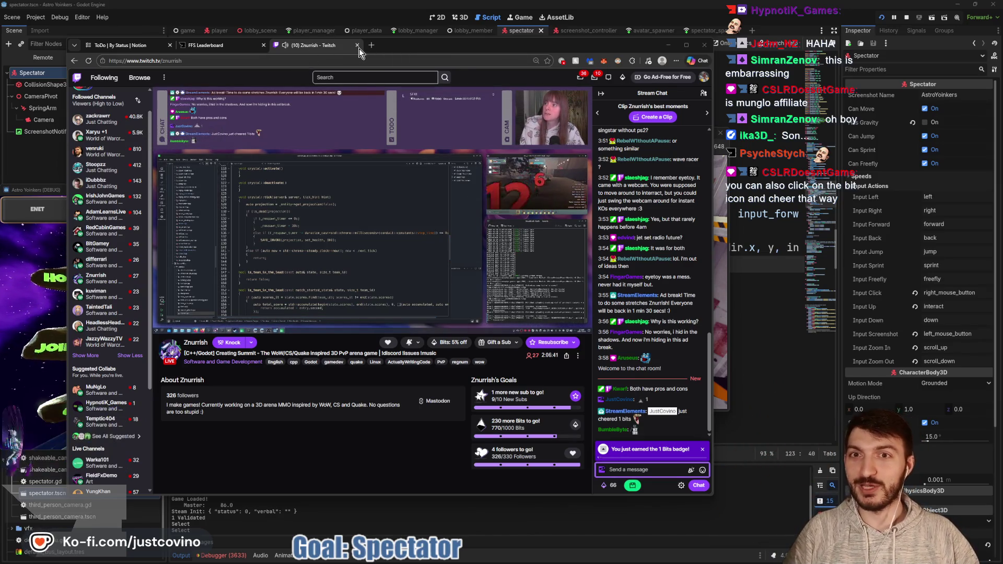
Step: Close the Twitch tab and the chat popup, then minimize the browser to reveal Godot
left_click(357, 45)
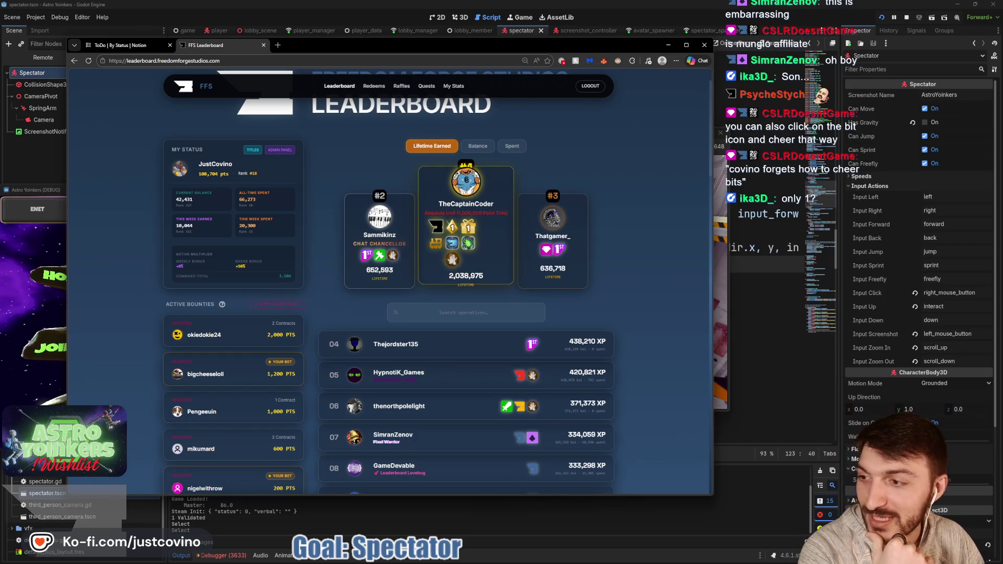
left_click_drag(1002, 83, 457, 84)
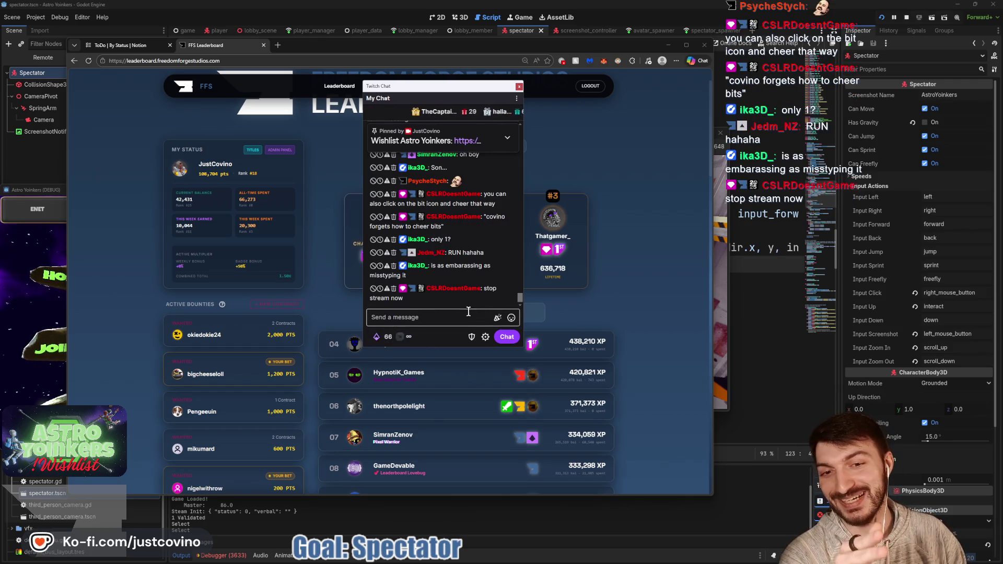
key("alt+F4")
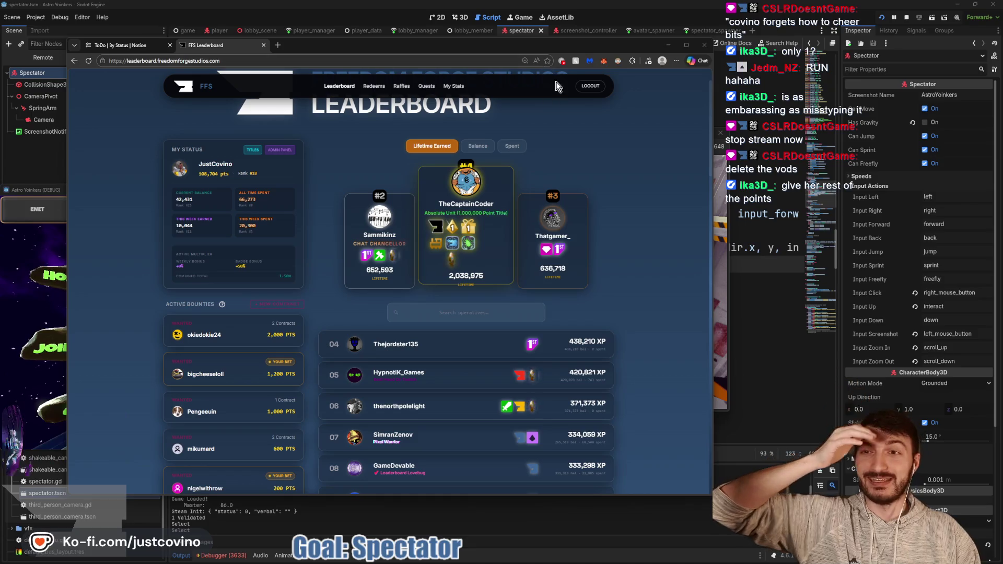
left_click(665, 47)
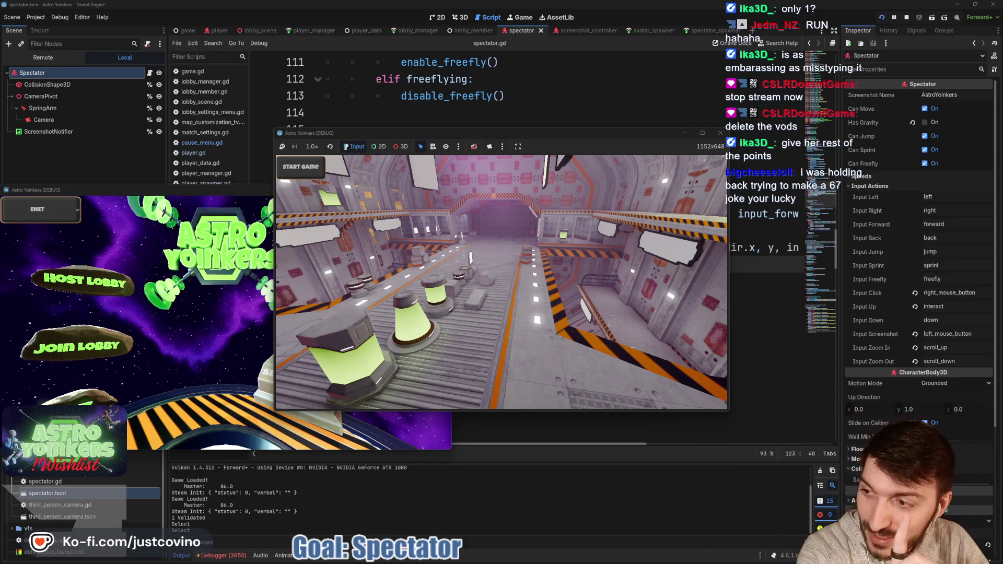
Step: Pop up the chat window, try its emote picker and rewards panel, then move it off the game
key("ctrl+shift+c")
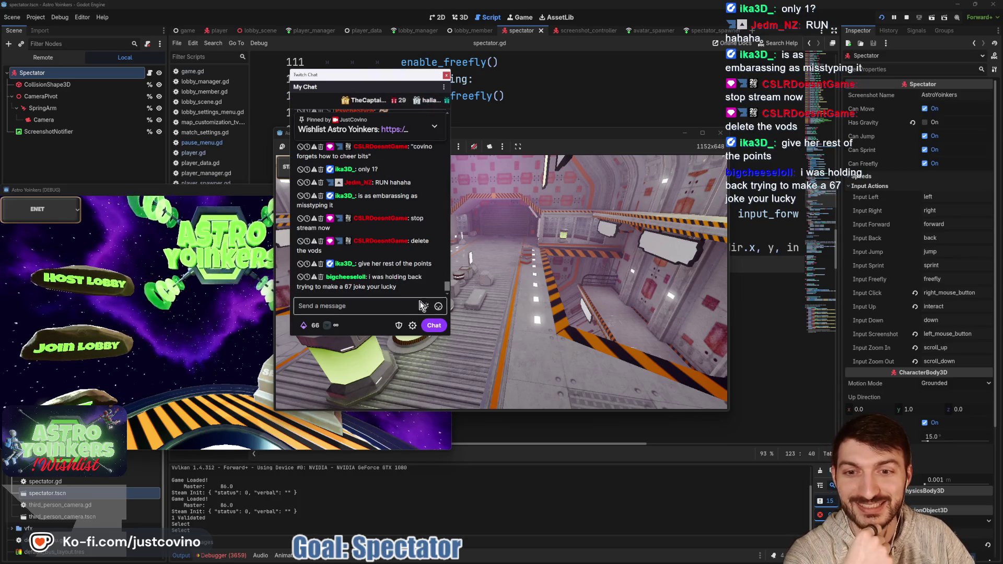
left_click(439, 307)
left_click(439, 306)
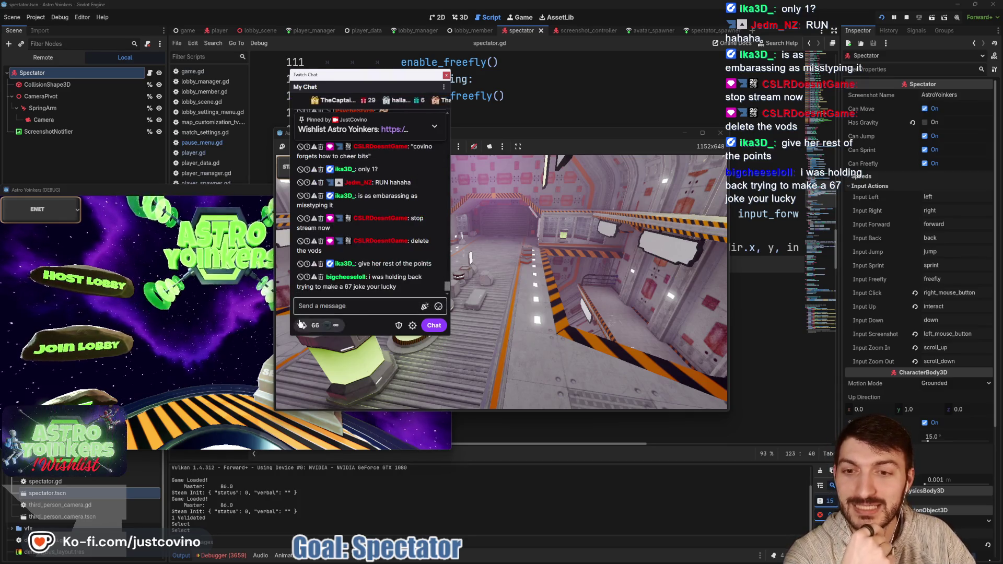
left_click(305, 326)
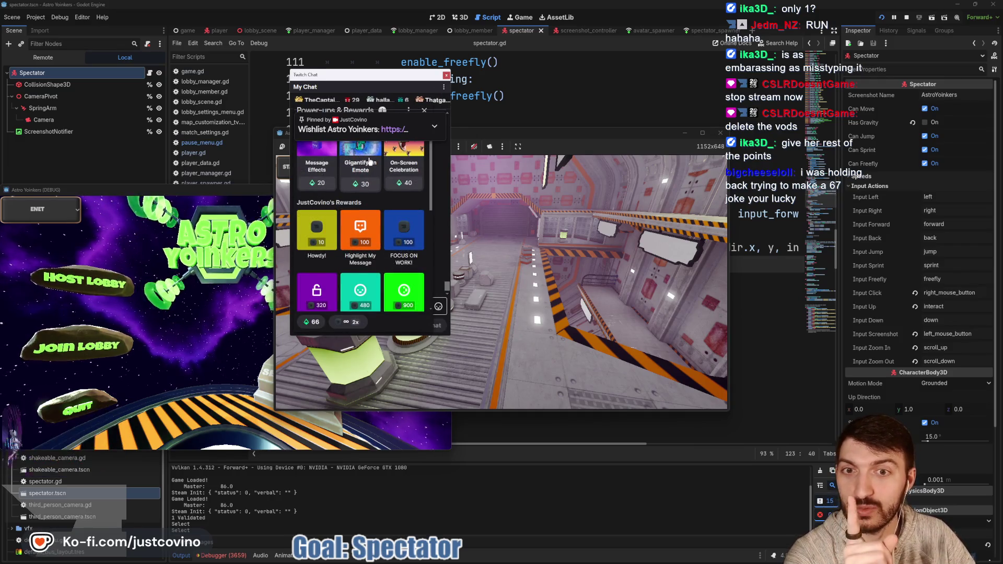
left_click(444, 306)
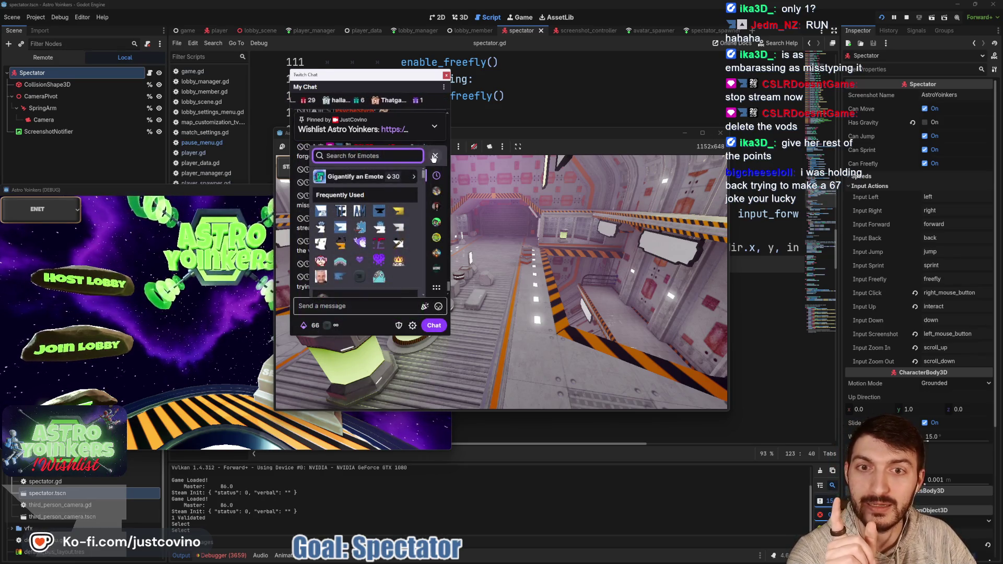
left_click(434, 158)
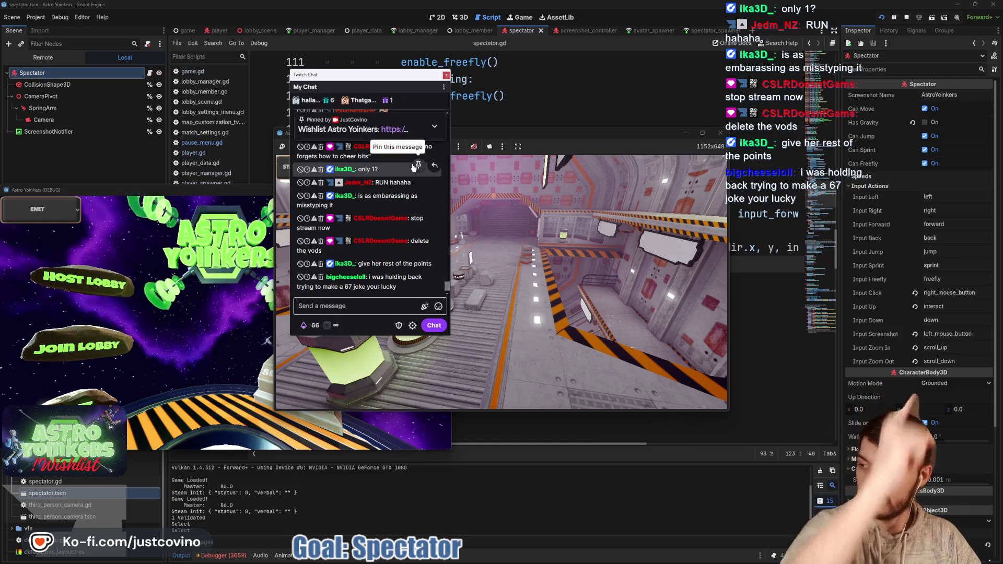
left_click_drag(346, 86, 0, 89)
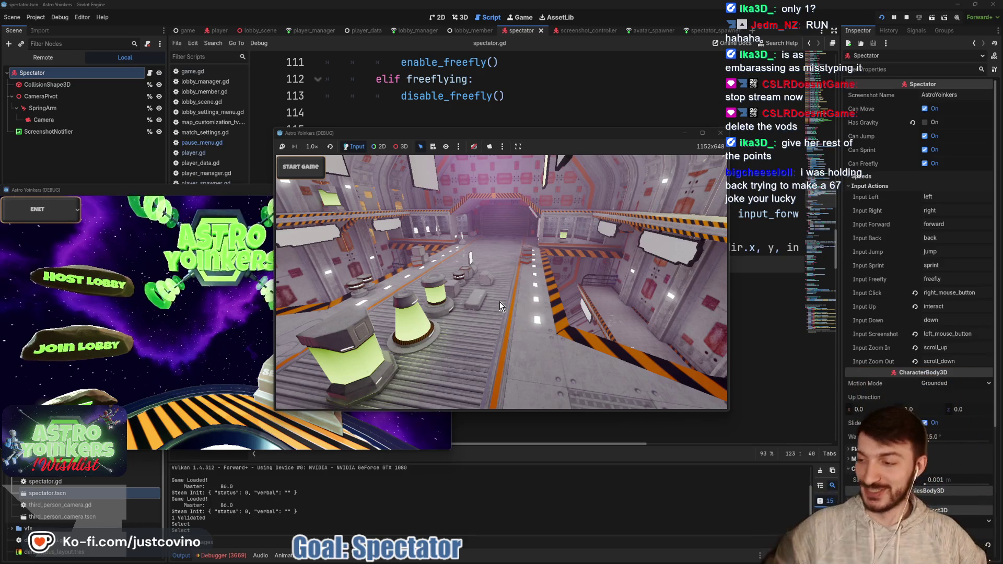
Step: Fly the spectator camera down the corridor with W and A, then stop the game with F8
key("w")
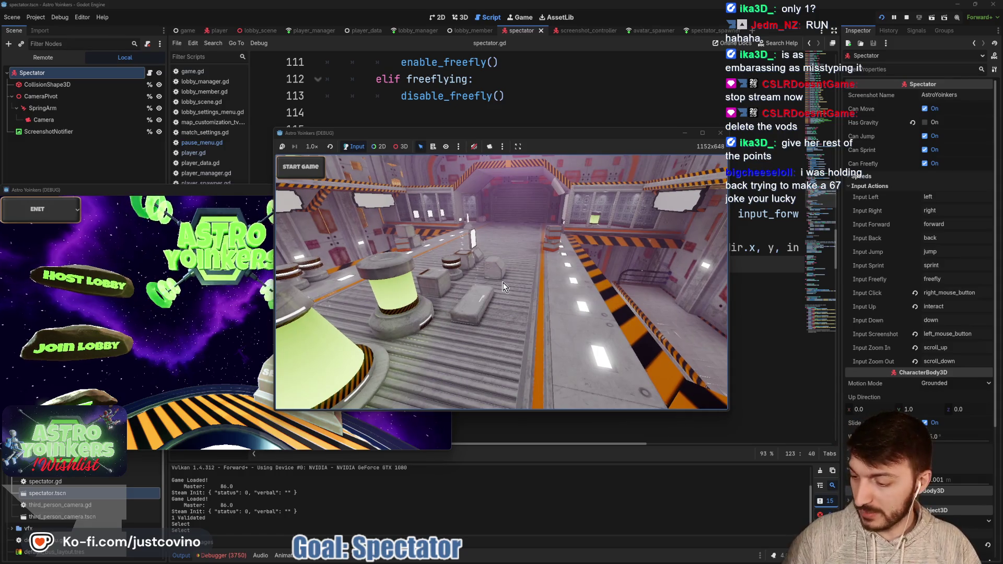
key("w")
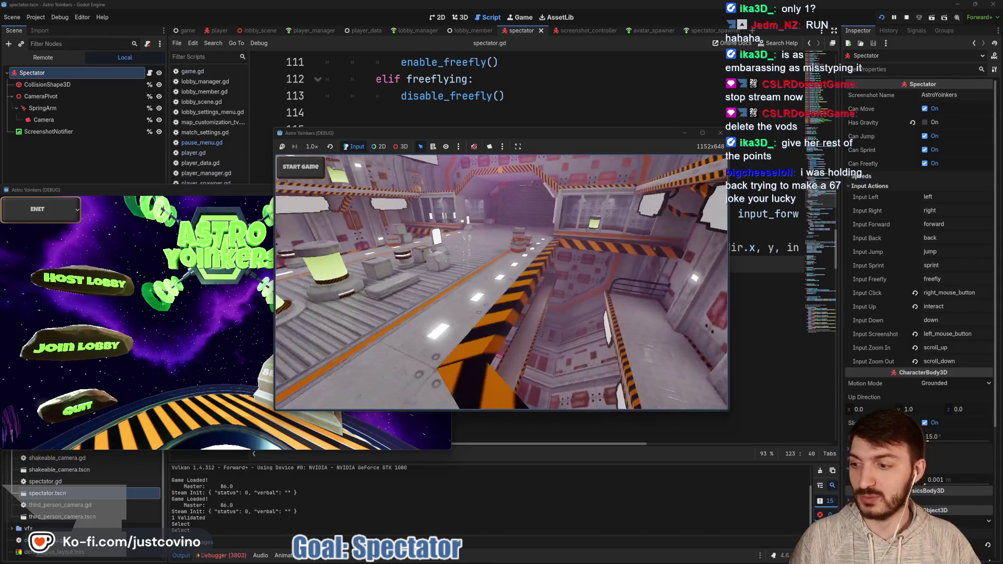
key("w")
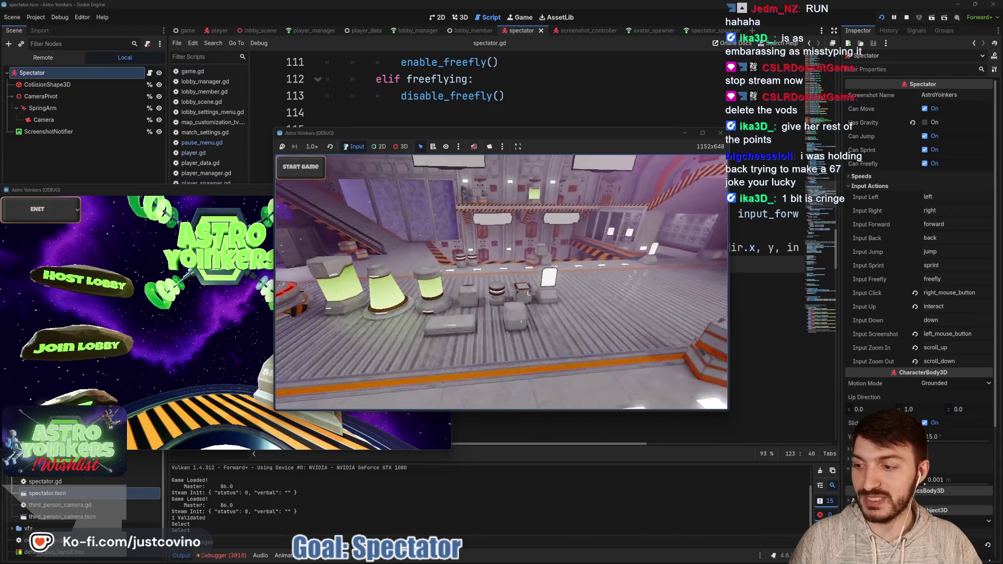
key("a")
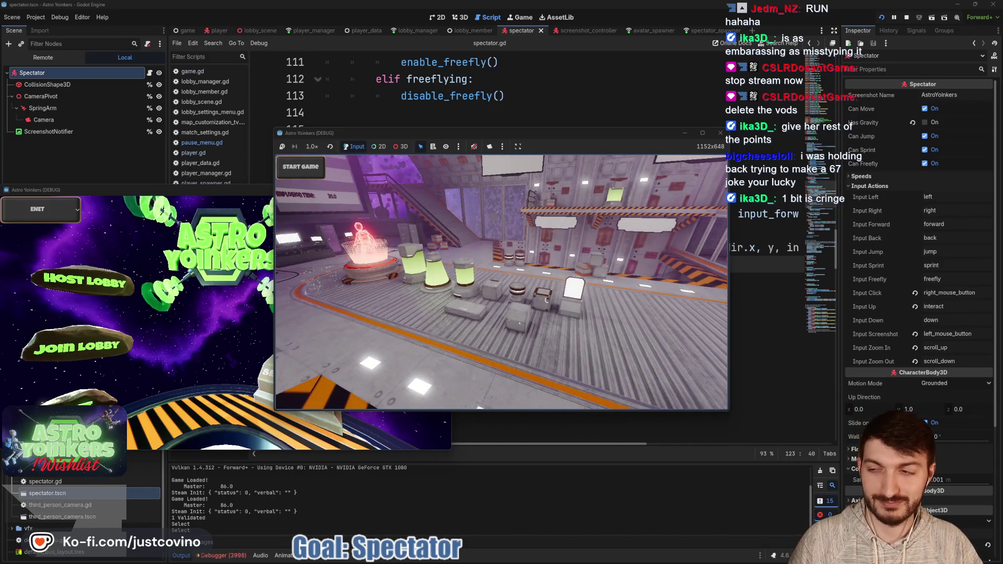
key("alt+Tab")
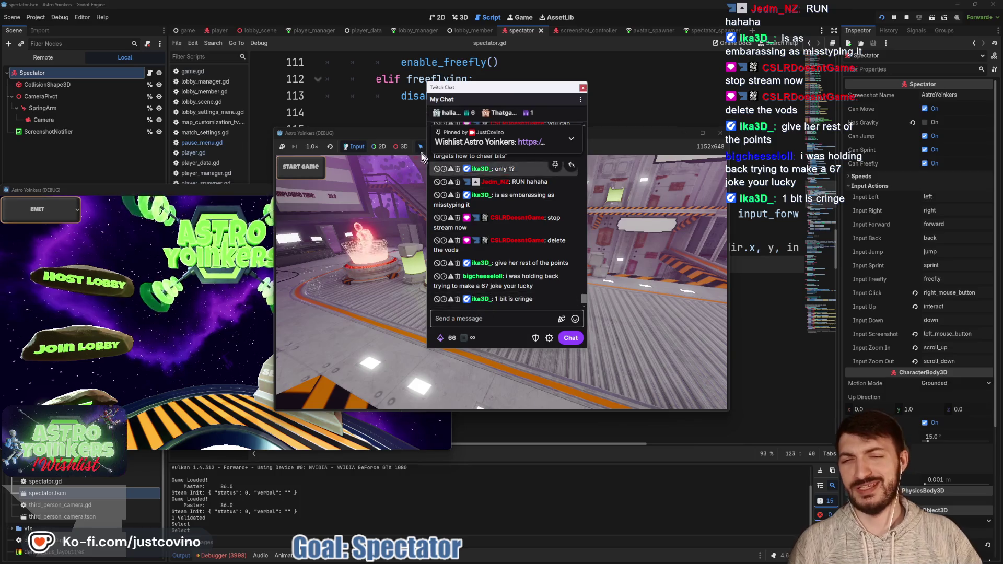
left_click_drag(491, 91, 0, 97)
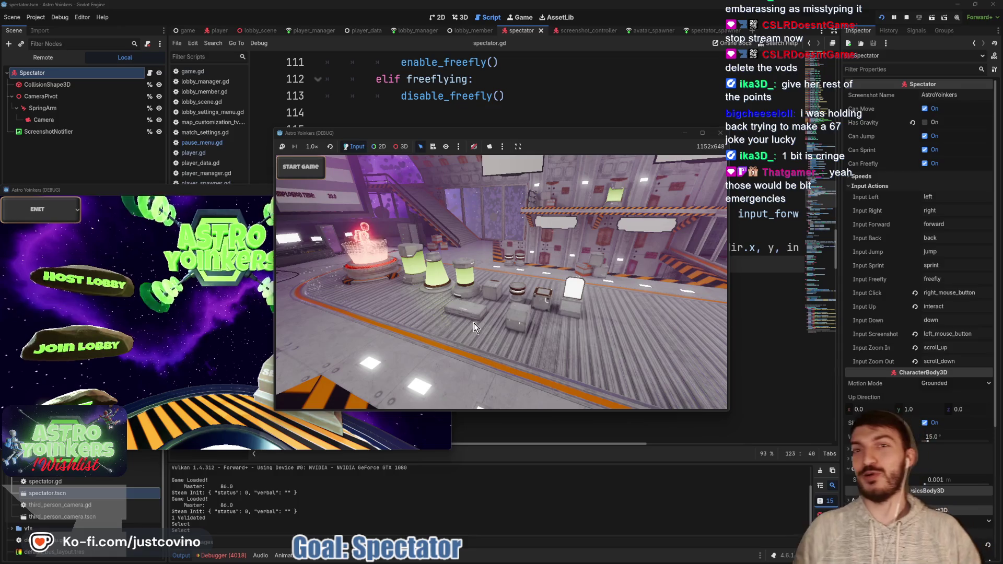
right_click(444, 261)
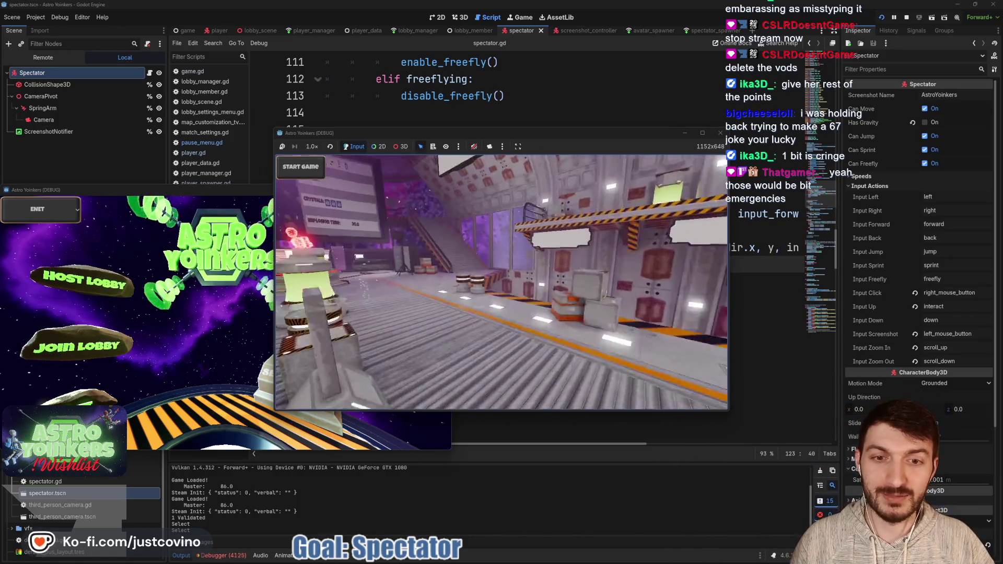
key("F8")
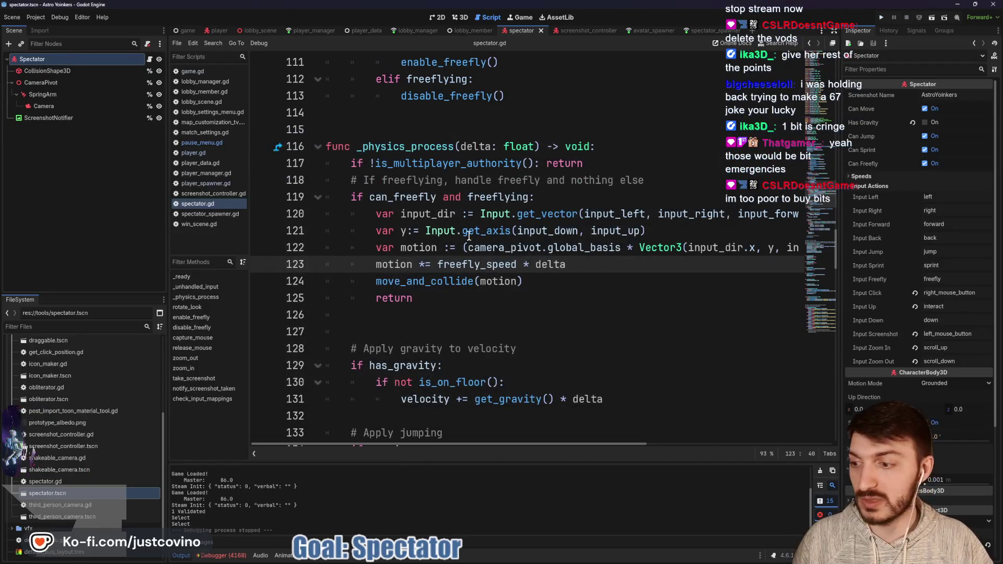
left_click(506, 319)
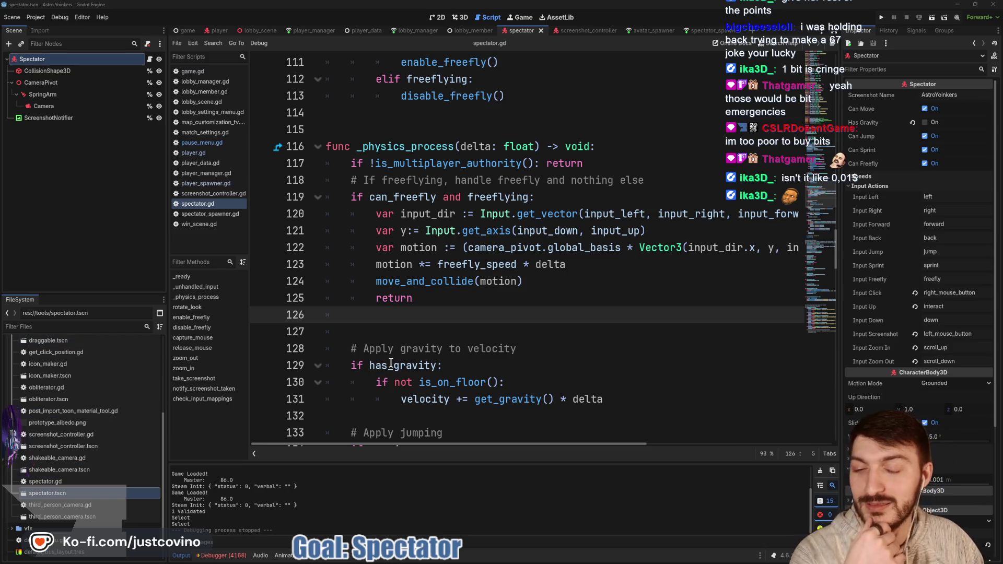
left_click(431, 324)
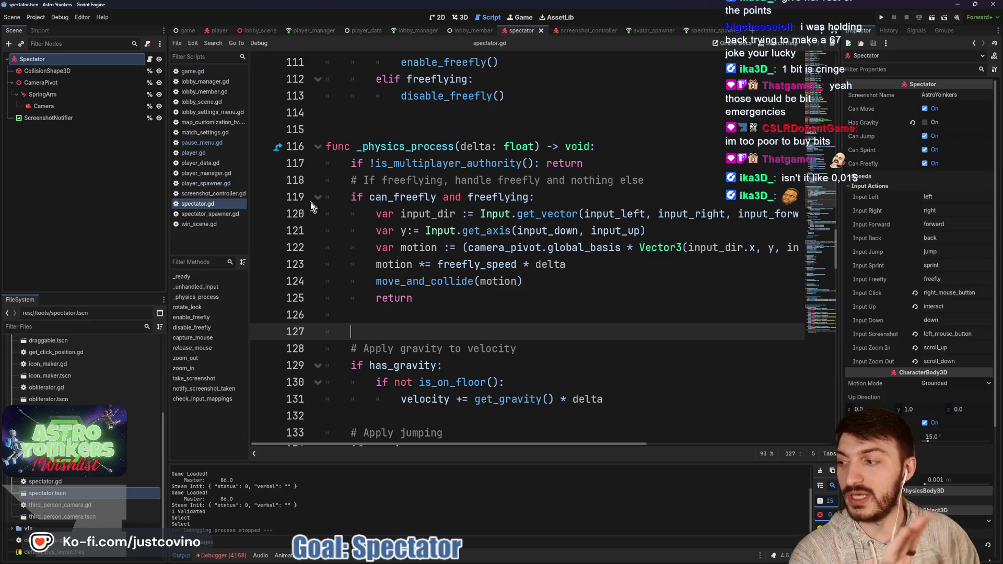
key("alt+Tab")
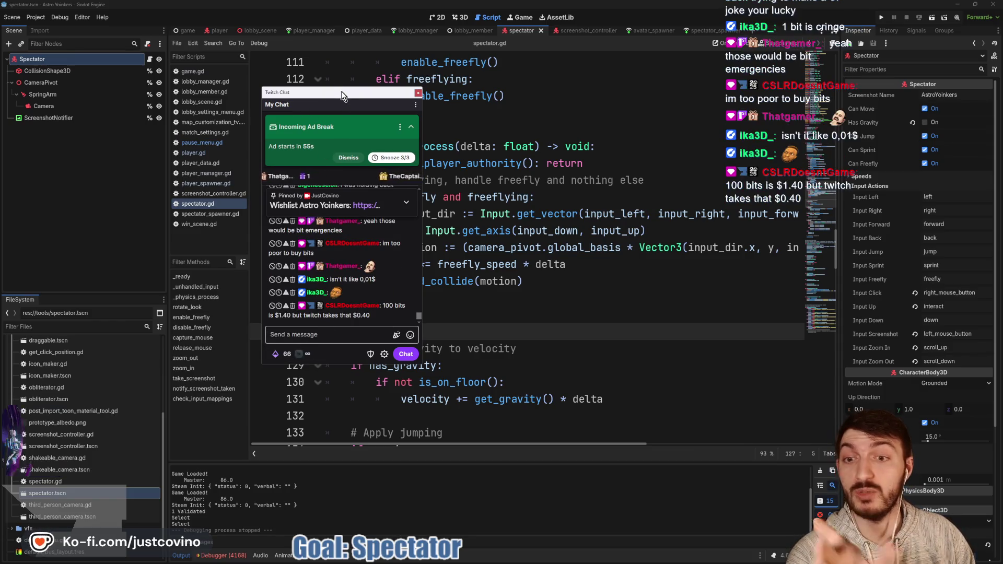
left_click_drag(342, 96, 0, 94)
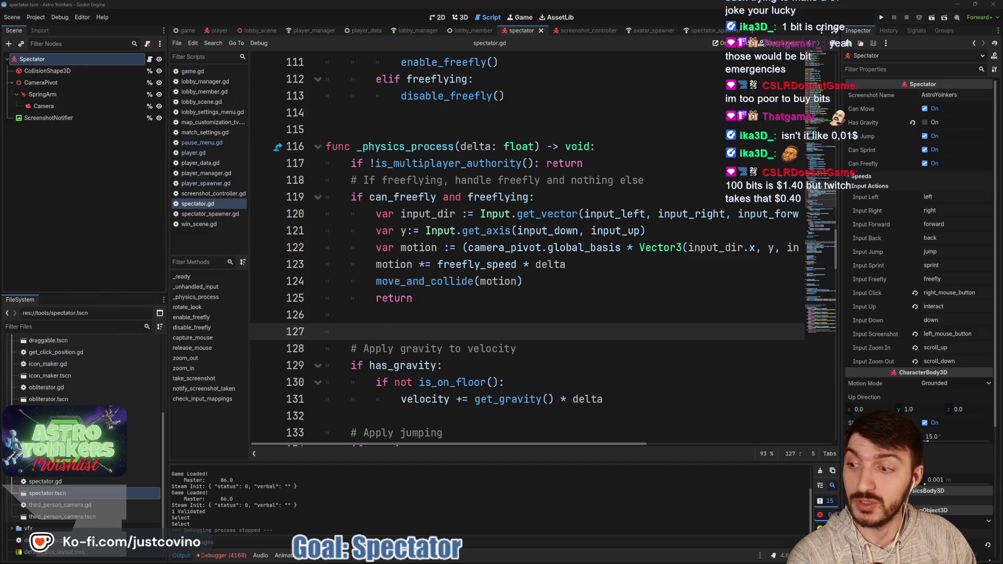
left_click(470, 298)
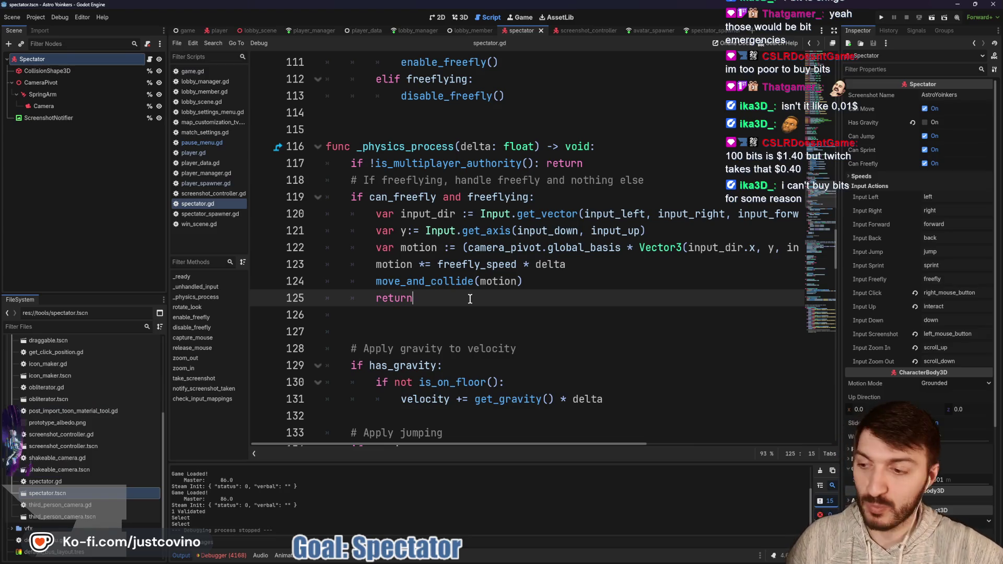
left_click(469, 315)
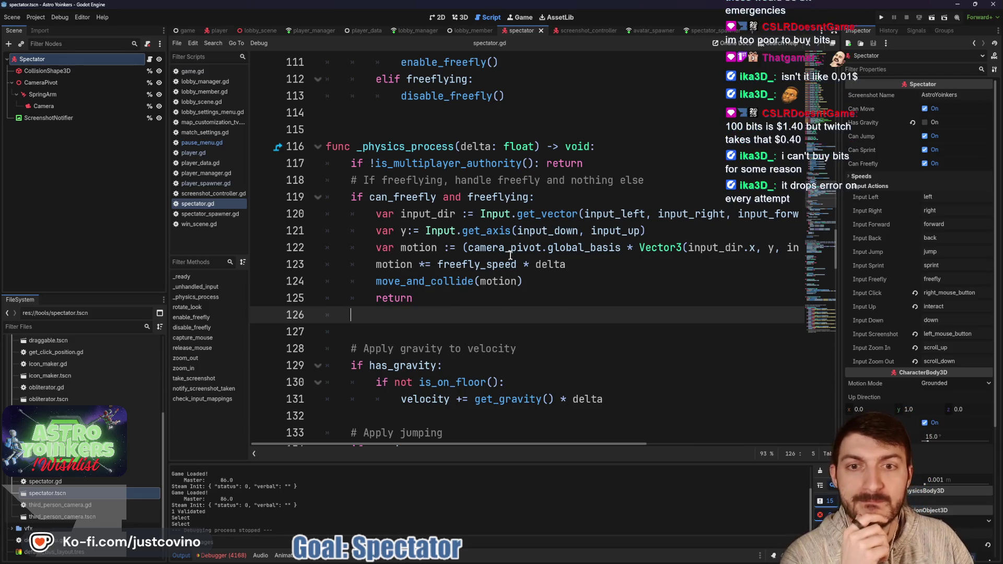
Step: Scroll spectator.gd past _physics_process and rotate_look to the end of zoom_out's line 196
scroll(452, 255, "down", 1)
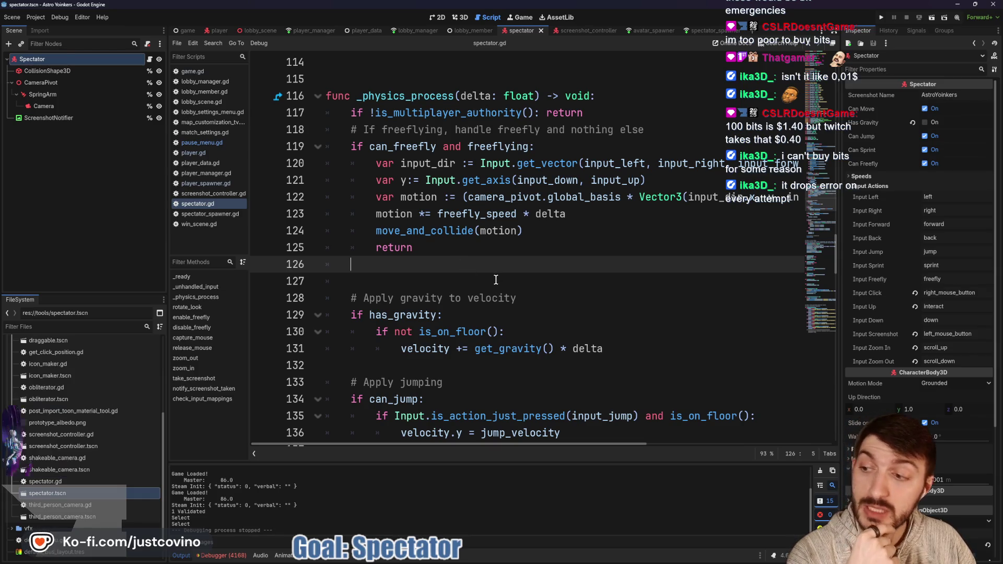
scroll(475, 272, "down", 3)
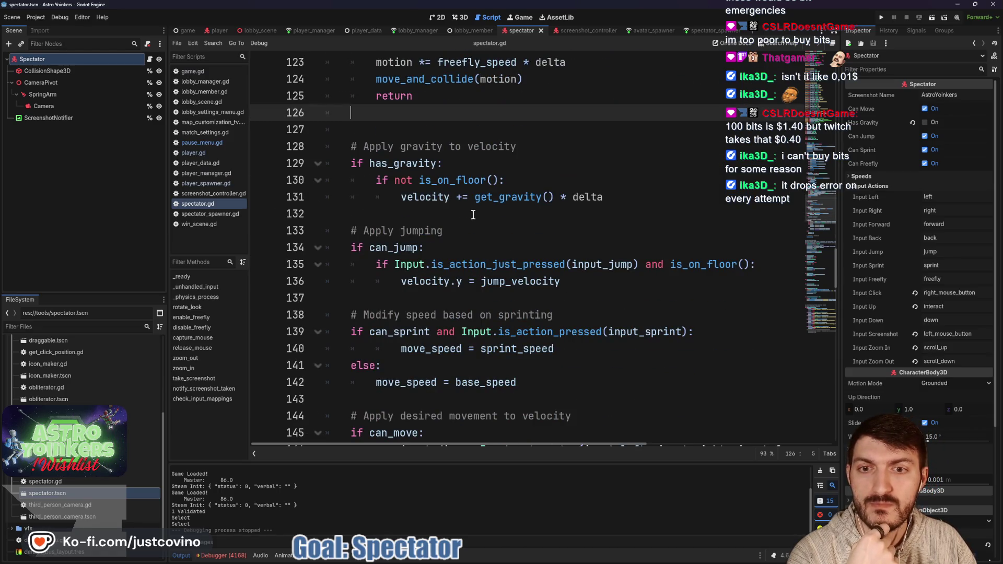
scroll(473, 215, "down", 2)
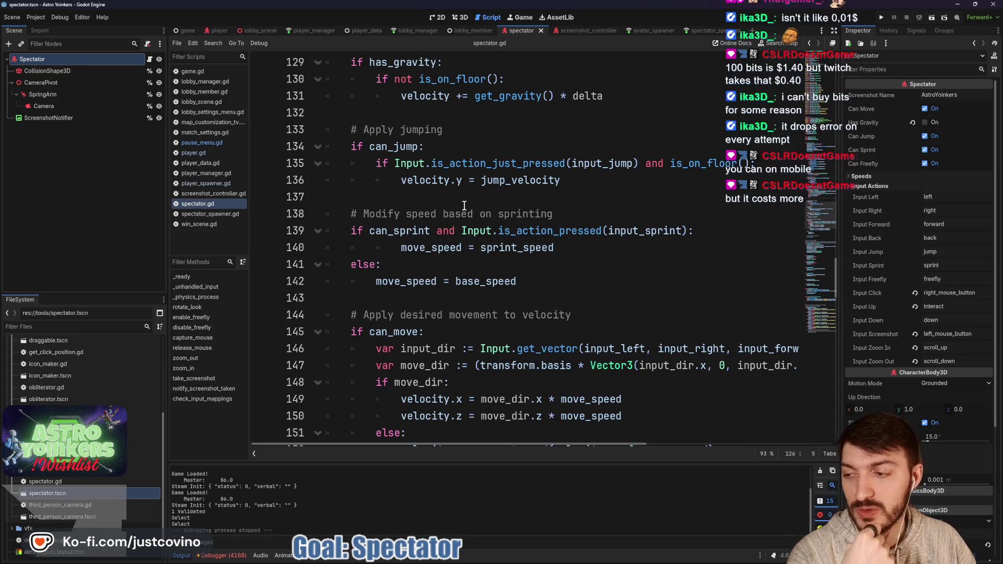
left_click(455, 197)
scroll(463, 214, "down", 2)
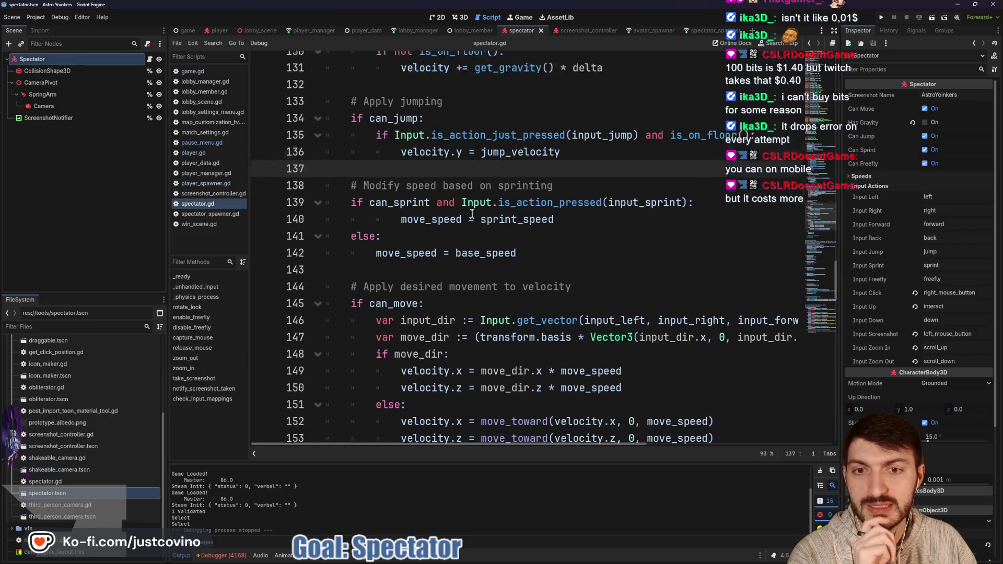
scroll(465, 219, "down", 5)
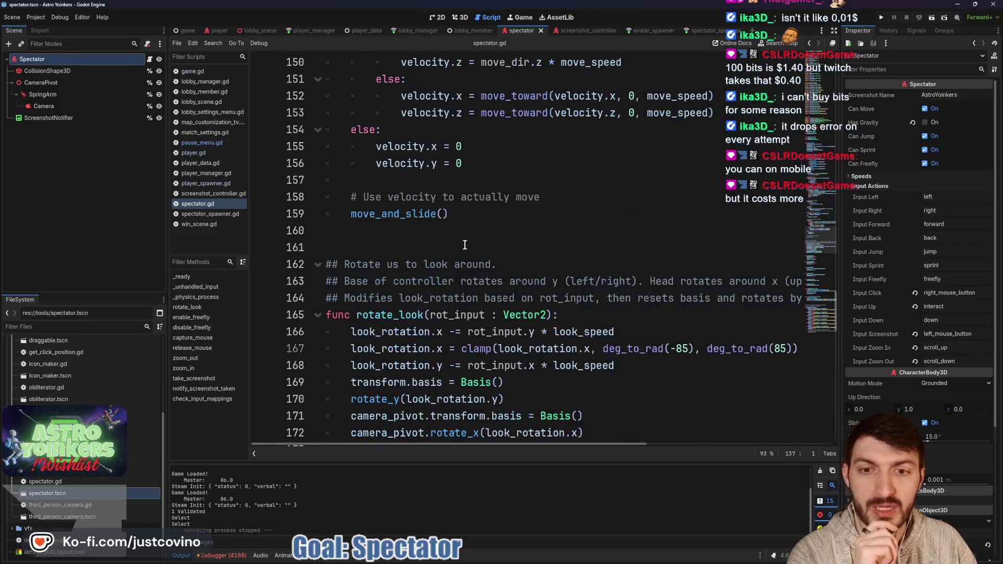
left_click(388, 234)
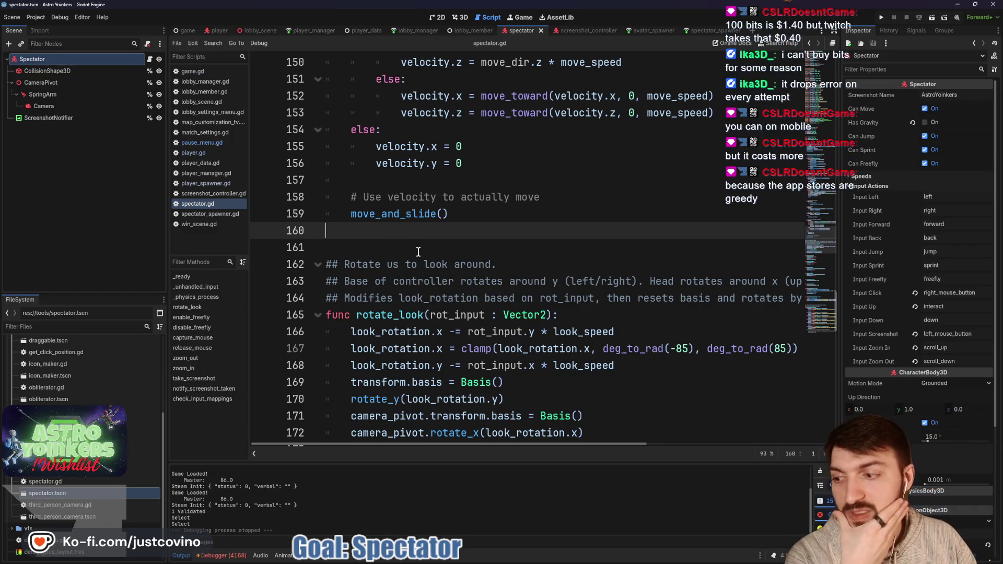
scroll(425, 237, "down", 4)
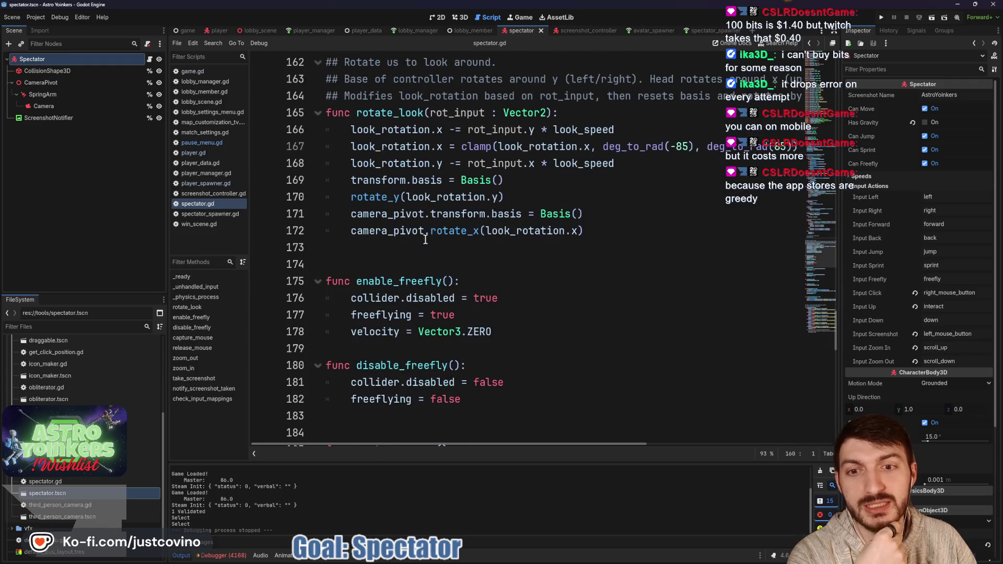
scroll(422, 241, "down", 7)
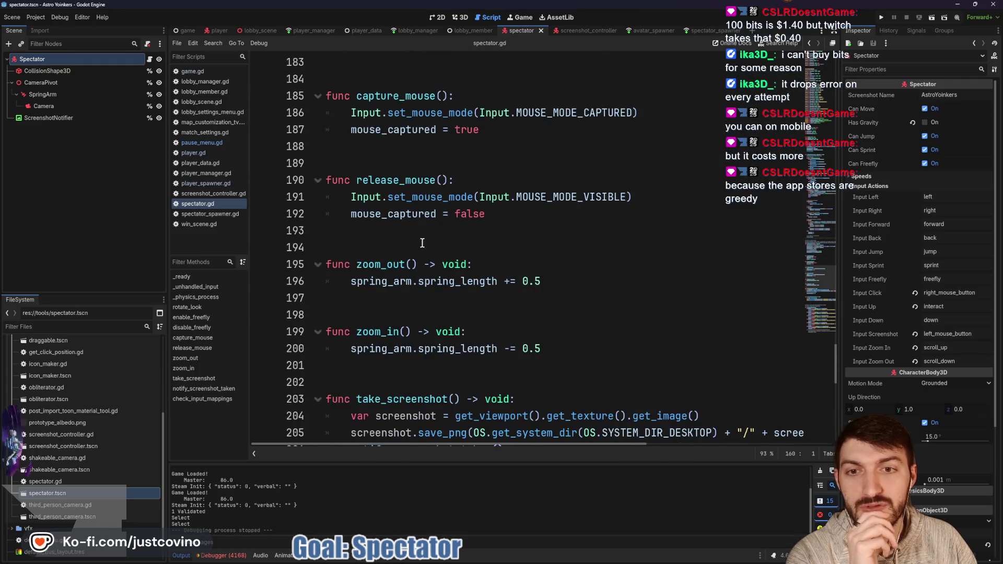
scroll(530, 244, "down", 2)
left_click(564, 180)
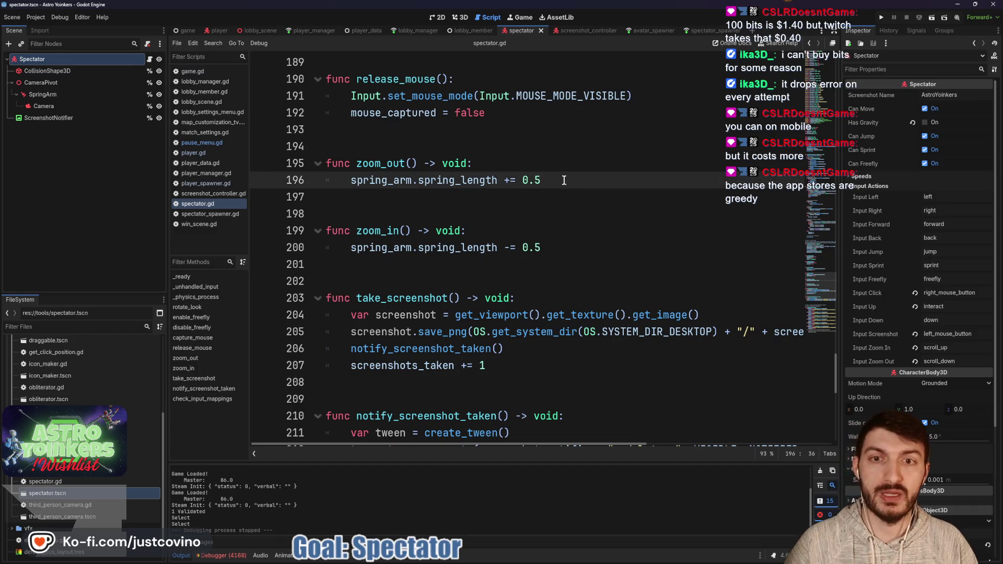
Step: Declare const MAX_ZOOM: float = 100.0 and const MIN_ZOOM: float = 0.0 after NOTIFIER_TIME, then save
key("Return")
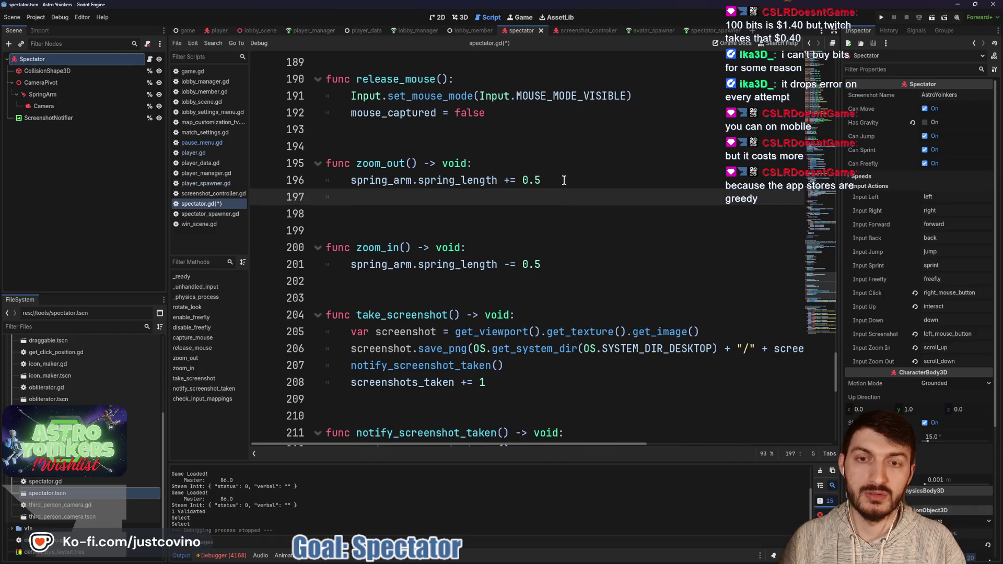
scroll(561, 185, "up", 20)
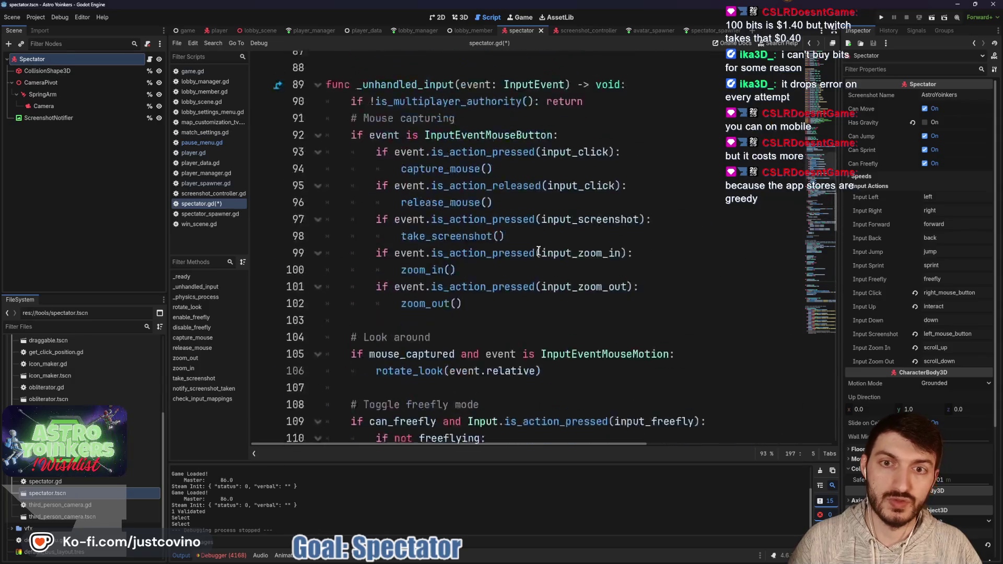
scroll(538, 251, "up", 1)
left_click(471, 256)
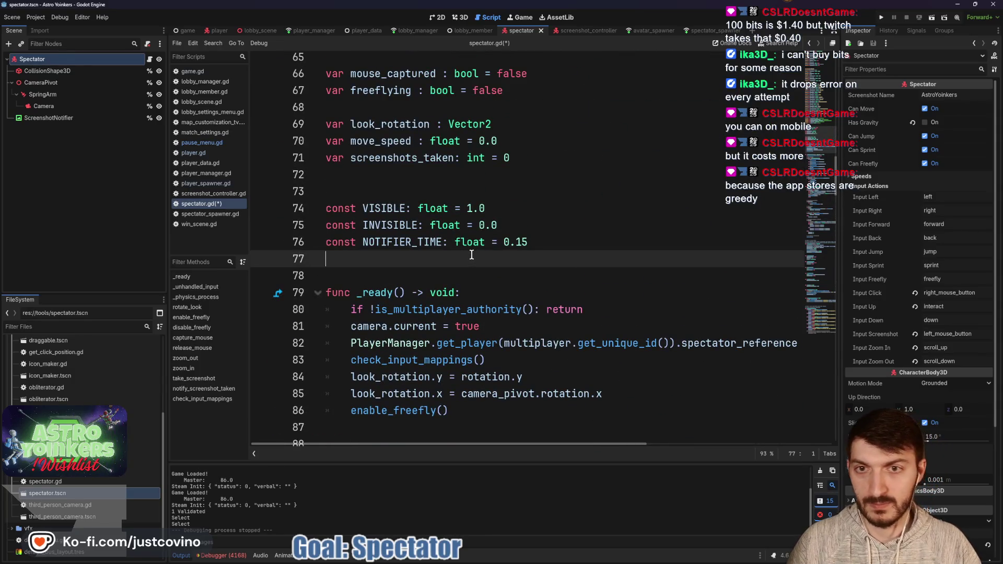
type("MAX_ZOOM:")
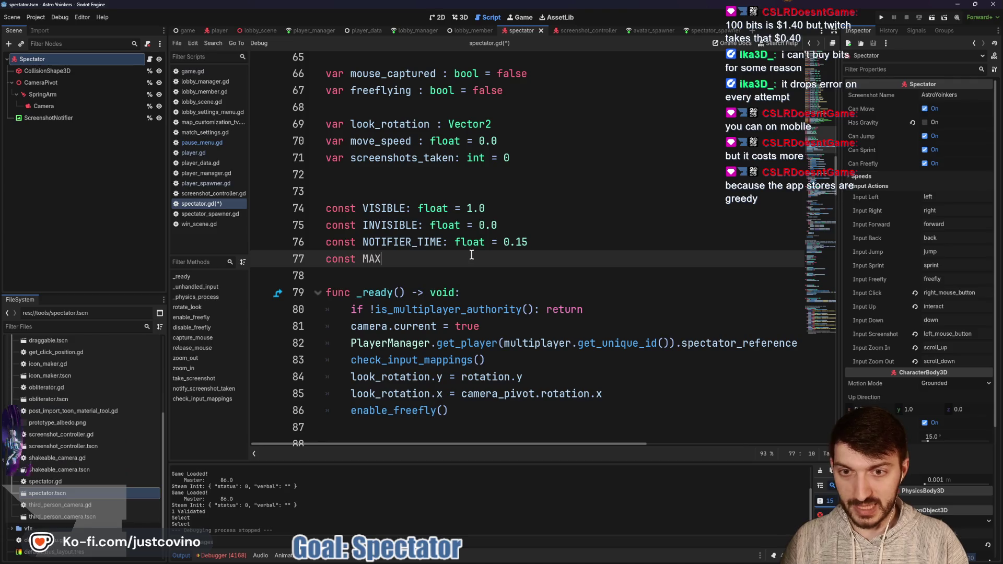
type(" float = 100.0")
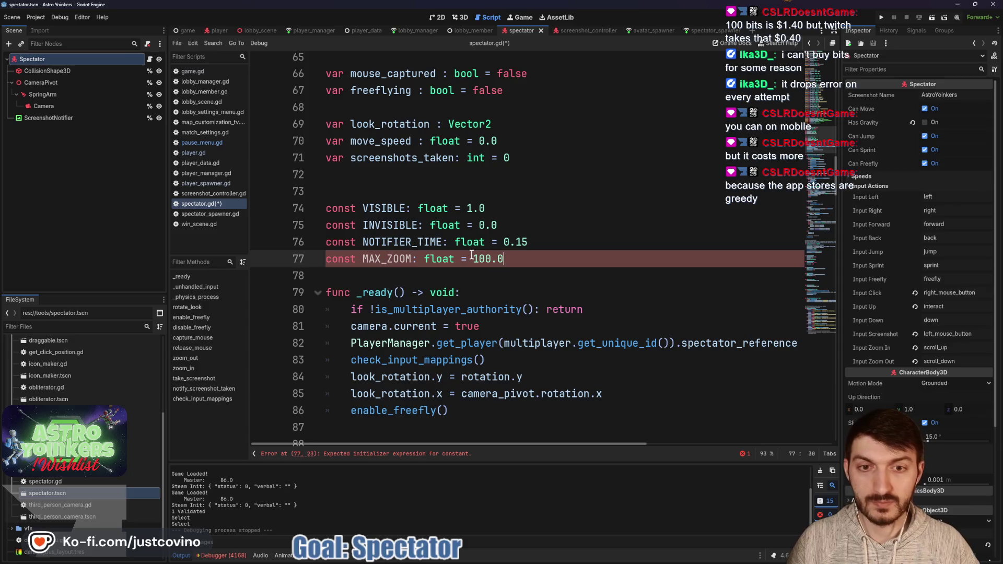
key("Return")
type("const MIN_ZOOM")
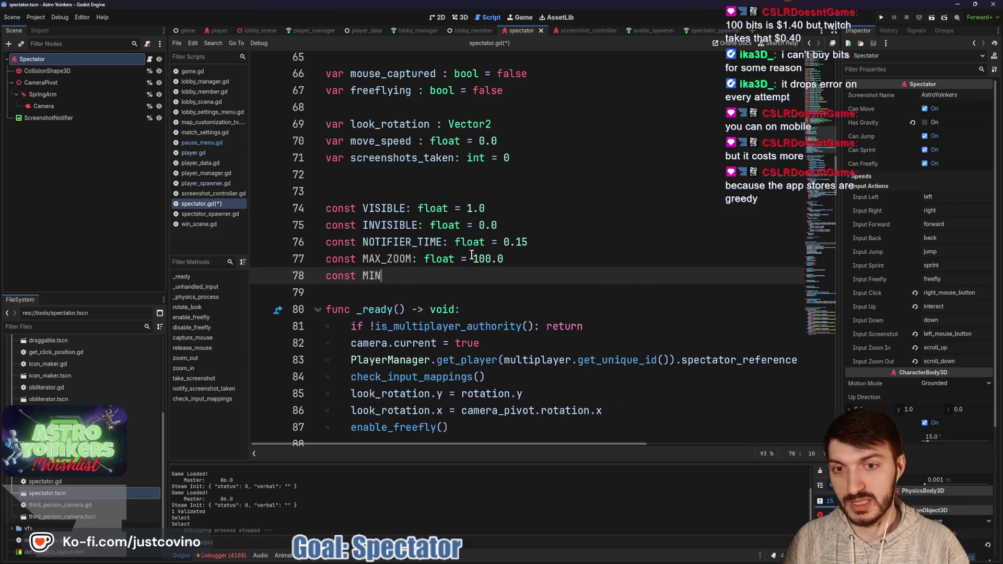
type(": float = 0.0")
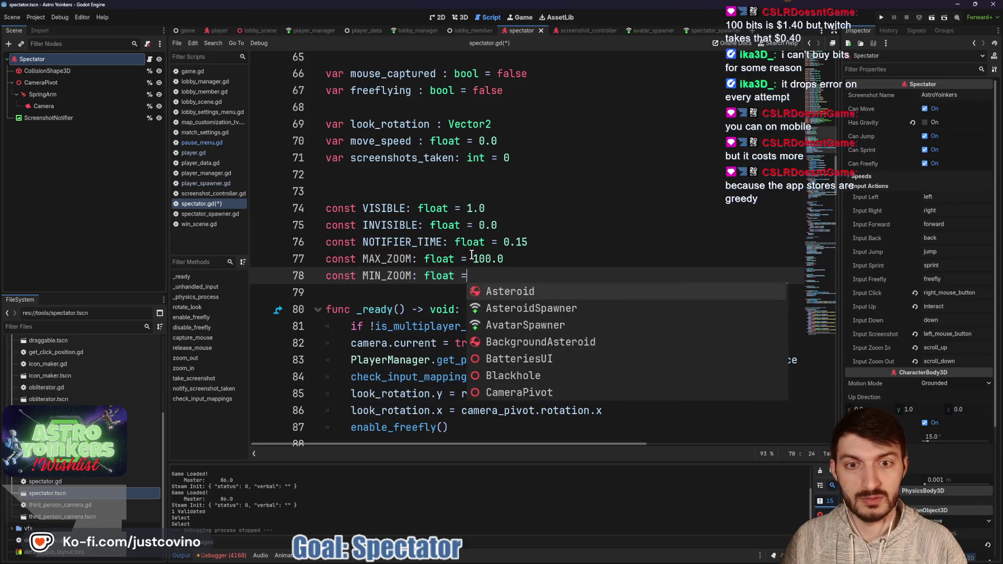
key("ctrl+s")
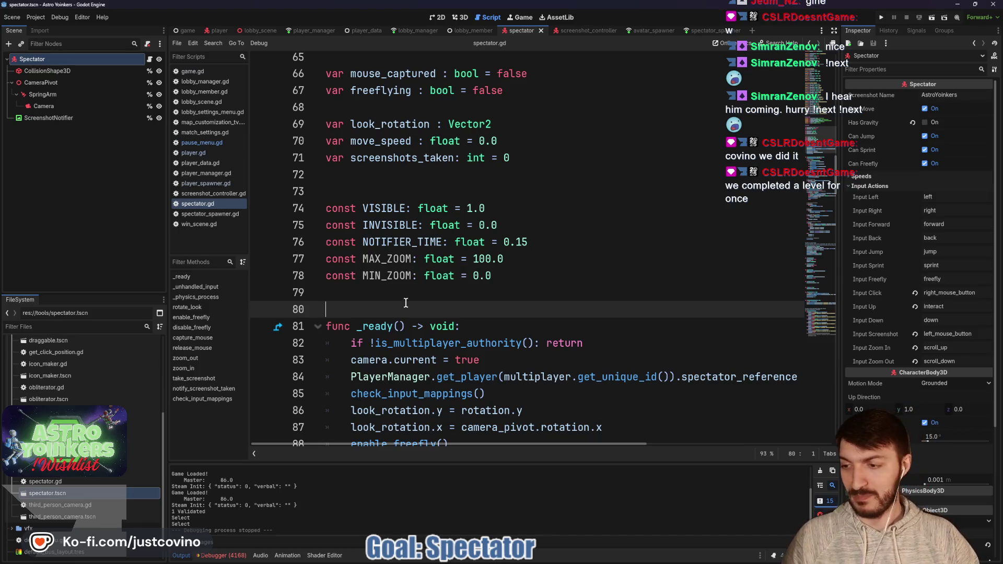
Step: Scroll down spectator.gd to the zoom_out function and place the caret on its blank line 199
scroll(399, 299, "down", 2)
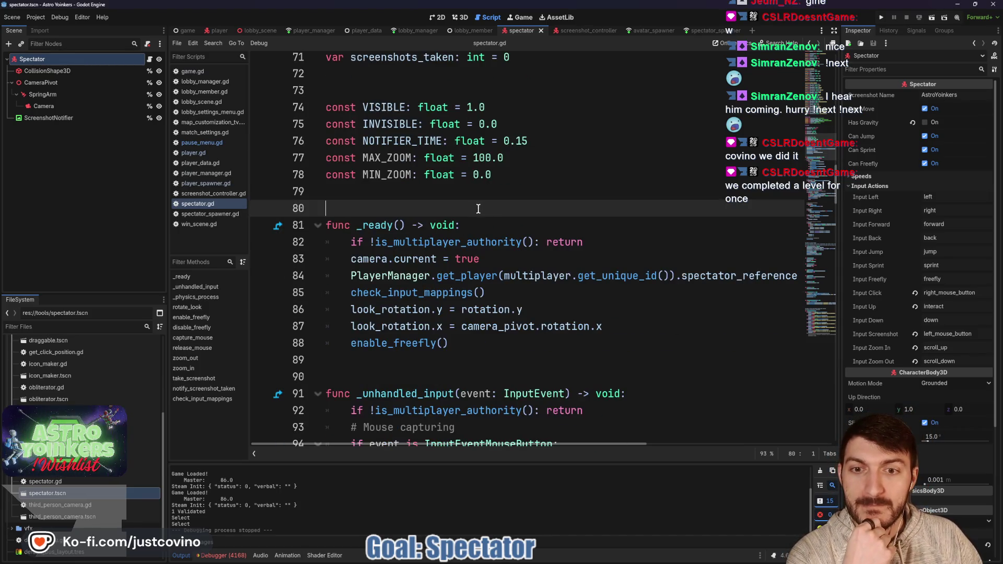
scroll(471, 213, "down", 3)
scroll(472, 212, "up", 4)
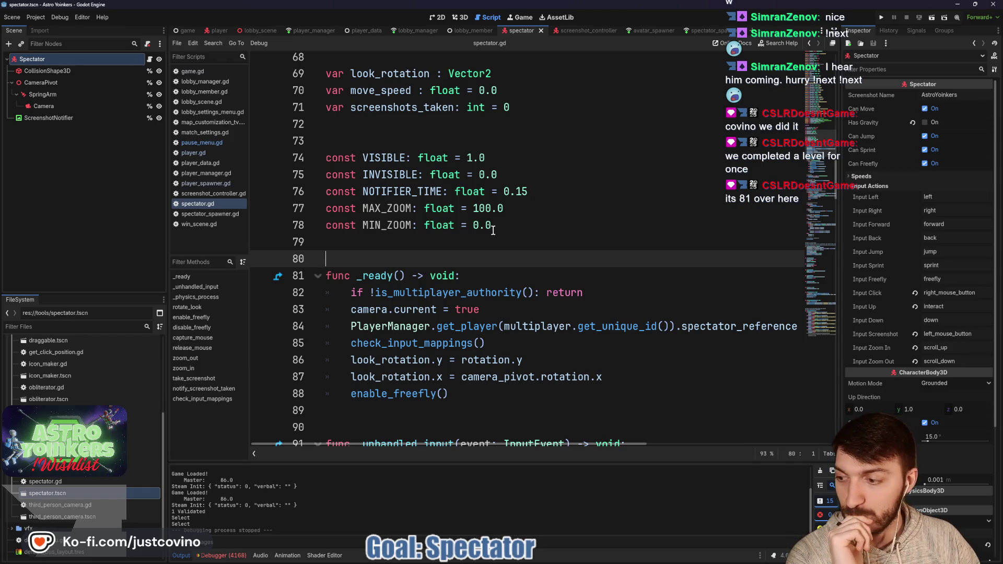
scroll(494, 230, "down", 4)
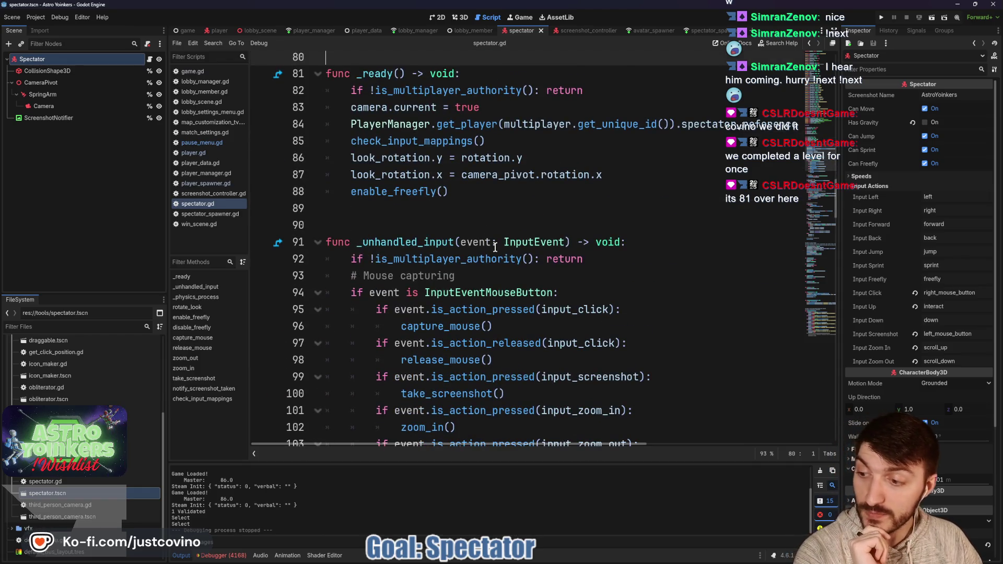
scroll(495, 247, "down", 9)
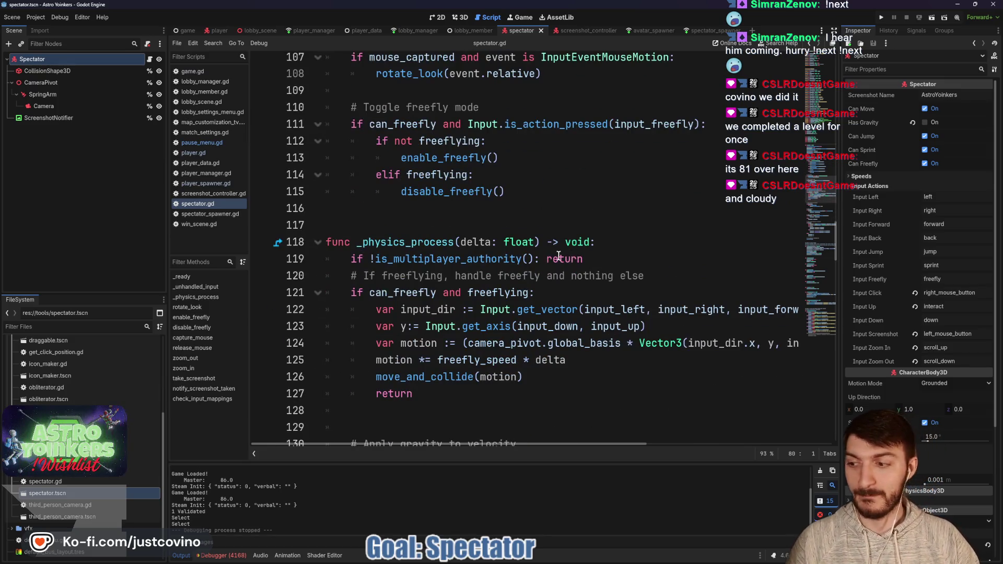
scroll(558, 255, "down", 2)
left_click(508, 291)
scroll(502, 287, "down", 4)
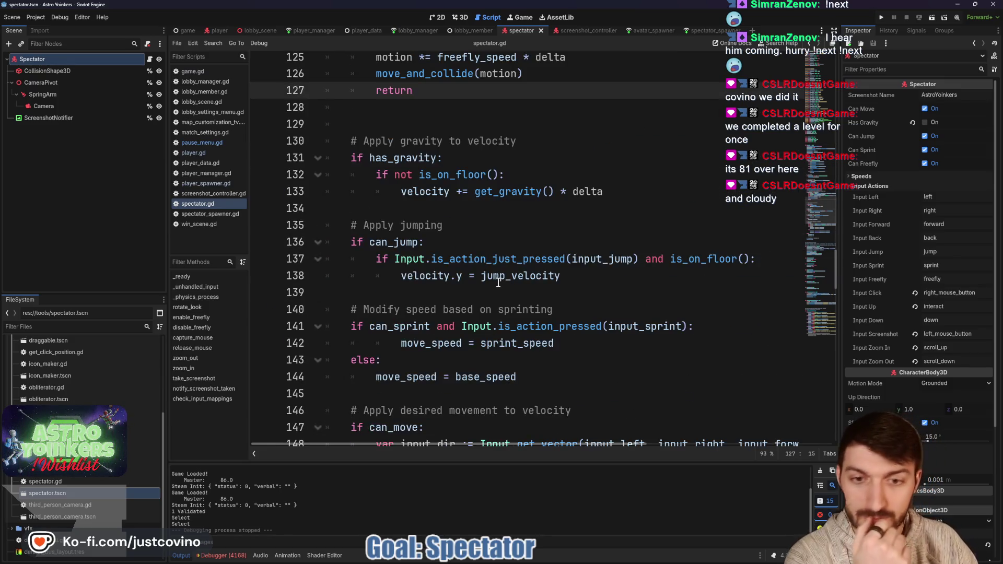
scroll(499, 283, "down", 10)
scroll(473, 295, "down", 14)
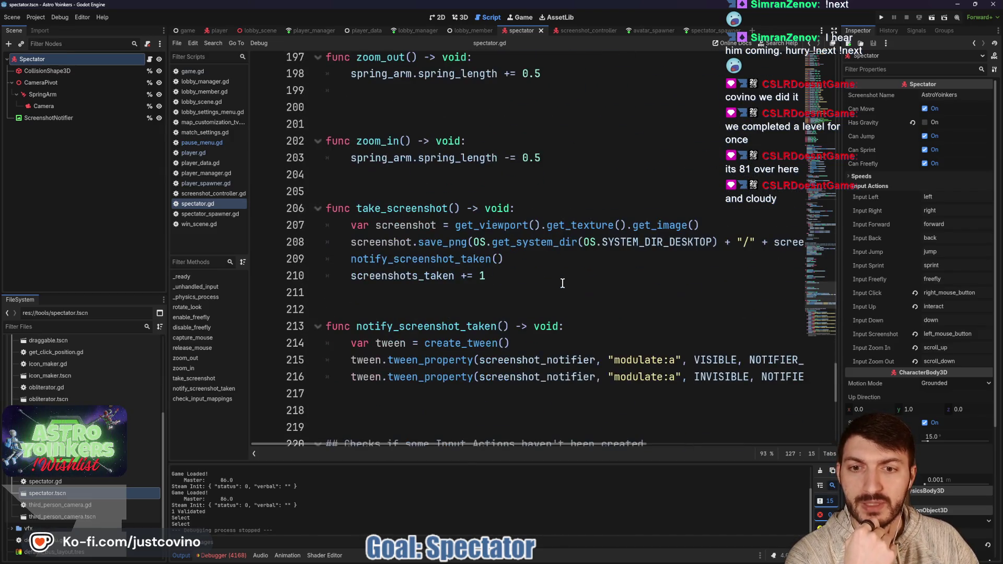
scroll(538, 282, "up", 5)
left_click(434, 341)
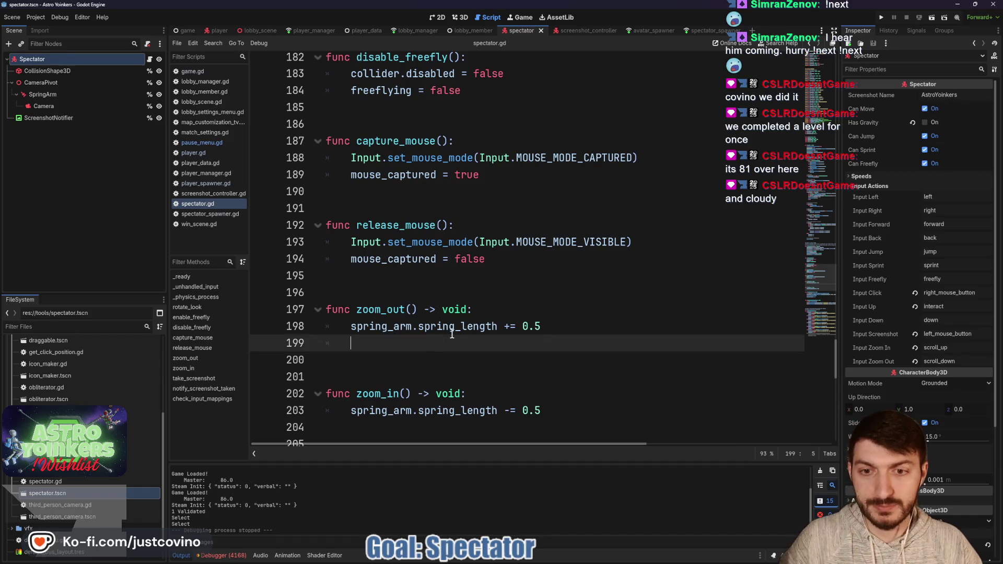
Step: In zoom_out, write spring_arm.spring_length = clampf(spring_arm.spring_length, MIN_ZOOM, MAX_ZOOM)
type("spring")
key("Return")
type(".spr")
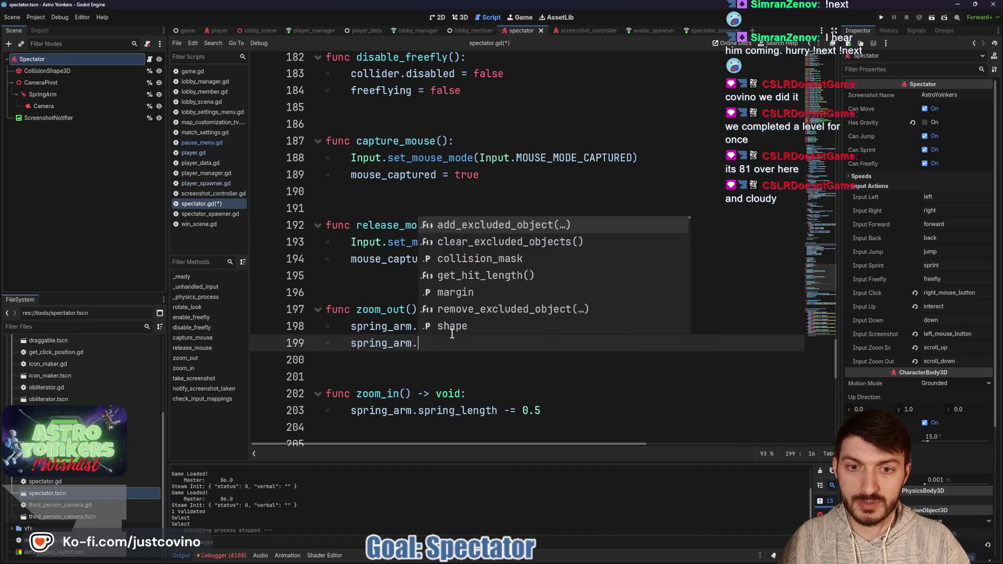
key("Return")
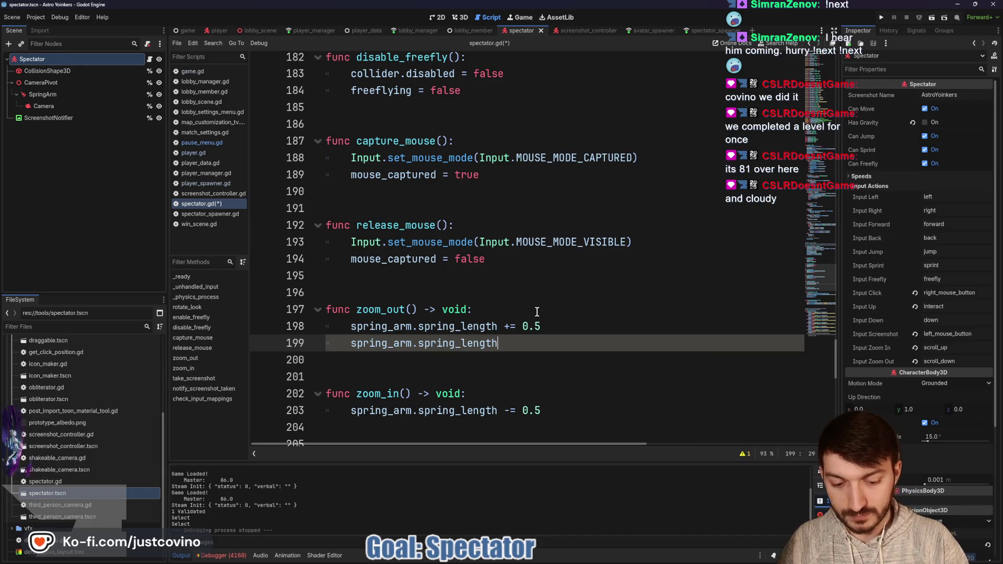
type("= clampf")
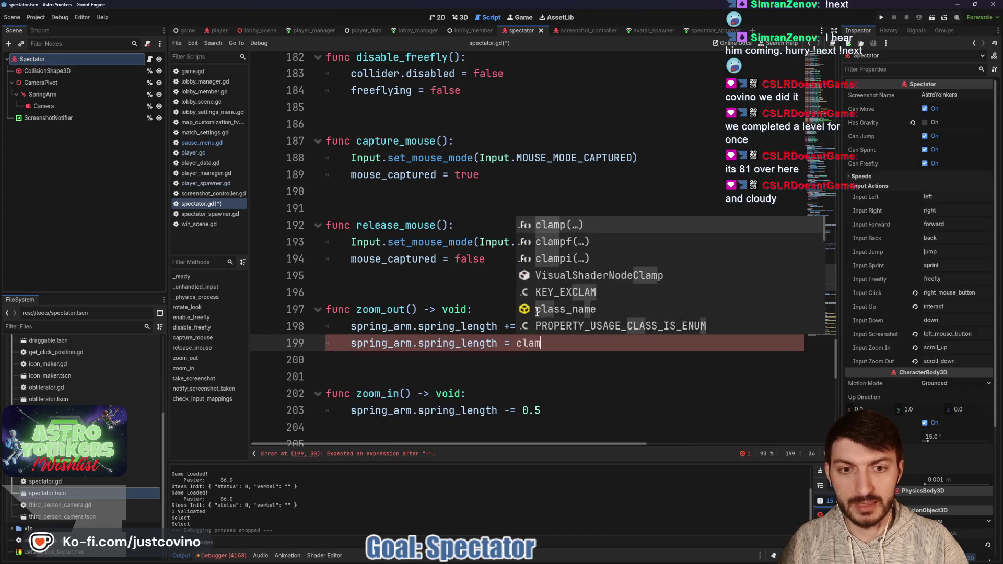
key("Return")
type("spring_arm")
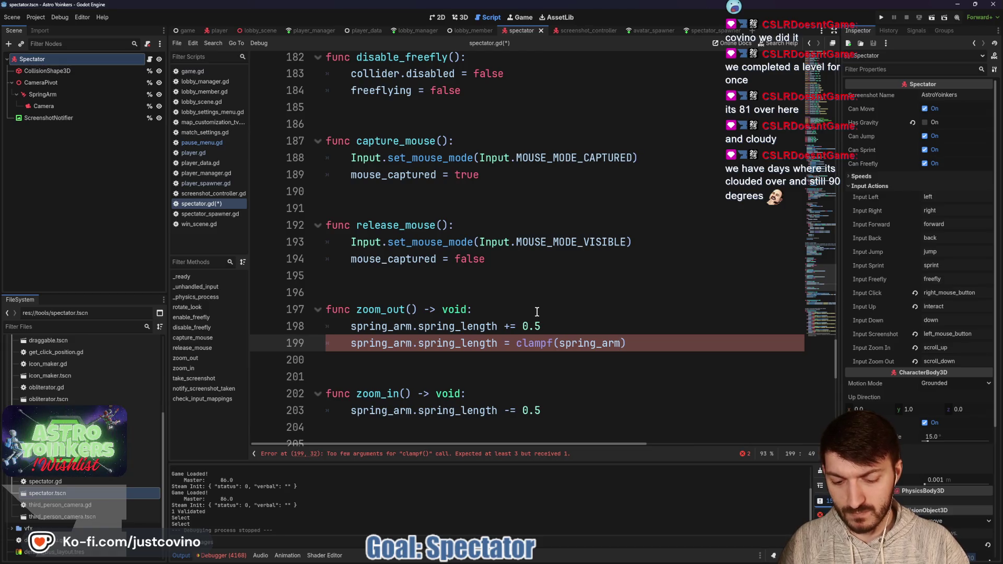
type("spring")
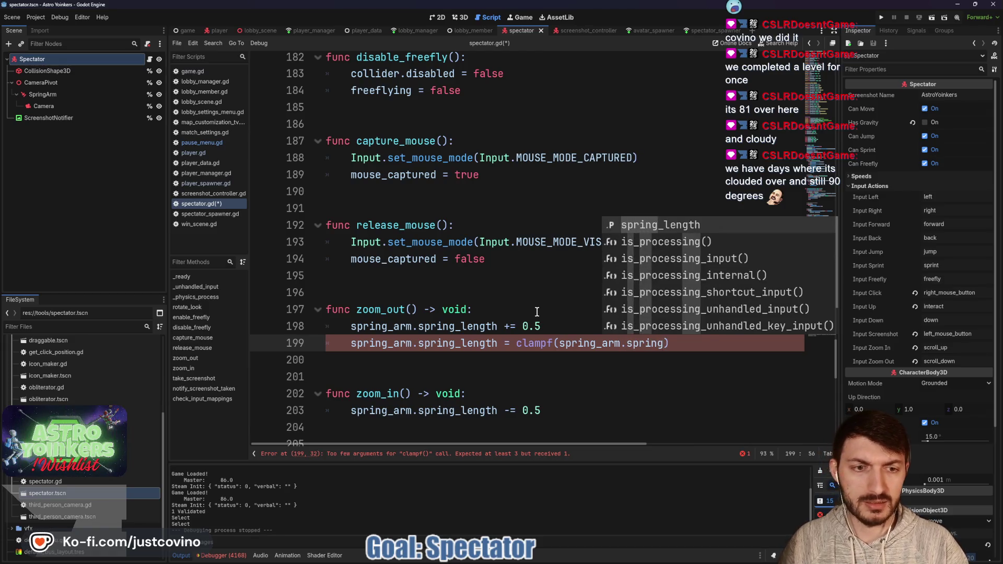
key("Return")
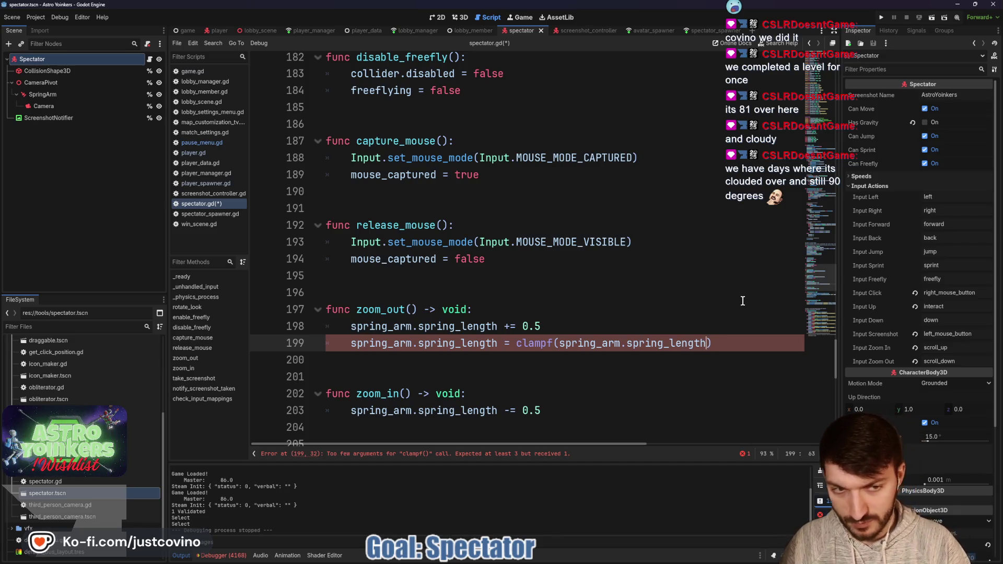
type(", MIN")
key("Return")
type(", MA")
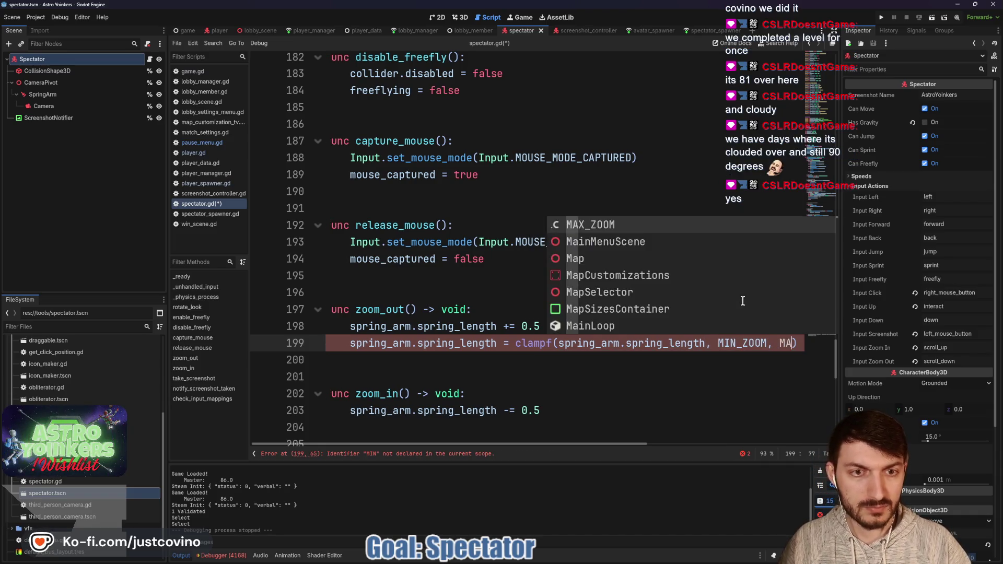
key("Return")
Step: Delete the old spring_length += 0.5 line and add + 0.5 inside the clampf call
left_click(543, 326)
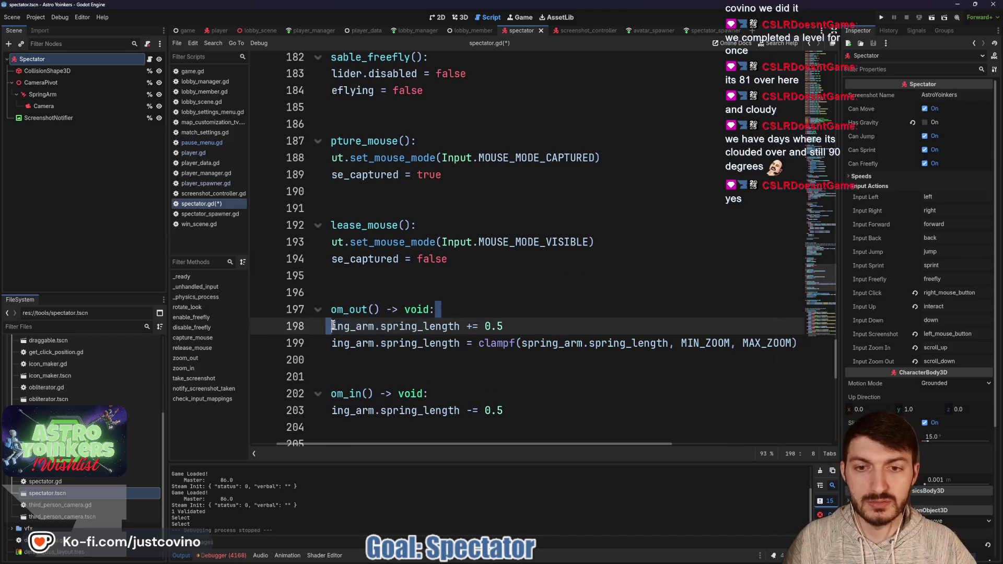
left_click_drag(544, 326, 289, 325)
key("BackSpace")
key("BackSpace")
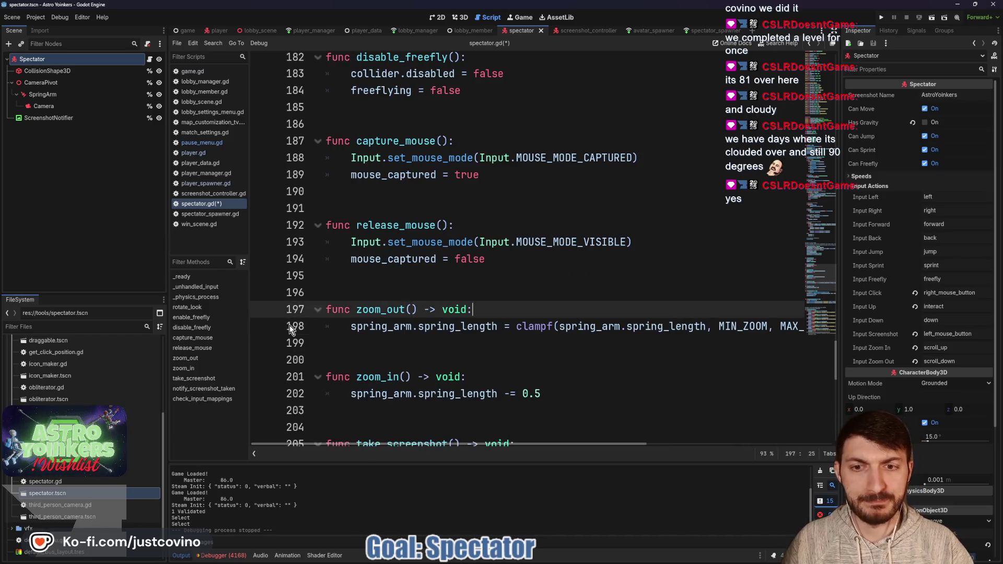
left_click(709, 328)
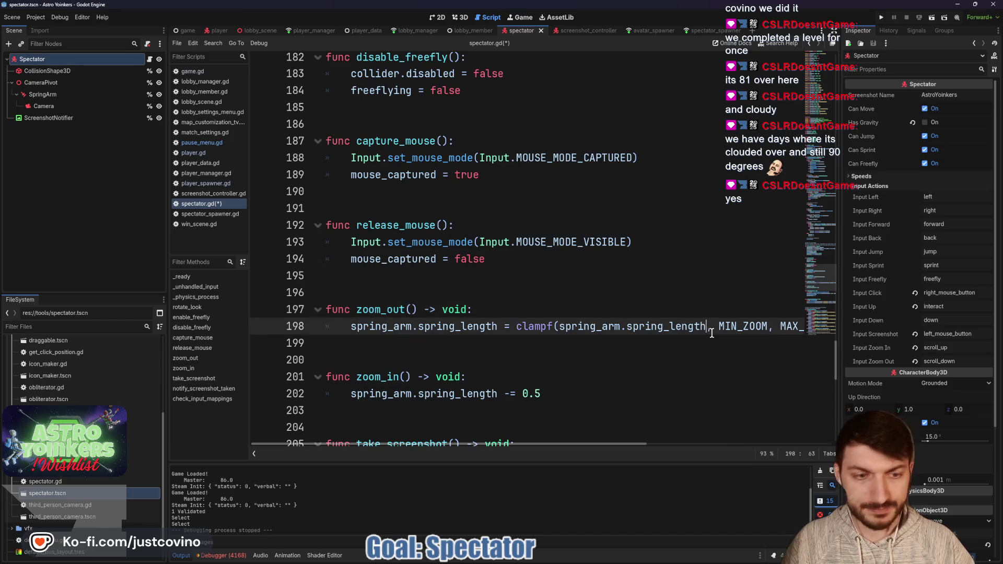
type("+ 0.5")
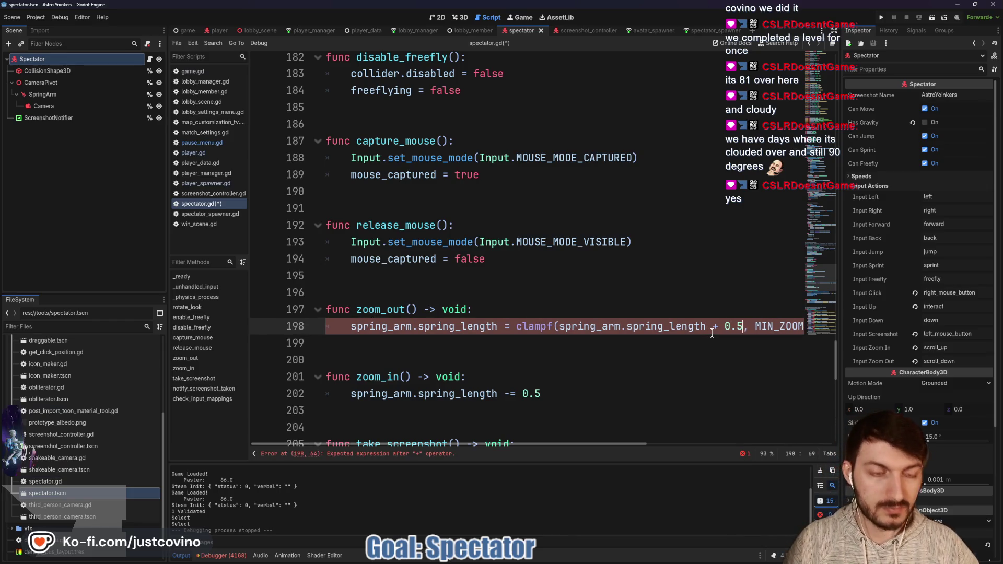
left_click_drag(350, 326, 813, 328)
key("ctrl+c")
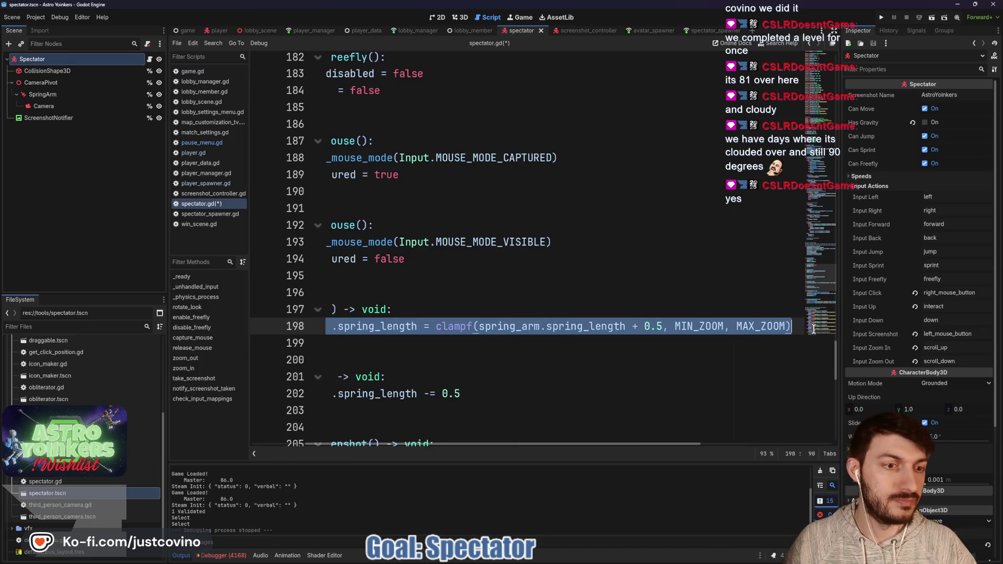
Step: Replace zoom_in's old length change with the clampf line using - 0.5, indent it, and save
scroll(605, 335, "left", 3)
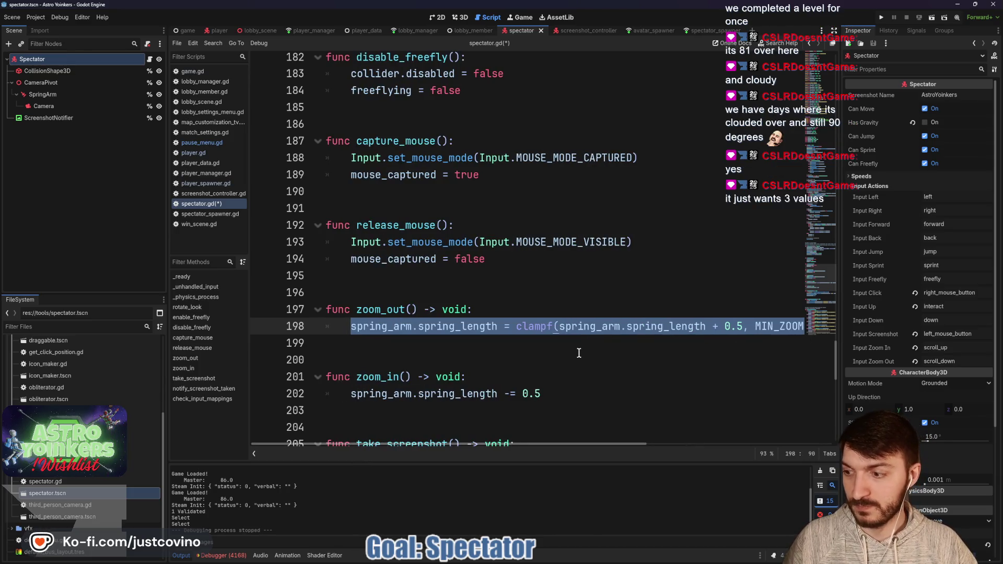
left_click(564, 360)
scroll(553, 324, "down", 2)
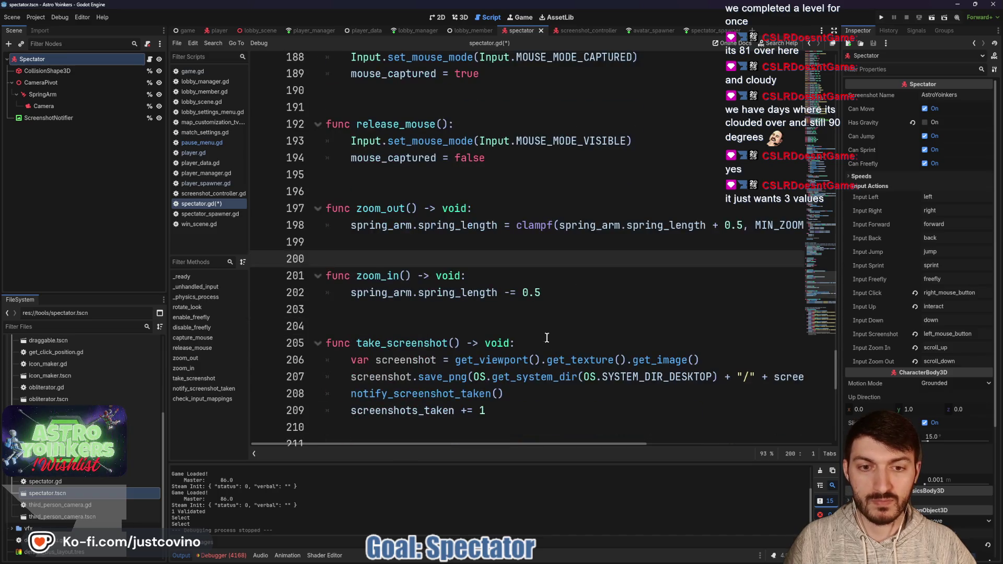
left_click(549, 292)
left_click_drag(549, 292, 321, 296)
key("BackSpace")
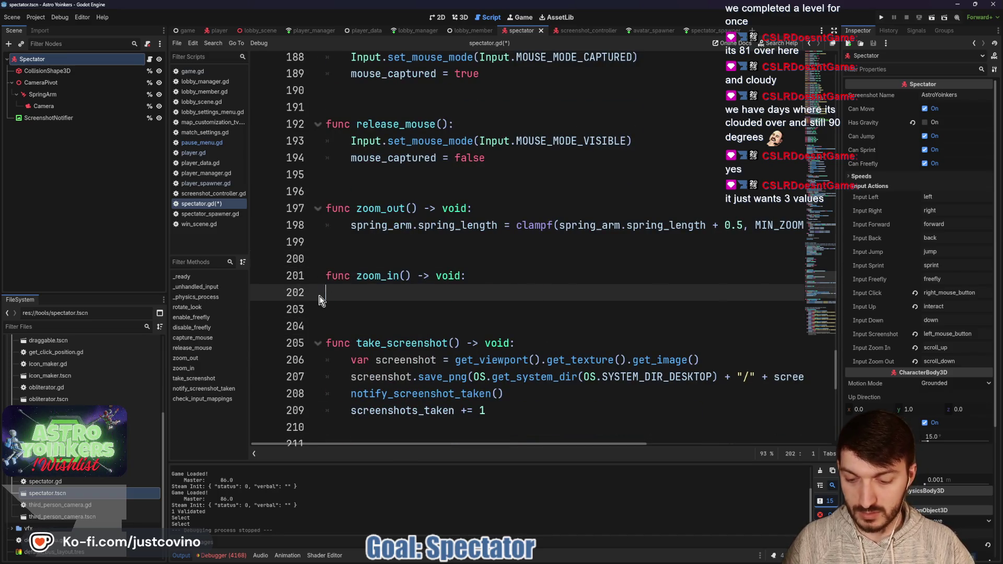
key("ctrl+v")
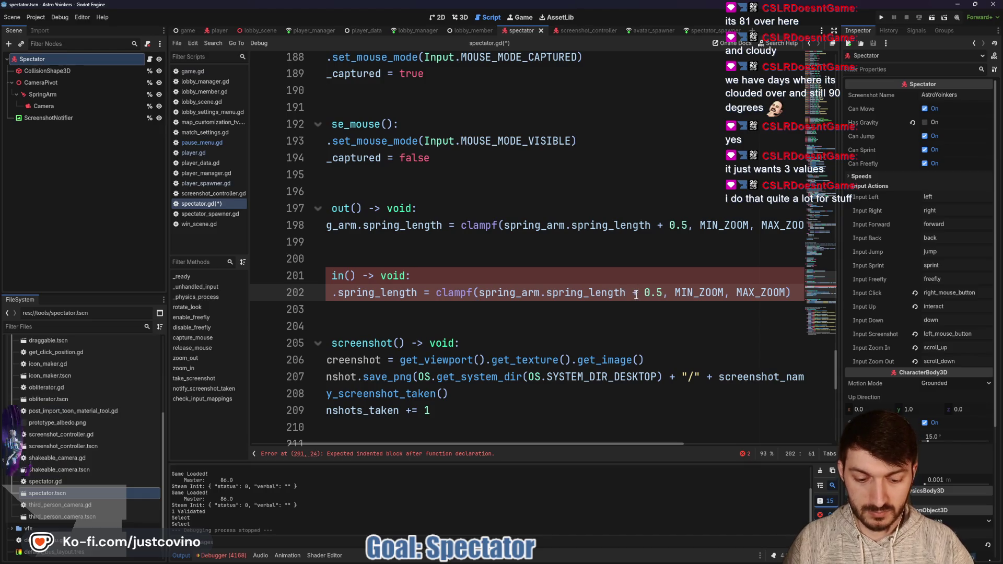
double_click(636, 293)
type("-")
scroll(470, 296, "left", 3)
key("Tab")
left_click(400, 318)
key("ctrl+s")
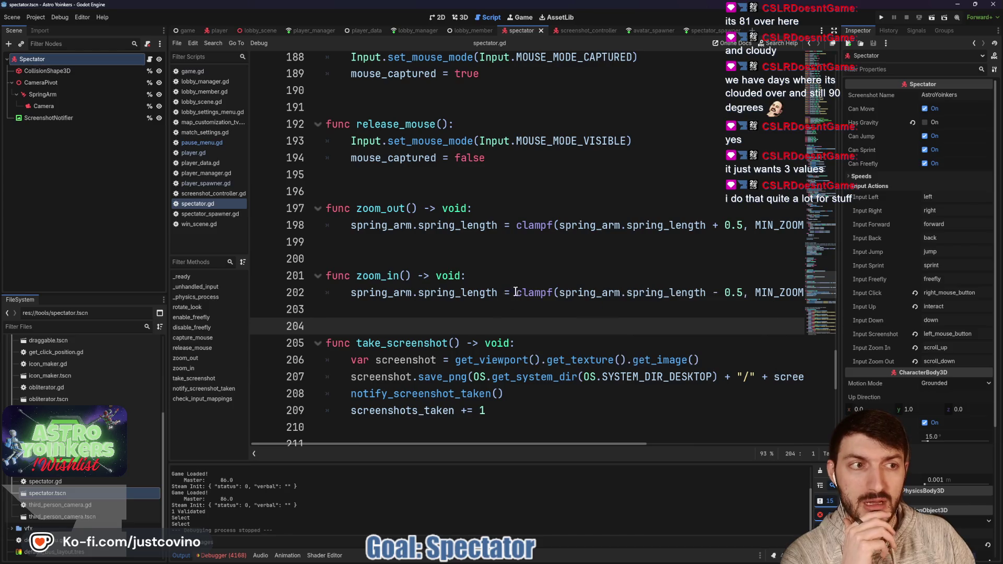
Step: Expand the Spectator's Speeds properties and add a blank line before disable_freefly at line 181
left_click(861, 176)
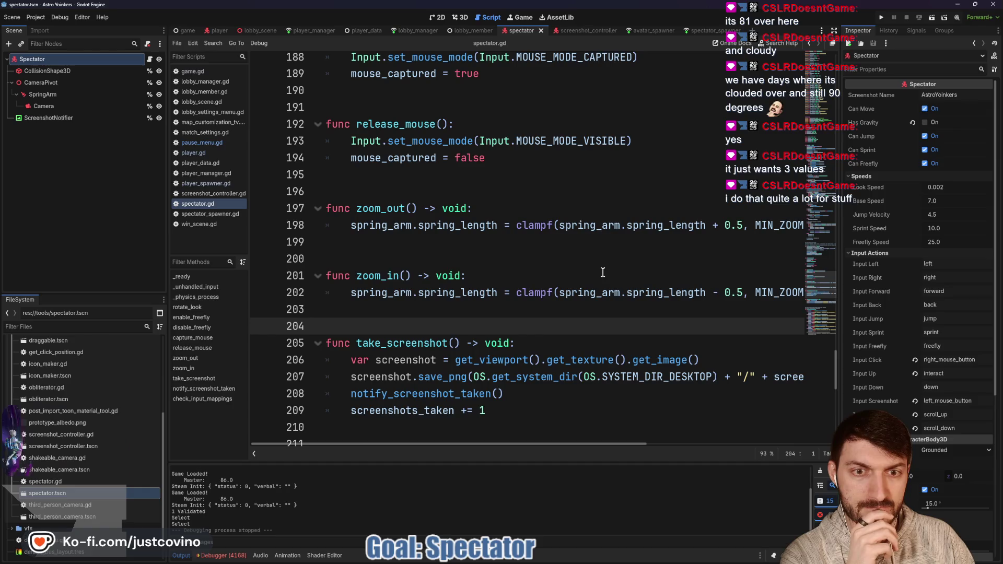
left_click(491, 261)
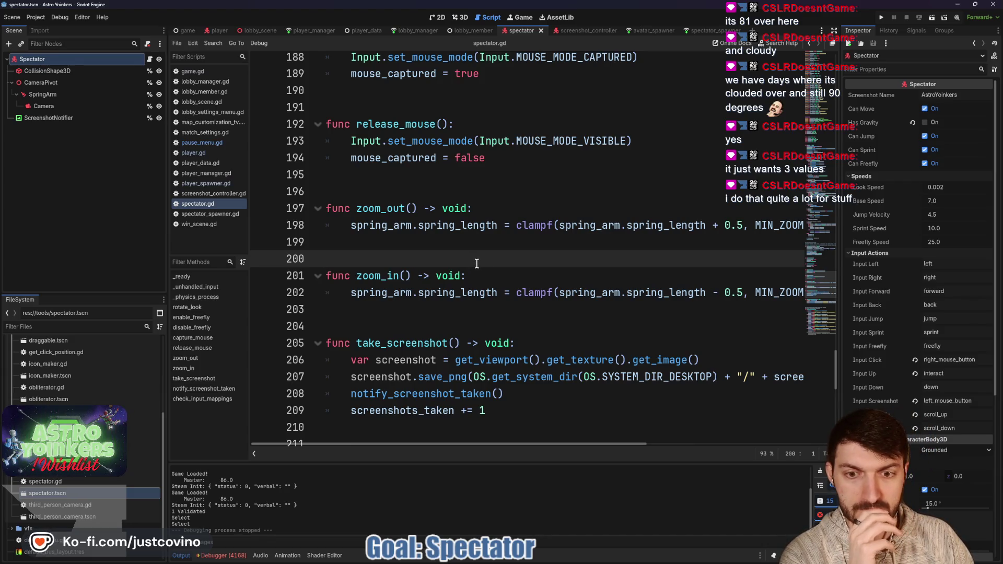
scroll(473, 258, "up", 3)
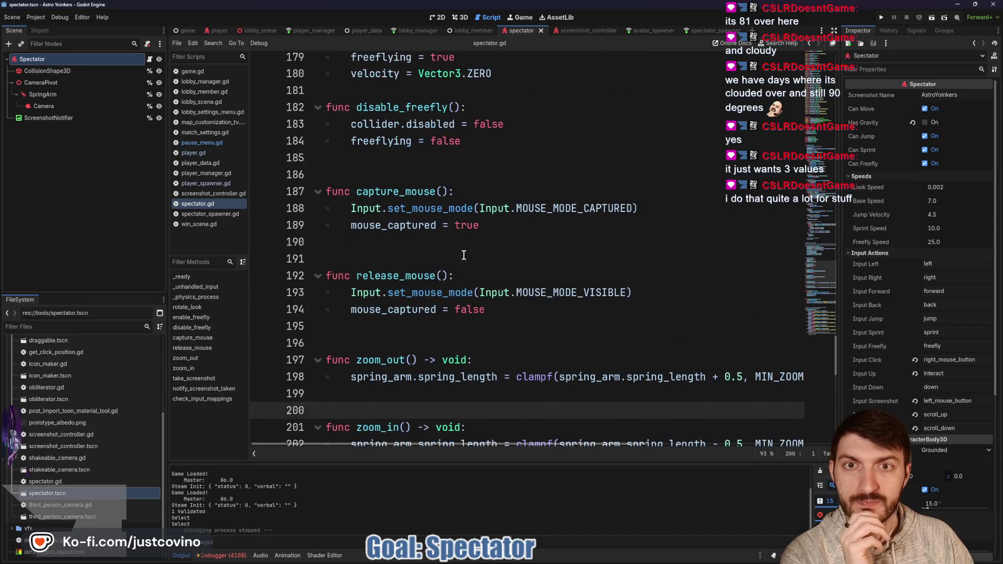
scroll(463, 252, "up", 3)
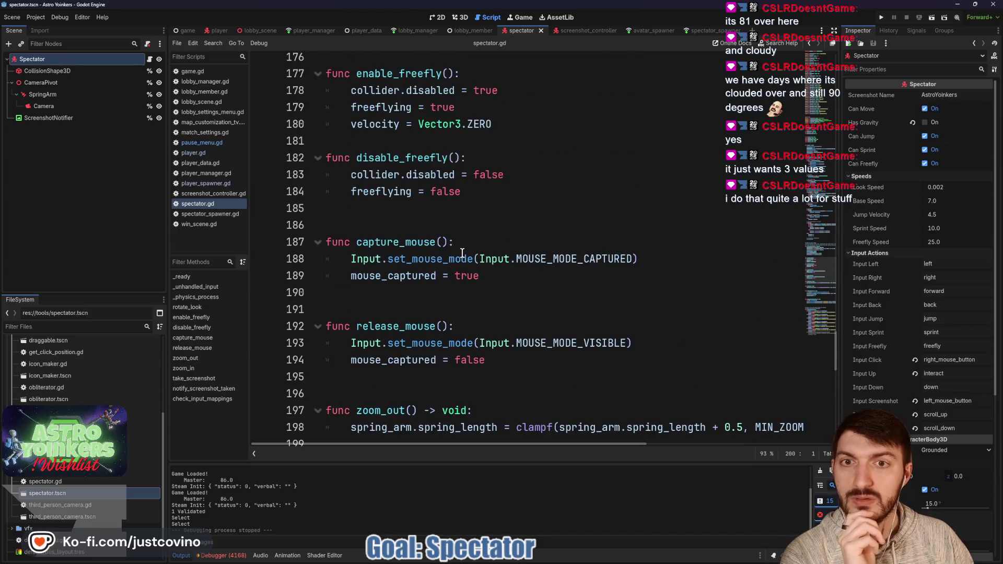
left_click(409, 242)
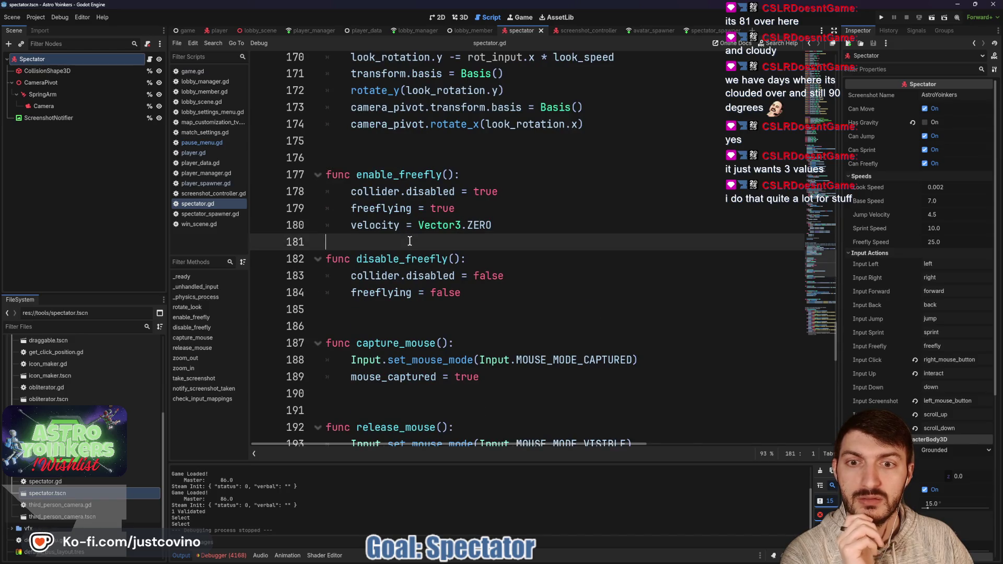
key("Return")
Step: Save spectator.gd with the caret on blank line 205
scroll(439, 256, "down", 7)
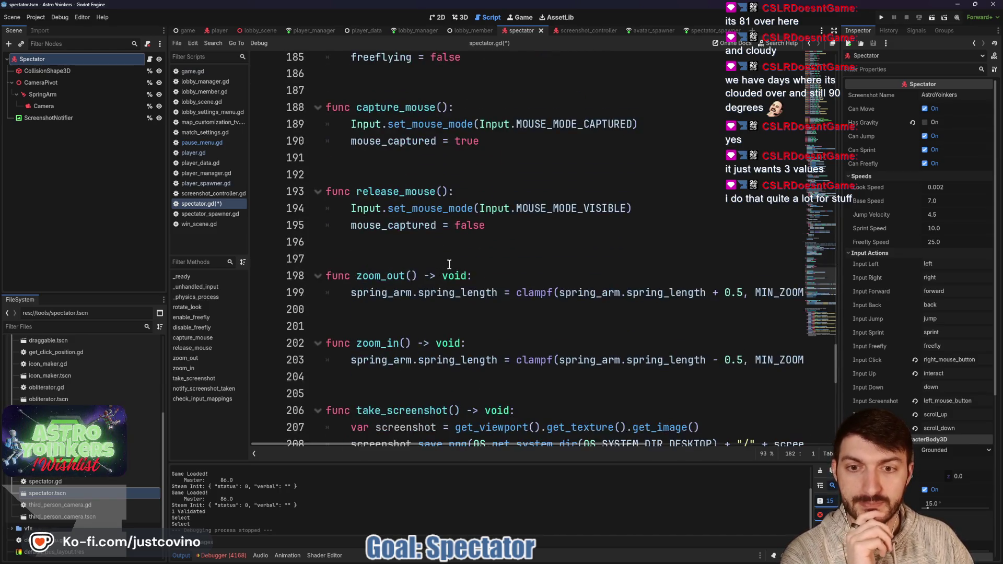
scroll(450, 264, "down", 1)
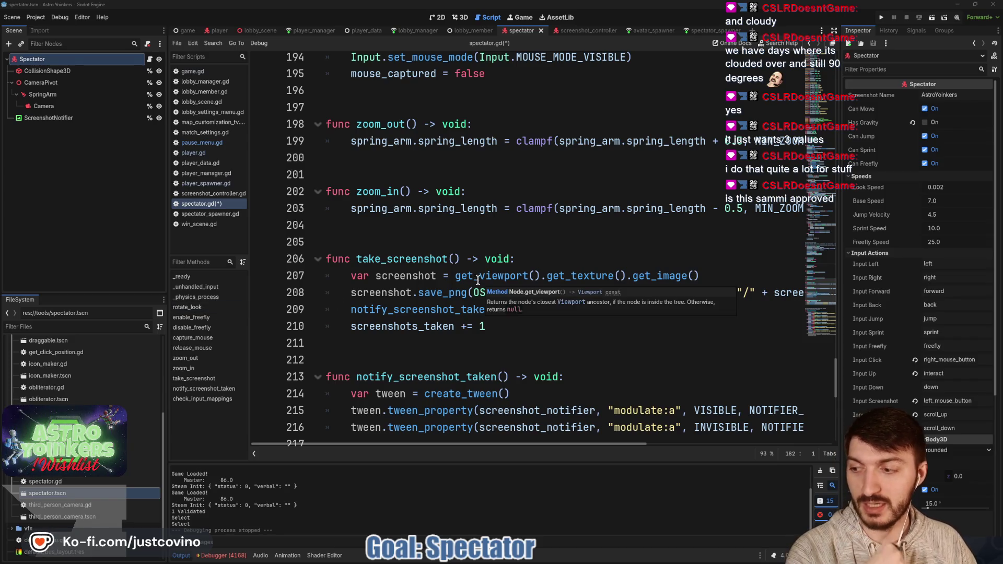
left_click(444, 240)
key("ctrl+s")
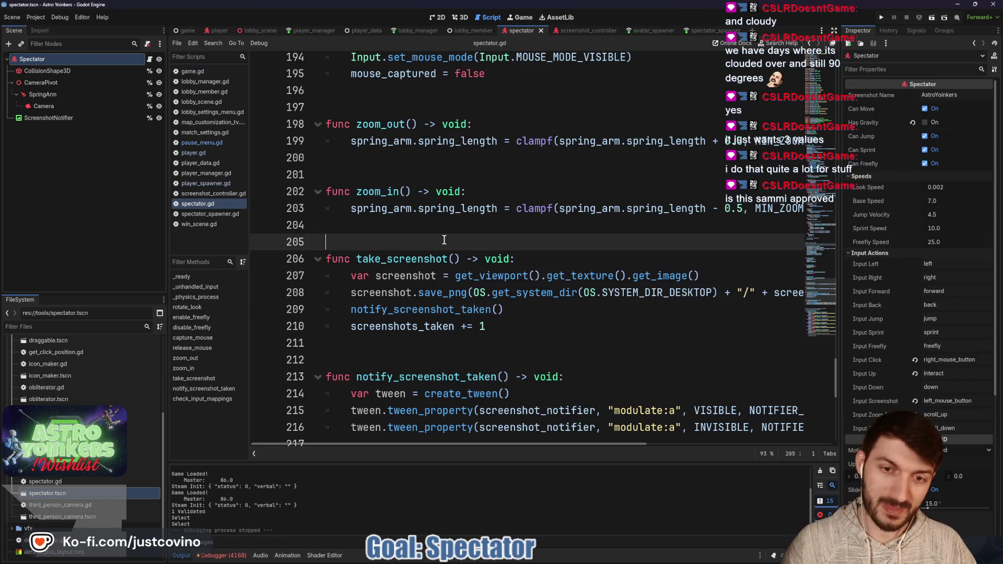
Step: Scroll up to the can_move branch and inspect lines 156–158 around the else: velocity code
scroll(444, 256, "up", 5)
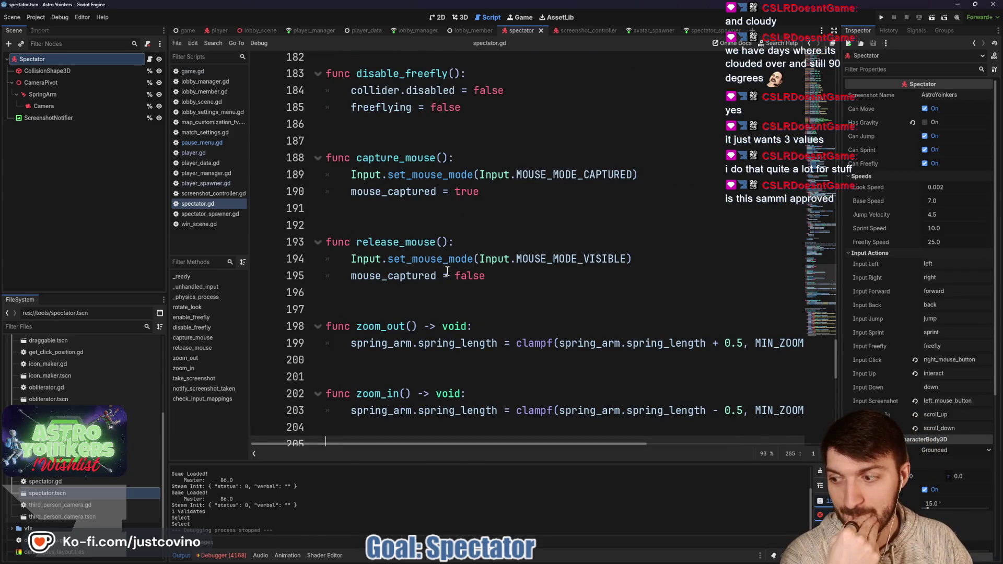
scroll(447, 271, "up", 4)
left_click(439, 213)
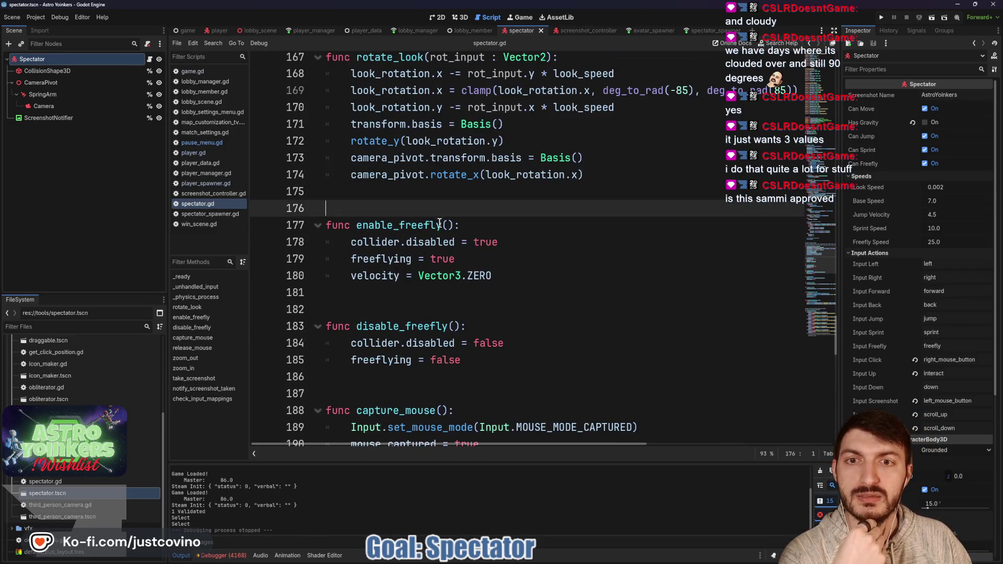
scroll(447, 252, "up", 3)
scroll(447, 252, "up", 2)
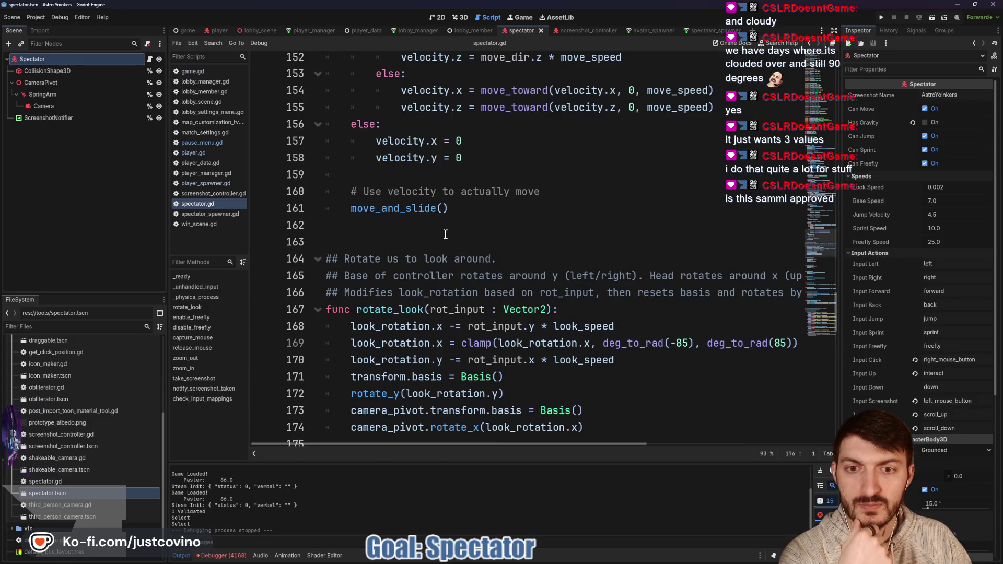
scroll(445, 235, "up", 2)
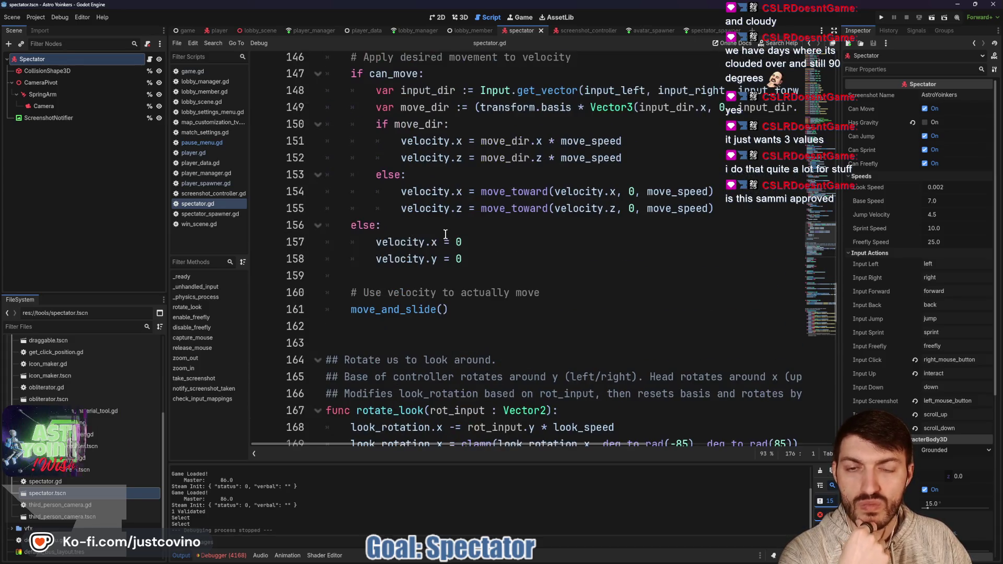
left_click(519, 252)
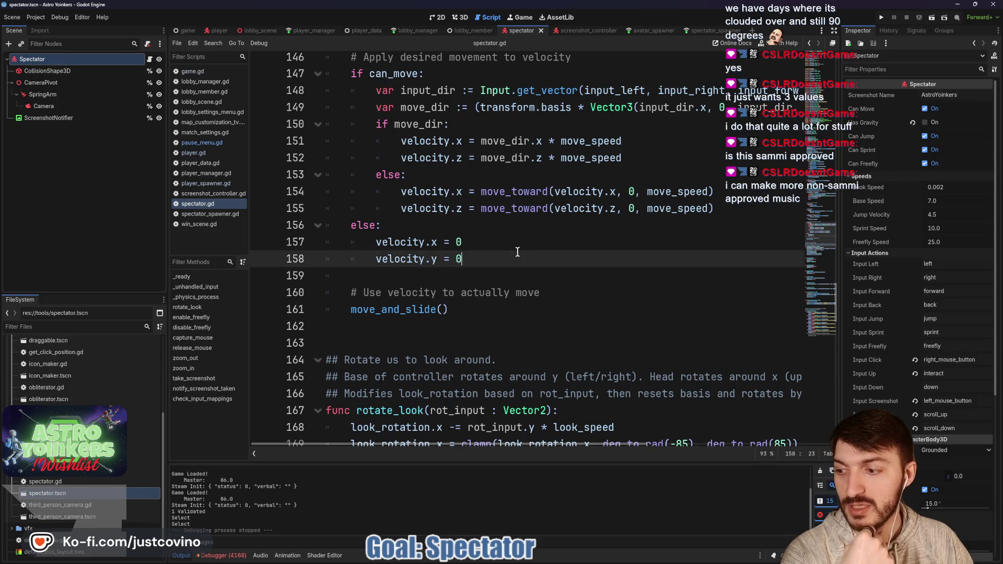
left_click(476, 240)
left_click(471, 229)
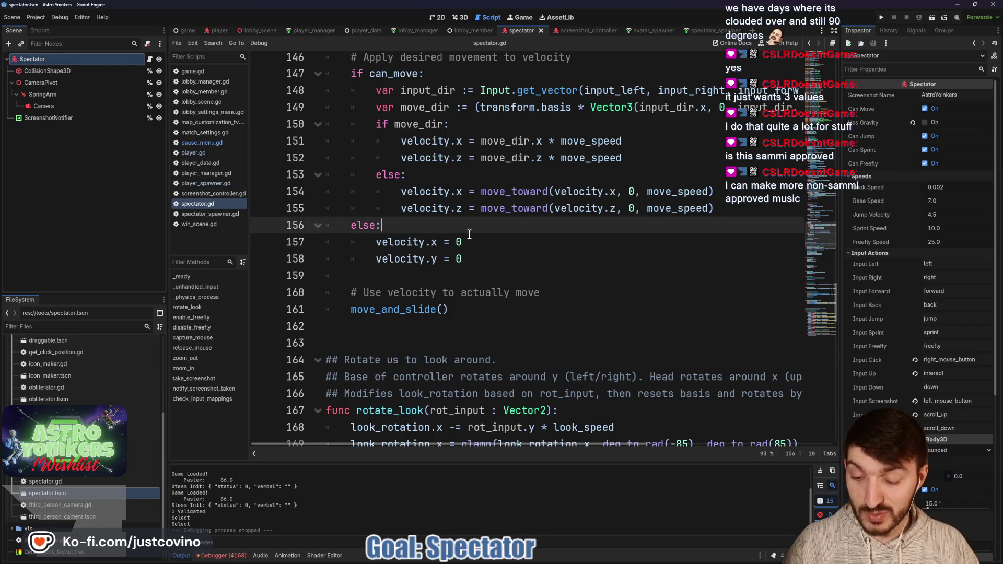